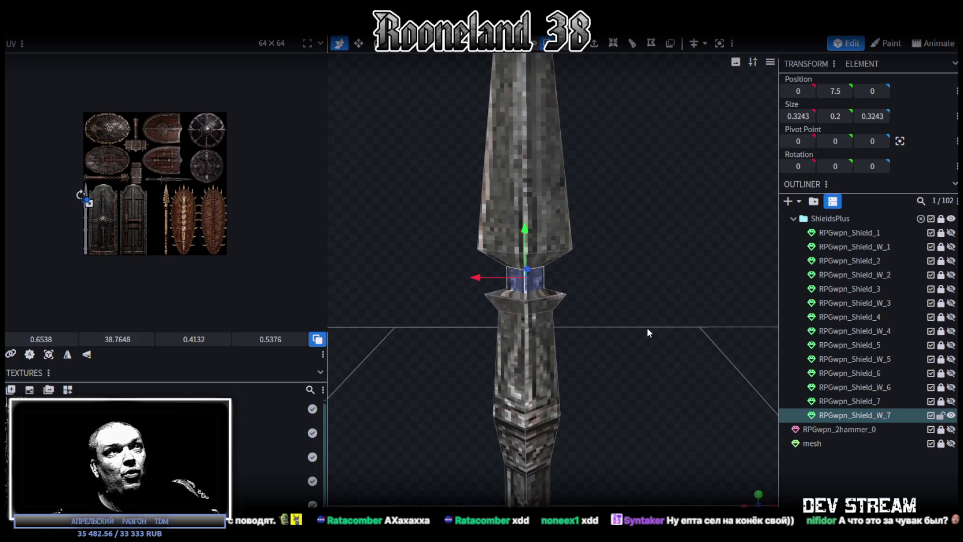
Look over the spear's blade and guard, then save the model as RPGweapon.bbmodel
drag(647, 328, 625, 265)
scroll(672, 286, up, 3)
scroll(673, 285, up, 2)
drag(673, 284, 640, 278)
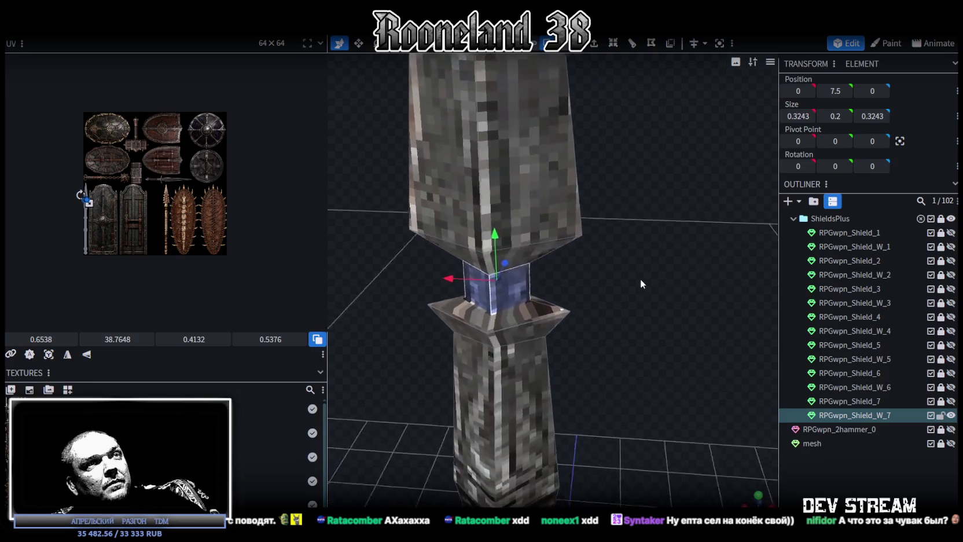
scroll(640, 279, down, 3)
mouse_move(536, 247)
mouse_down()
mouse_move(620, 254)
mouse_move(621, 327)
mouse_move(610, 261)
mouse_move(581, 279)
mouse_move(521, 279)
mouse_up()
scroll(655, 242, down, 2)
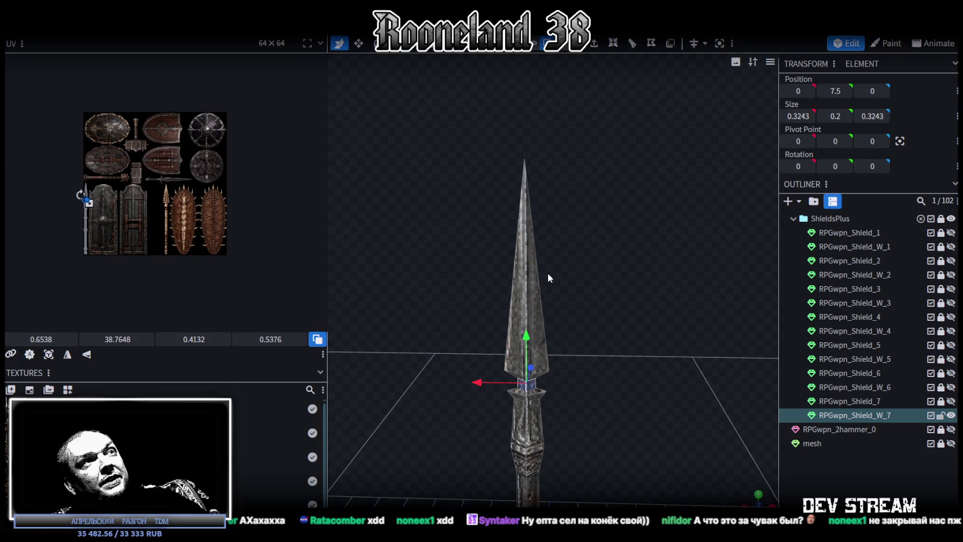
mouse_move(587, 243)
mouse_down()
mouse_move(639, 274)
mouse_move(633, 264)
mouse_up()
key(ctrl+s)
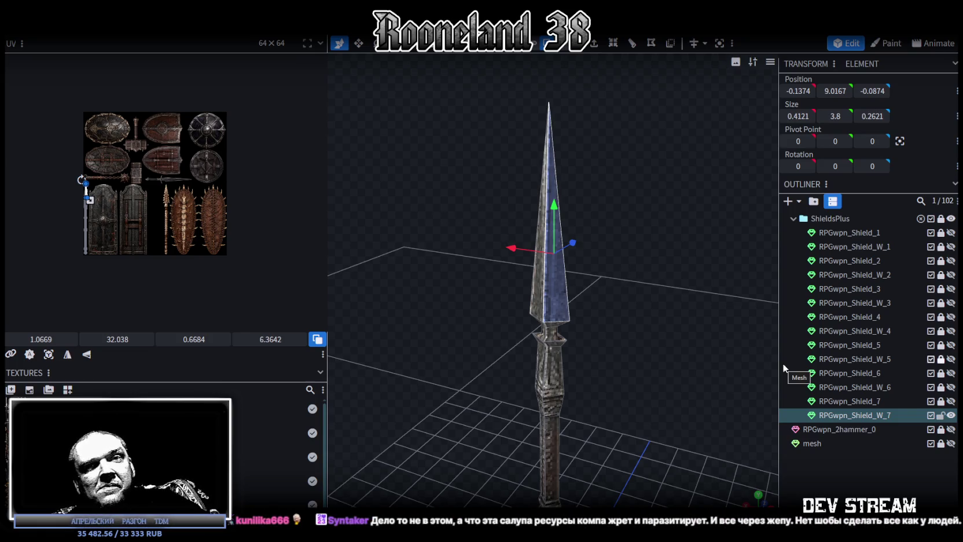
Select the spear's small guard cube and view it from a low, level angle
click(549, 357)
drag(549, 356, 690, 358)
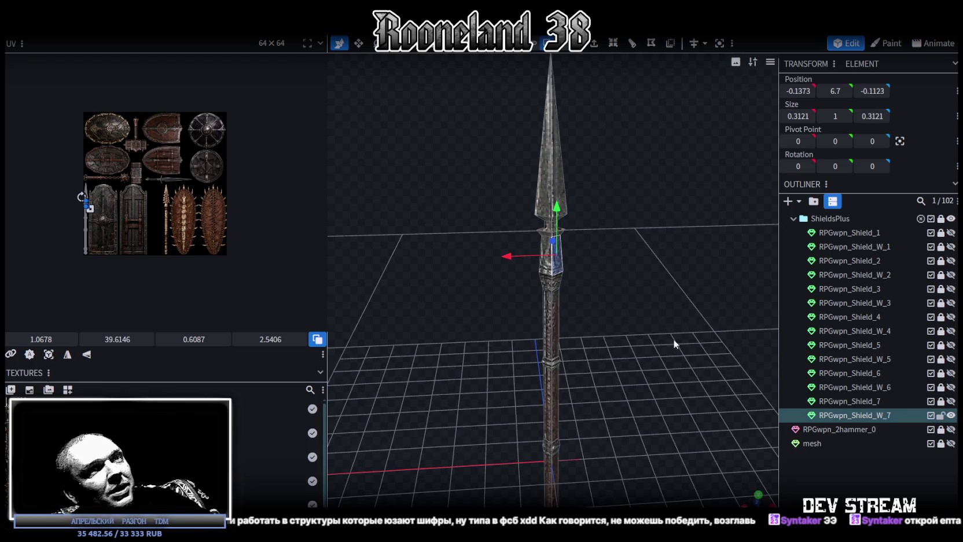
scroll(673, 339, down, 1)
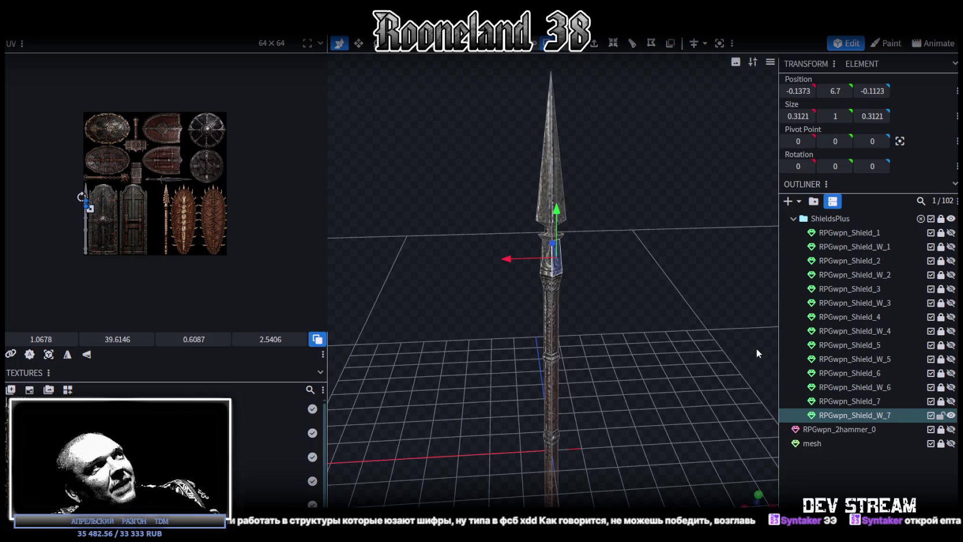
Preview Shield_6, Shield_W_4 and Shield_5, leaving only the turtle-shell Shield_4 visible
click(949, 373)
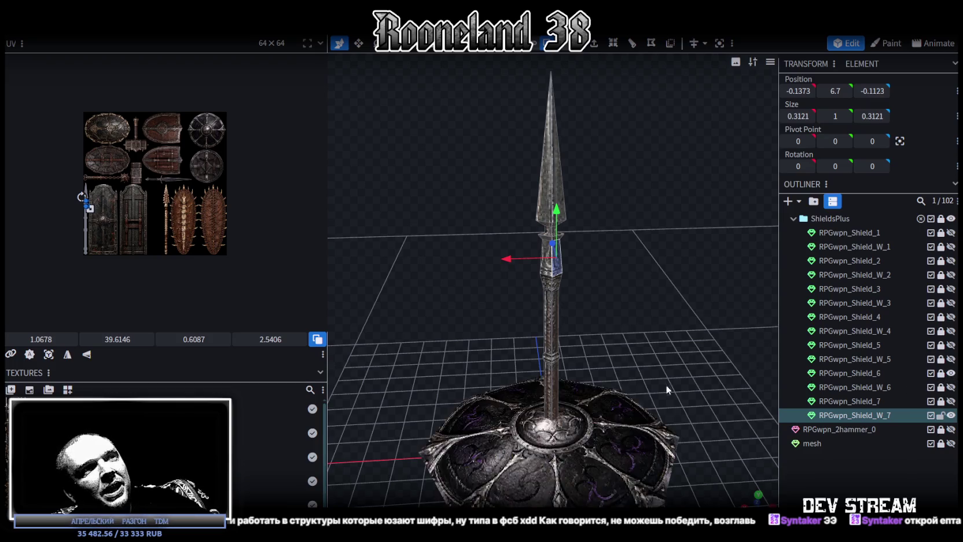
click(951, 373)
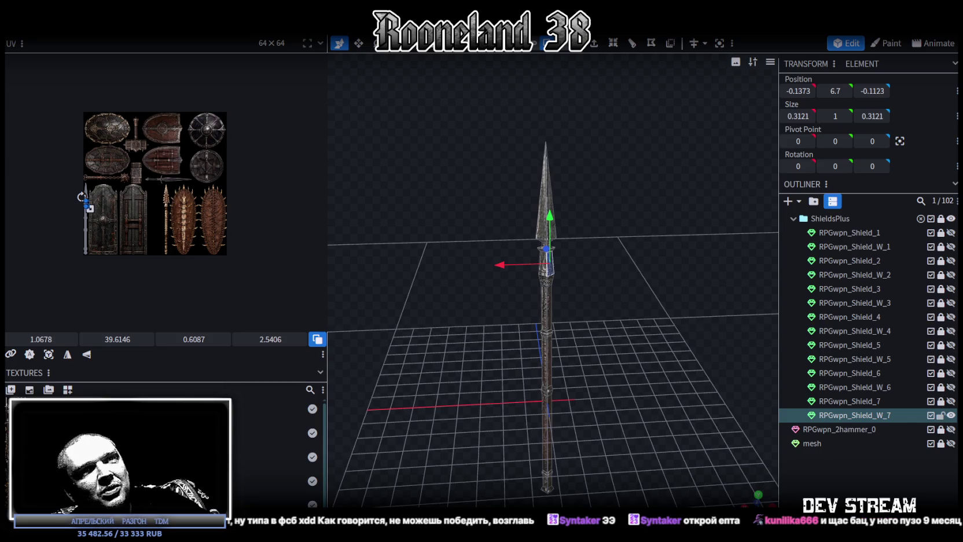
click(950, 331)
click(951, 331)
click(951, 345)
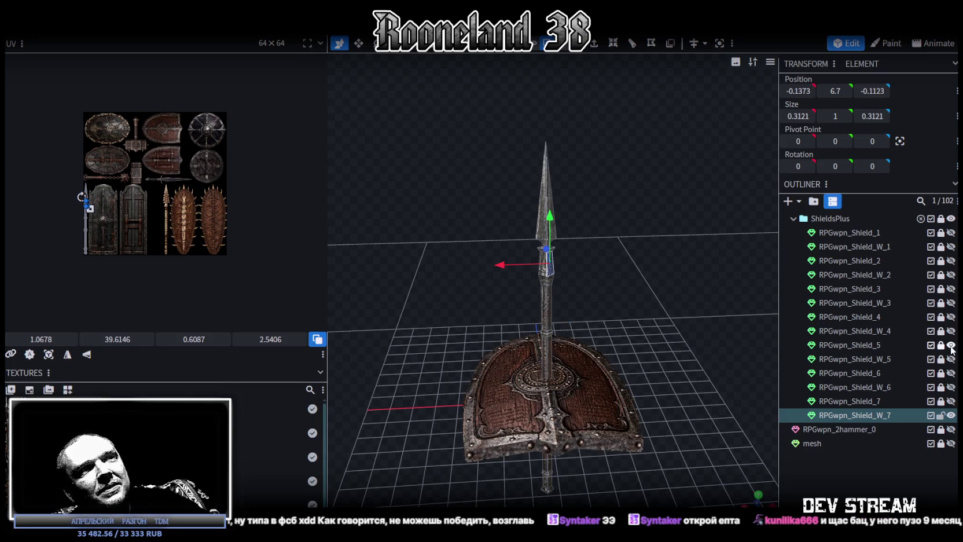
click(950, 344)
click(951, 317)
Duplicate Shield_4, move the copy below Shield_W_7 as RPGwpn_Shield_8, and hide the spear
click(915, 317)
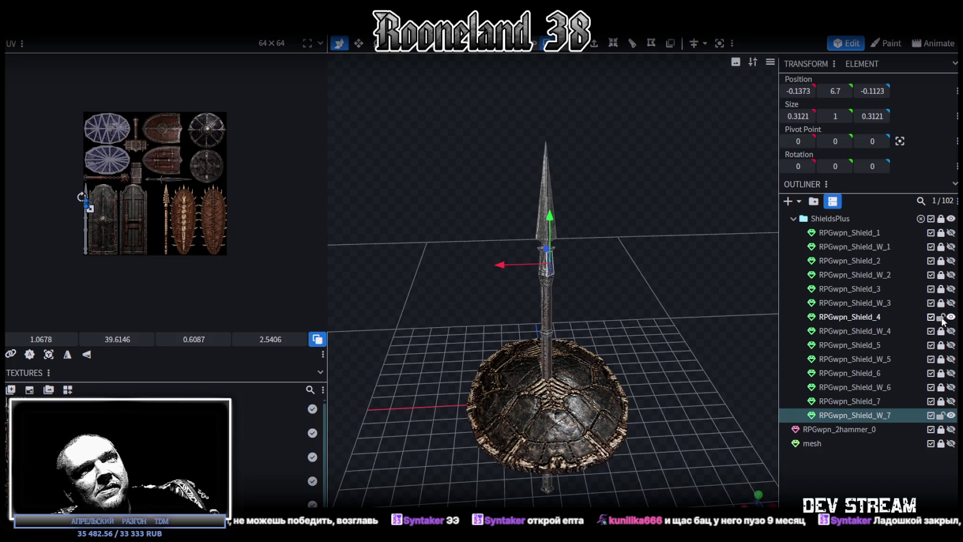
key(ctrl+d)
click(951, 317)
drag(884, 335, 893, 438)
double_click(877, 431)
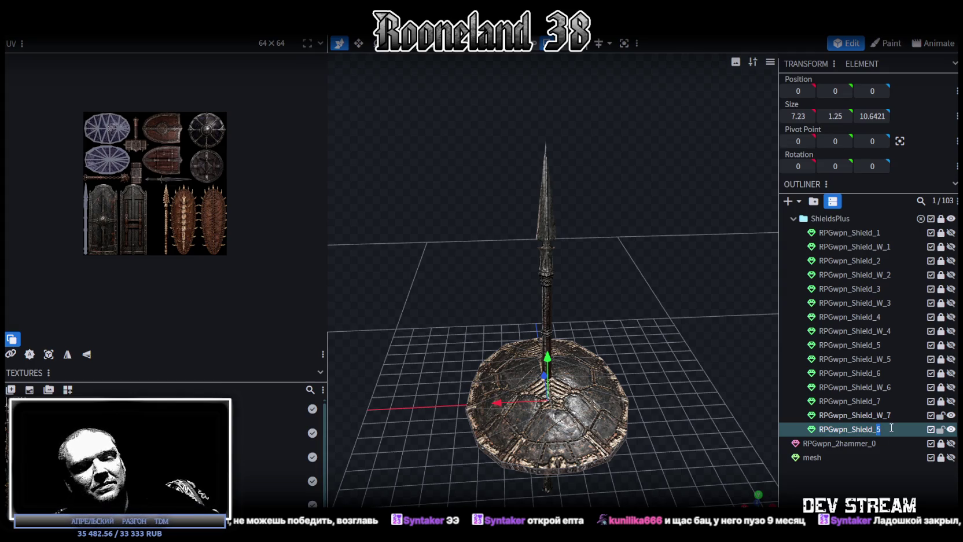
click(951, 415)
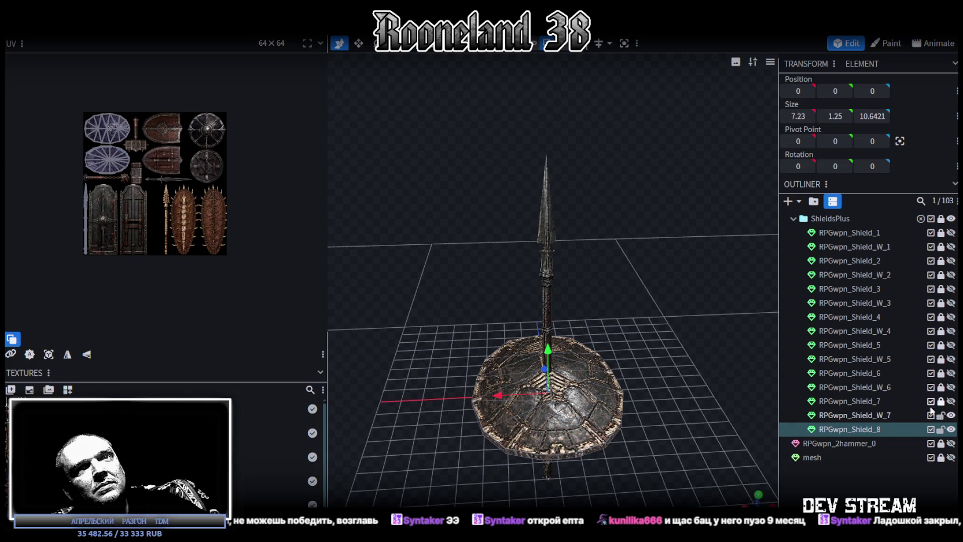
click(951, 415)
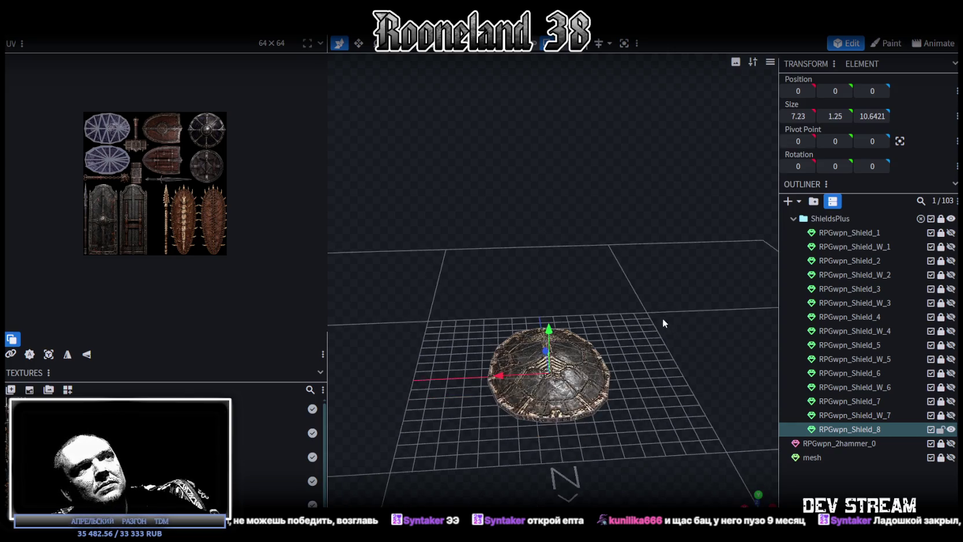
Get a straight top-down view of the shield and widen the texture panel
drag(662, 318, 655, 393)
click(607, 336)
drag(667, 360, 666, 396)
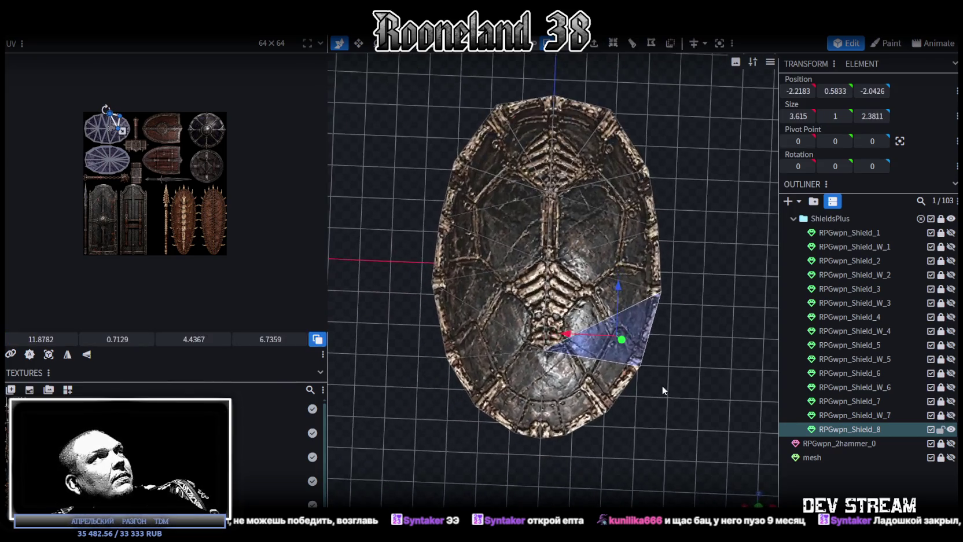
scroll(634, 360, down, 2)
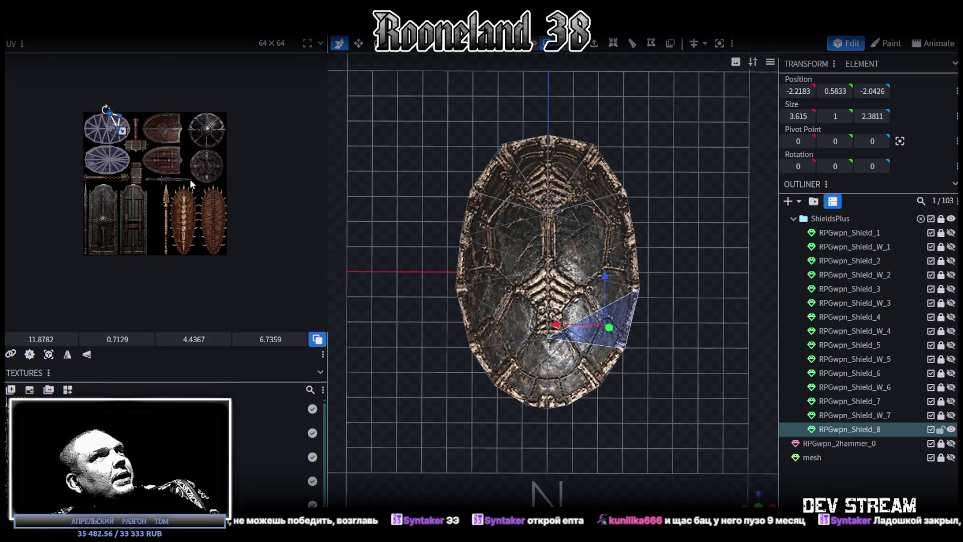
scroll(200, 190, up, 3)
scroll(186, 229, up, 2)
scroll(168, 150, down, 1)
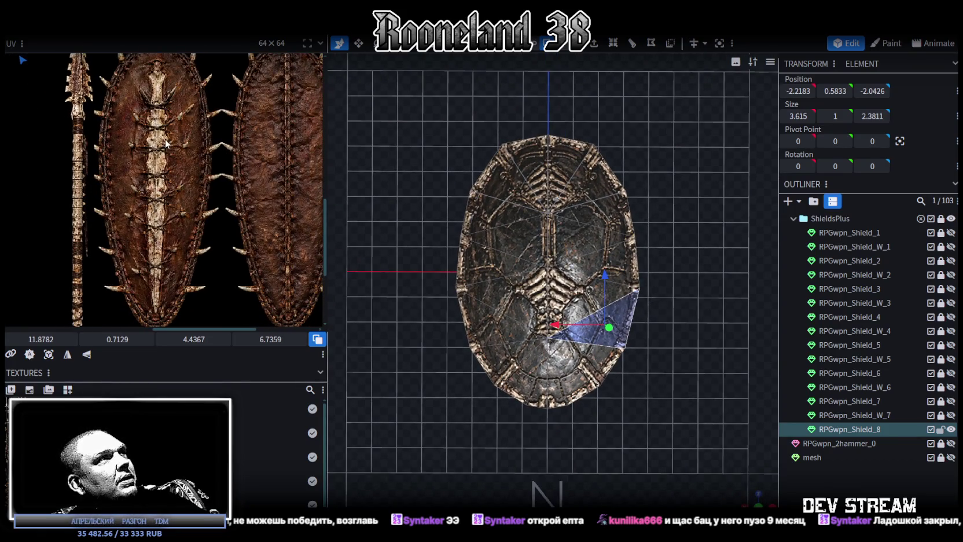
scroll(168, 148, down, 1)
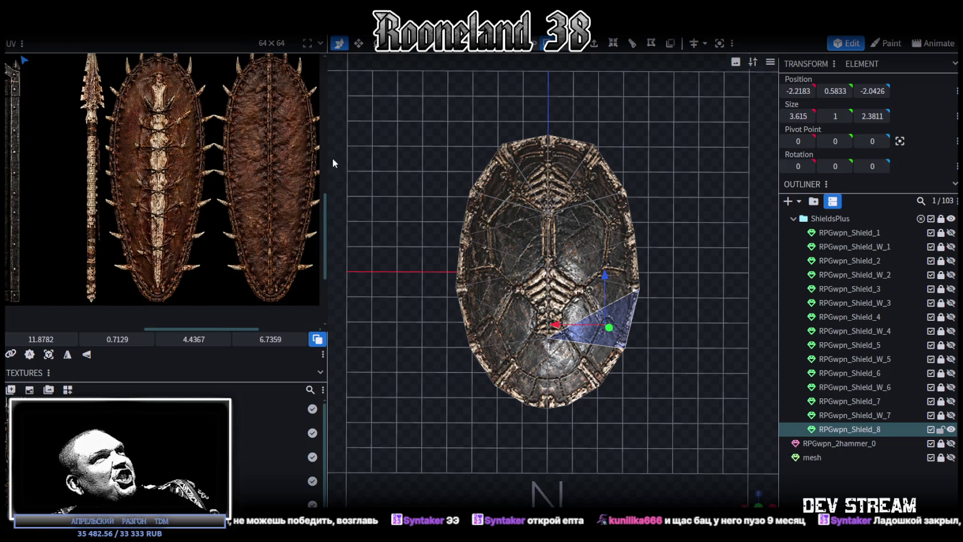
drag(325, 155, 370, 155)
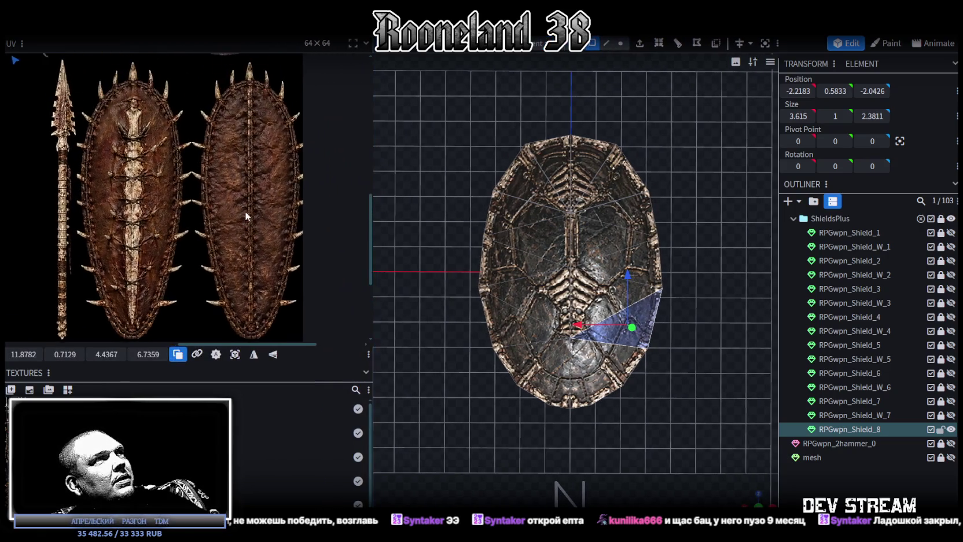
scroll(245, 216, down, 1)
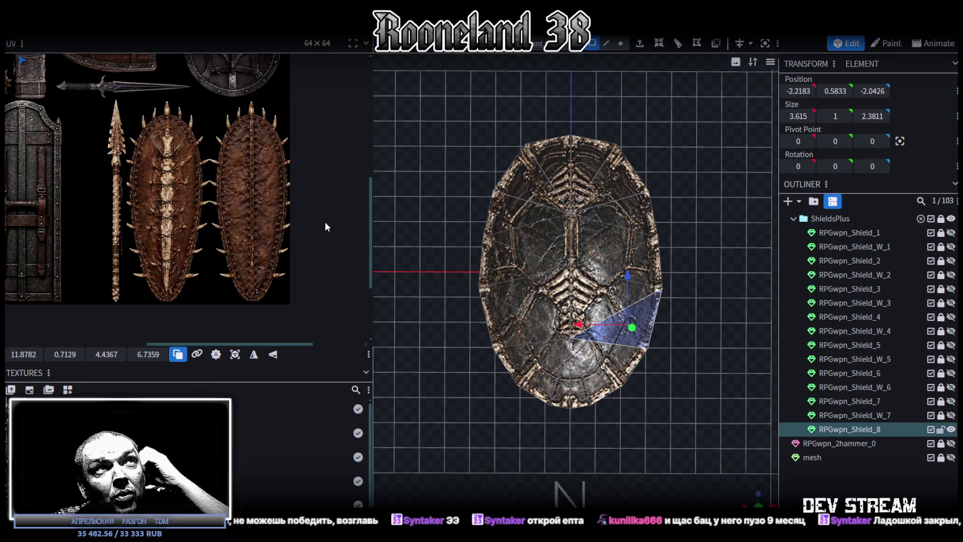
scroll(485, 209, down, 3)
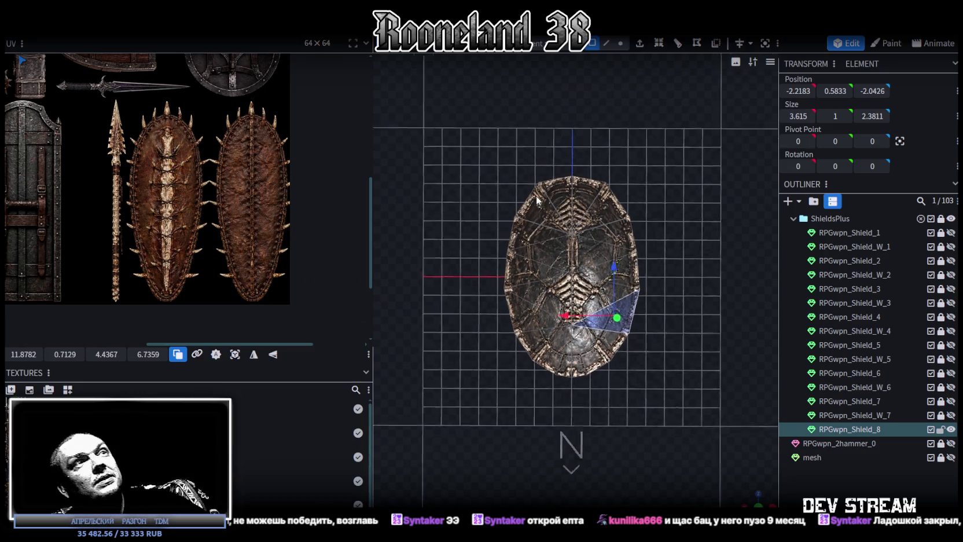
Scale the whole shield mesh lengthwise to about 15.24 long
double_click(596, 248)
key(s)
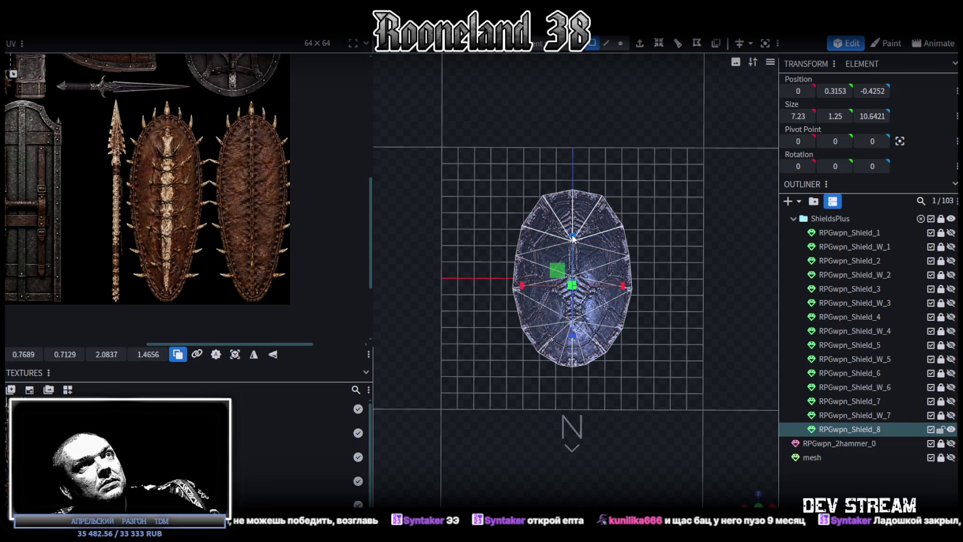
drag(573, 237, 577, 198)
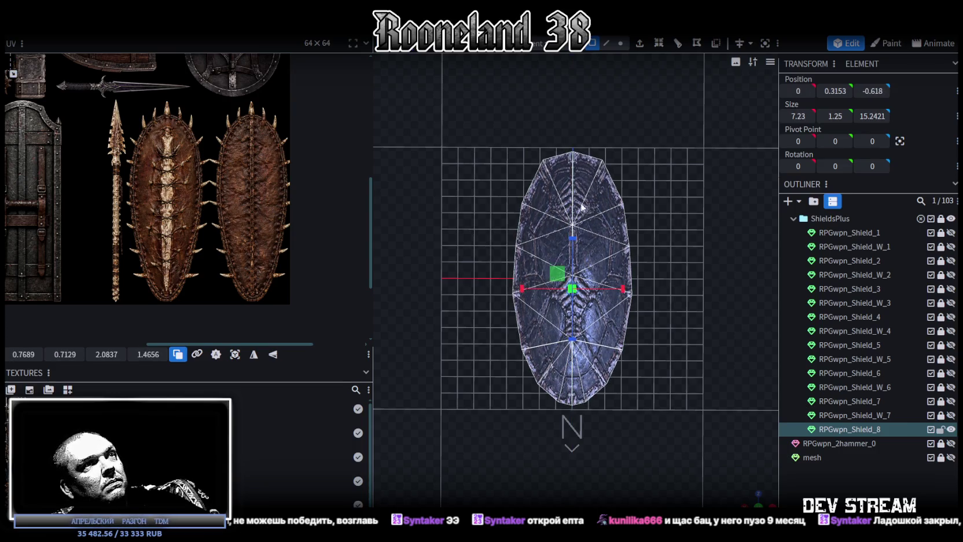
scroll(676, 319, up, 2)
Narrow the lower and bottom faces inward so the shield tapers to a point
drag(664, 455, 473, 270)
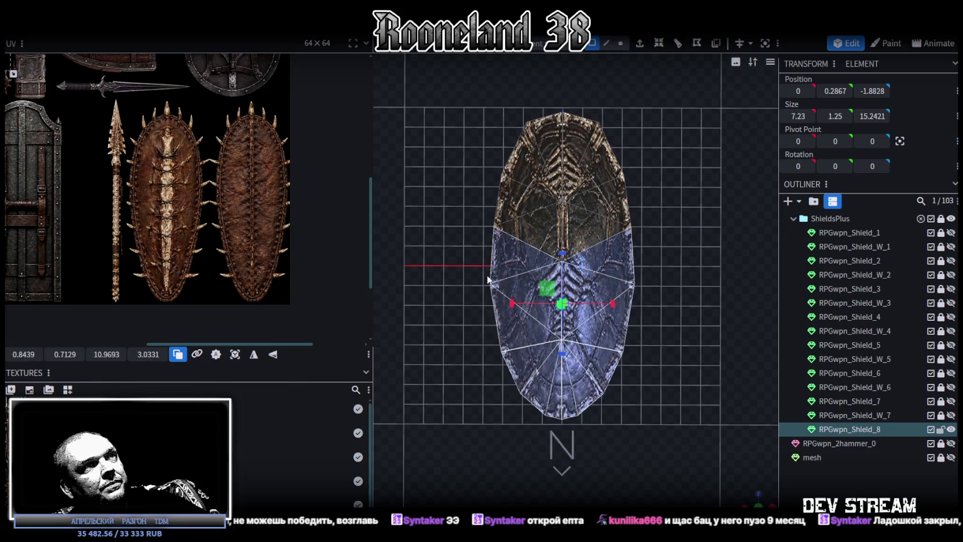
drag(662, 469, 483, 317)
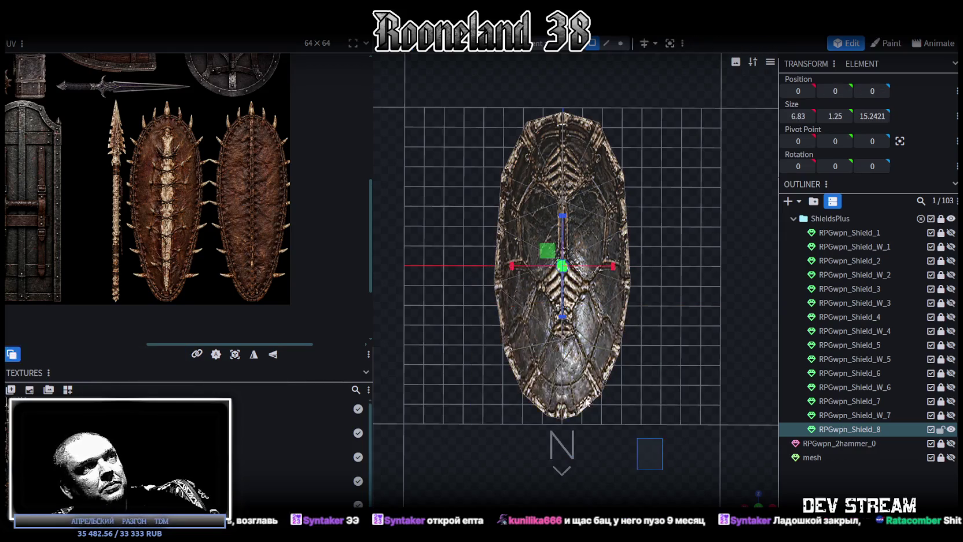
drag(612, 356, 601, 360)
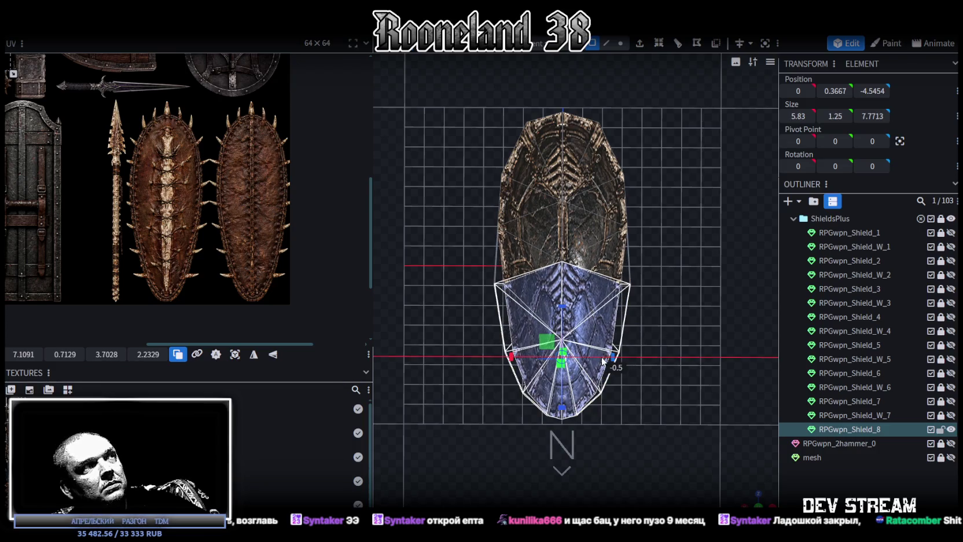
drag(614, 436, 494, 358)
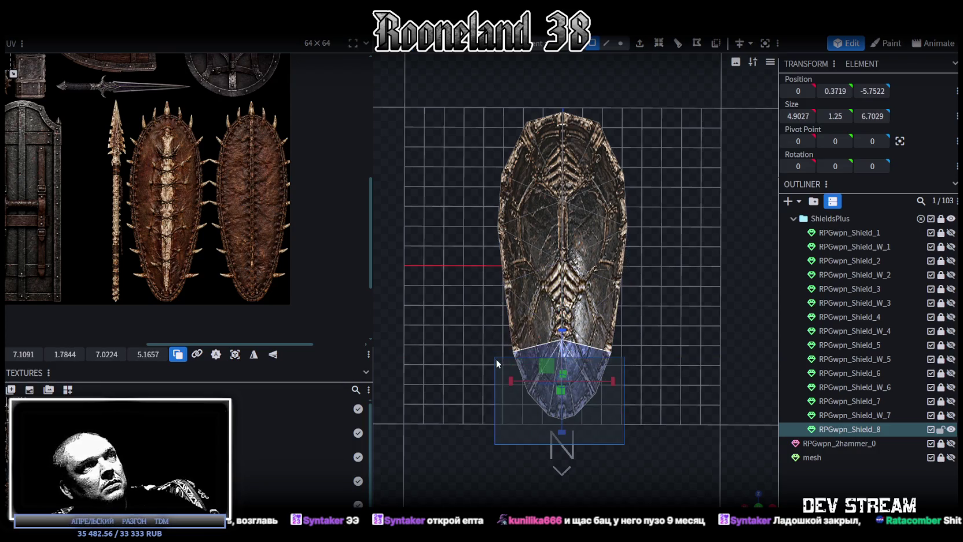
drag(613, 381, 604, 386)
scroll(615, 388, down, 2)
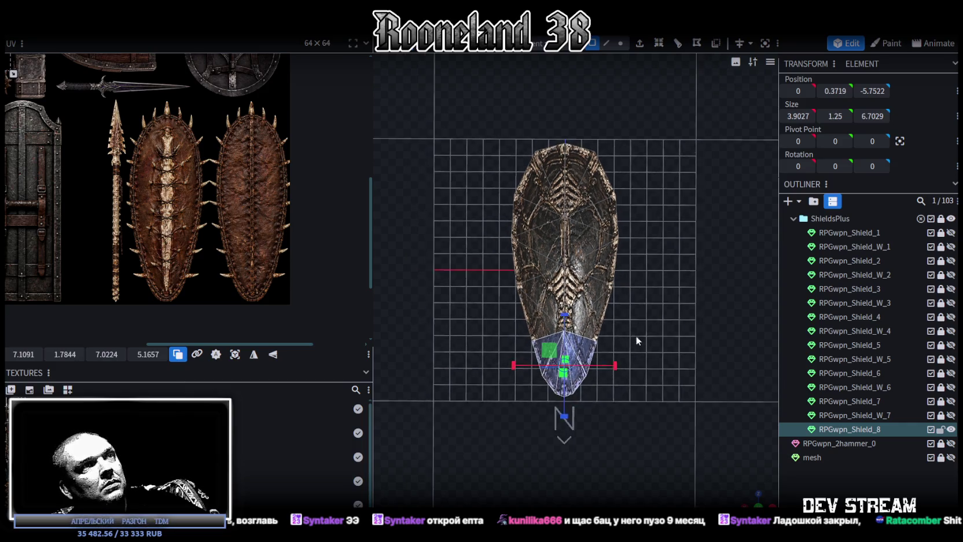
double_click(607, 270)
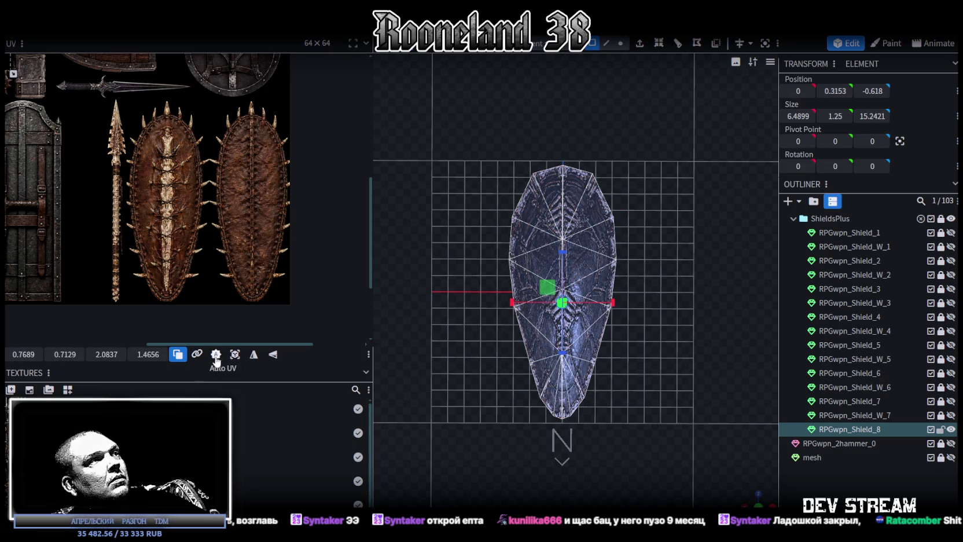
Regenerate the shield's UV mapping and drag it onto the spiked shield in the atlas
click(253, 354)
scroll(82, 259, down, 5)
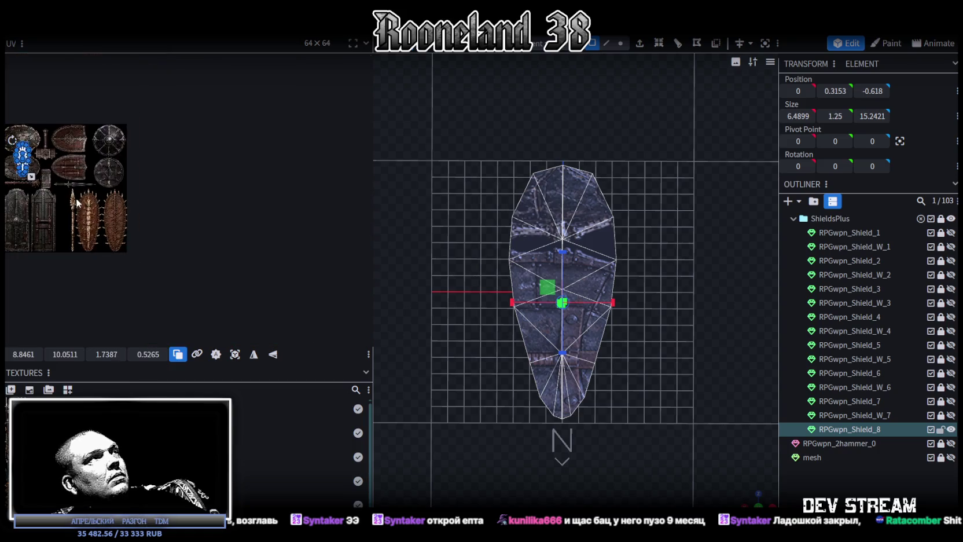
scroll(76, 198, up, 3)
mouse_move(95, 133)
mouse_down()
mouse_move(247, 237)
mouse_move(242, 246)
mouse_up()
scroll(247, 238, up, 2)
scroll(247, 238, up, 3)
scroll(241, 246, down, 3)
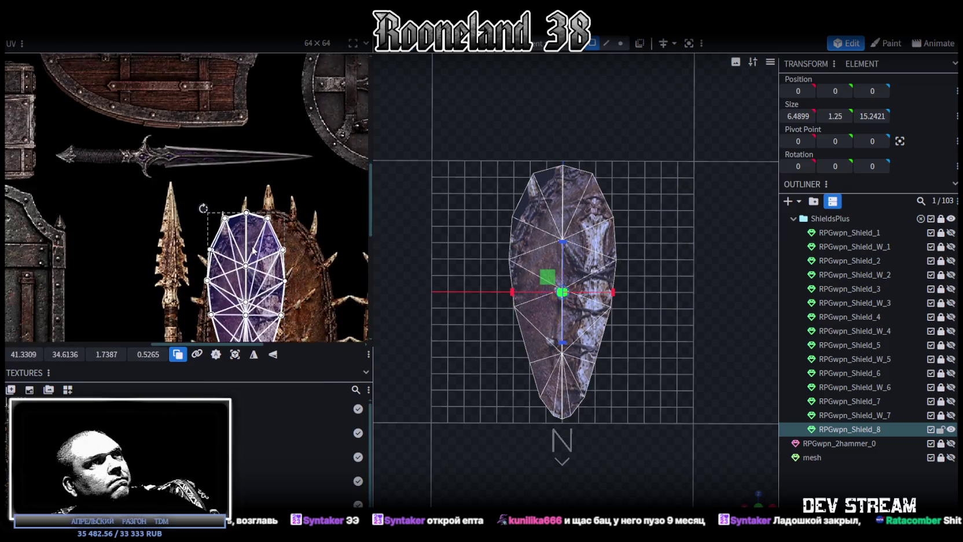
scroll(236, 225, up, 3)
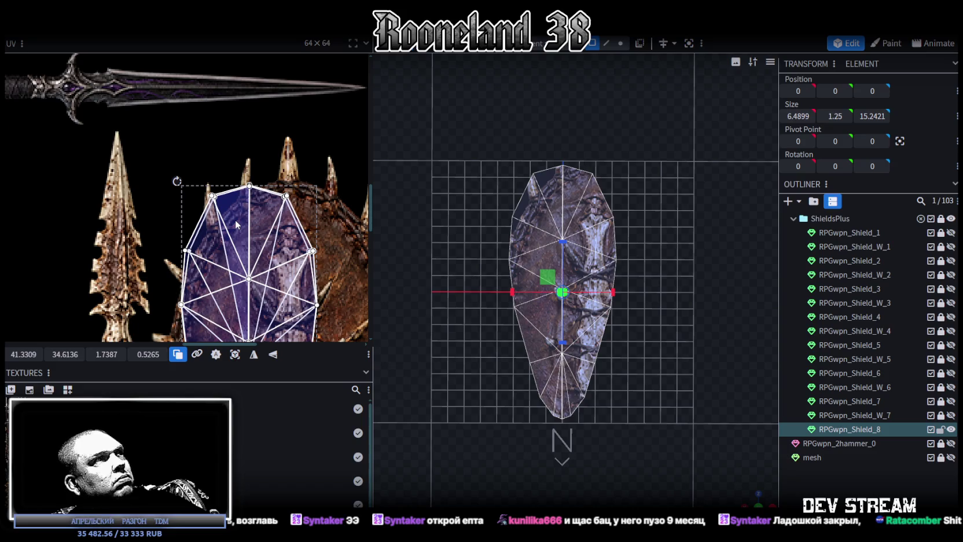
scroll(237, 225, up, 2)
scroll(248, 223, up, 1)
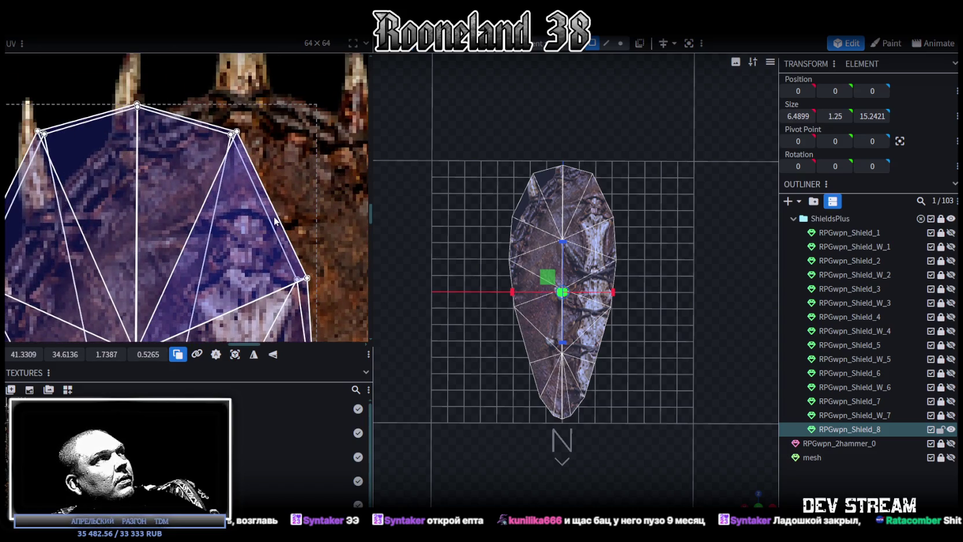
scroll(265, 221, down, 3)
scroll(265, 220, up, 2)
scroll(269, 212, down, 1)
scroll(271, 202, down, 1)
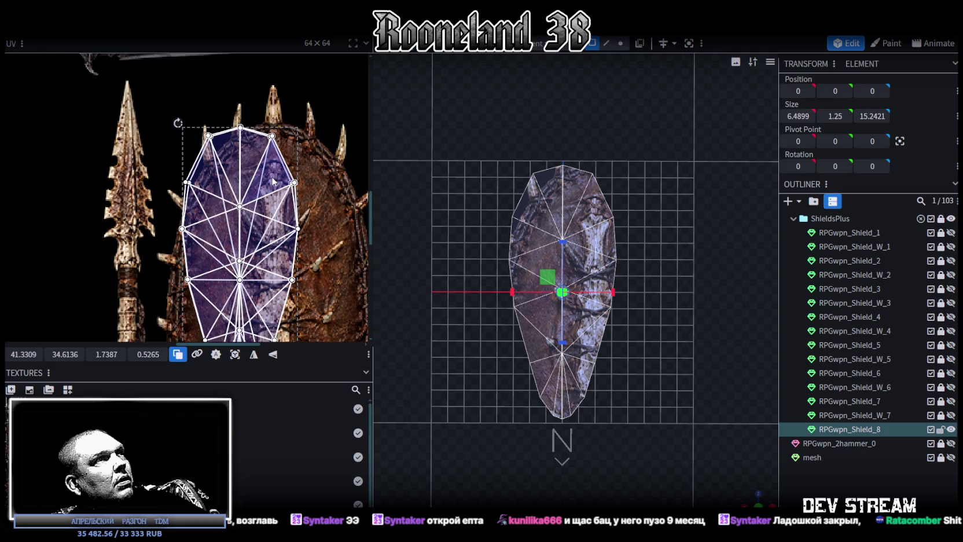
scroll(274, 197, down, 1)
Shift the shield's UV layout slightly left and enlarge it over the spiked shield
mouse_move(754, 501)
mouse_down()
mouse_move(746, 501)
mouse_move(759, 481)
mouse_up()
click(758, 501)
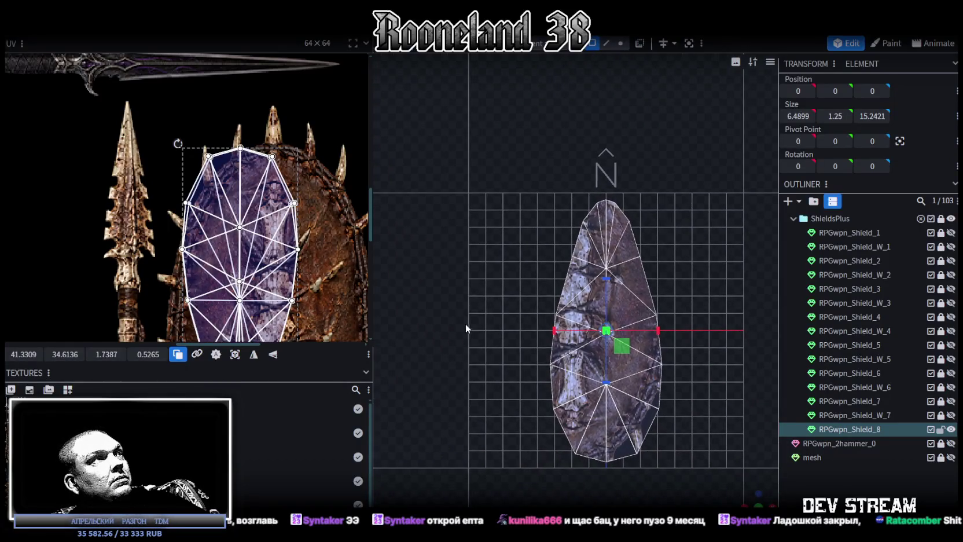
scroll(274, 233, down, 3)
drag(274, 233, 270, 233)
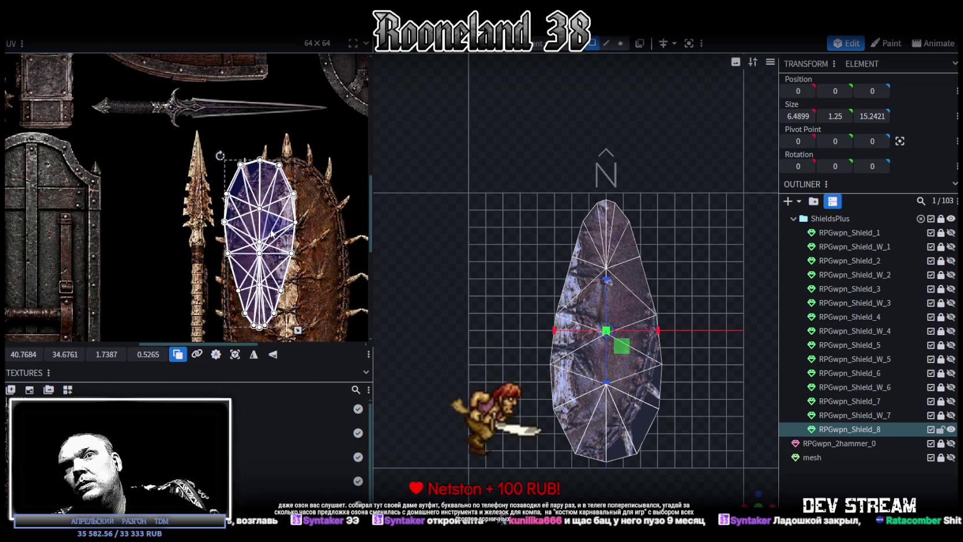
scroll(295, 219, down, 3)
scroll(299, 216, down, 3)
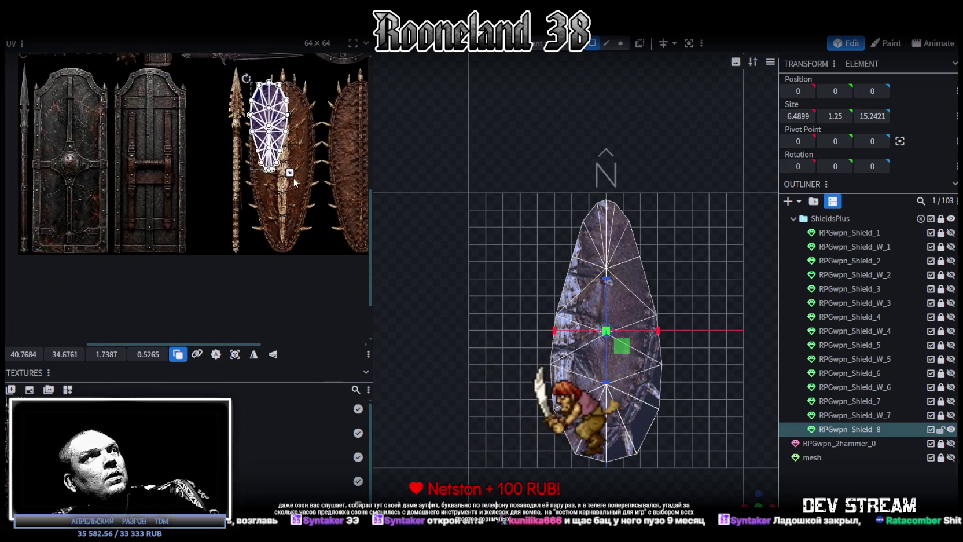
drag(294, 172, 322, 243)
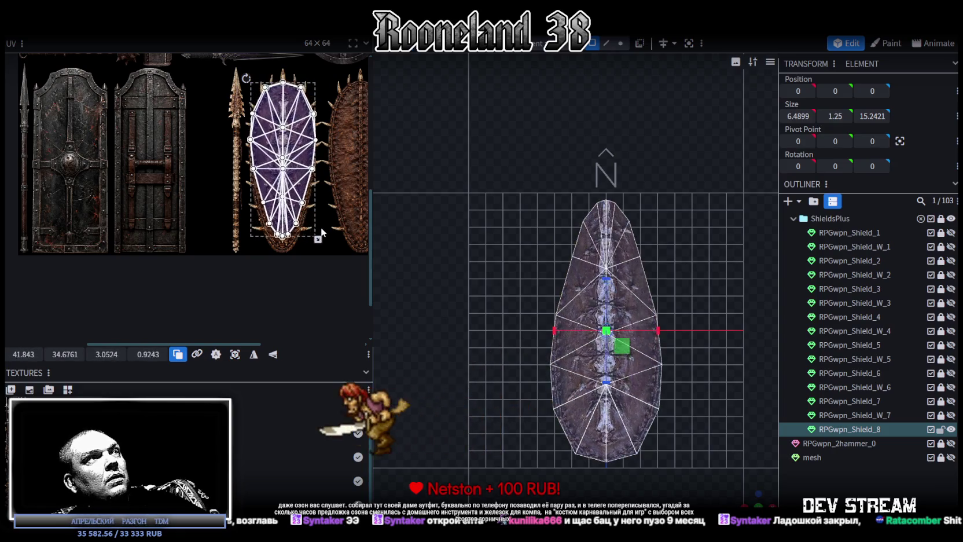
Move the UV layout down, make it narrower and taller, and nudge it left to match the shield
scroll(271, 148, up, 3)
scroll(272, 147, up, 2)
scroll(244, 147, up, 2)
scroll(248, 177, up, 1)
scroll(236, 193, down, 1)
scroll(232, 185, down, 1)
scroll(225, 176, down, 1)
scroll(221, 169, down, 1)
drag(200, 170, 197, 184)
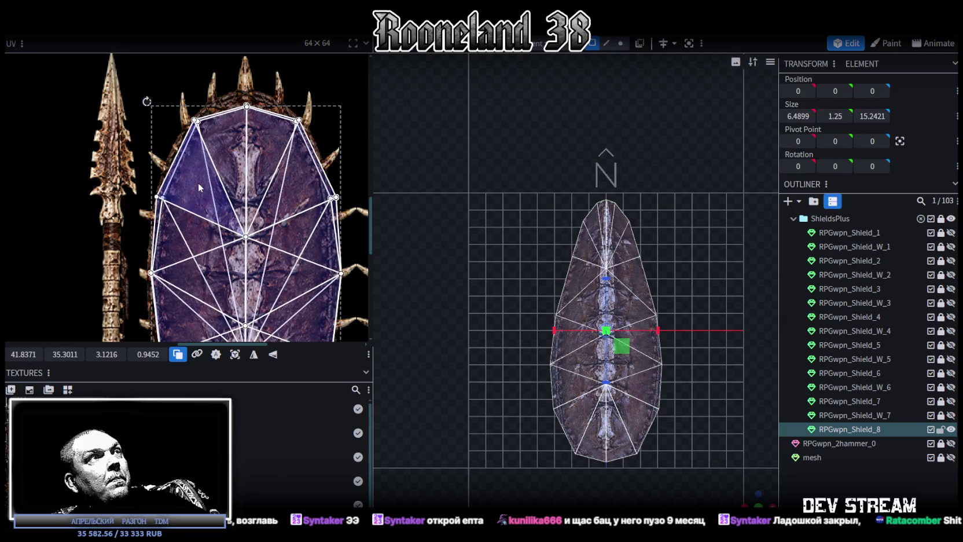
scroll(231, 197, down, 2)
scroll(278, 214, up, 2)
scroll(291, 224, up, 1)
scroll(293, 213, down, 1)
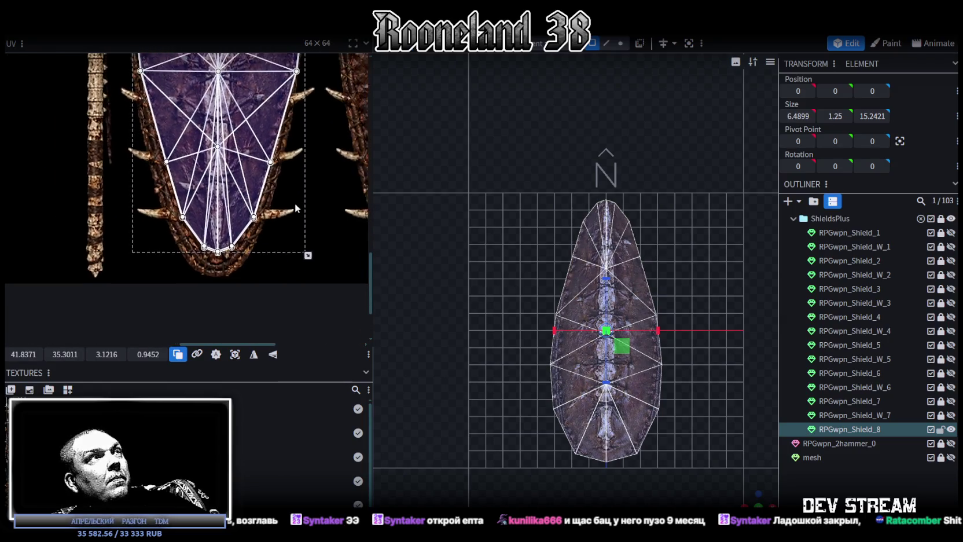
scroll(290, 206, down, 1)
drag(299, 256, 294, 275)
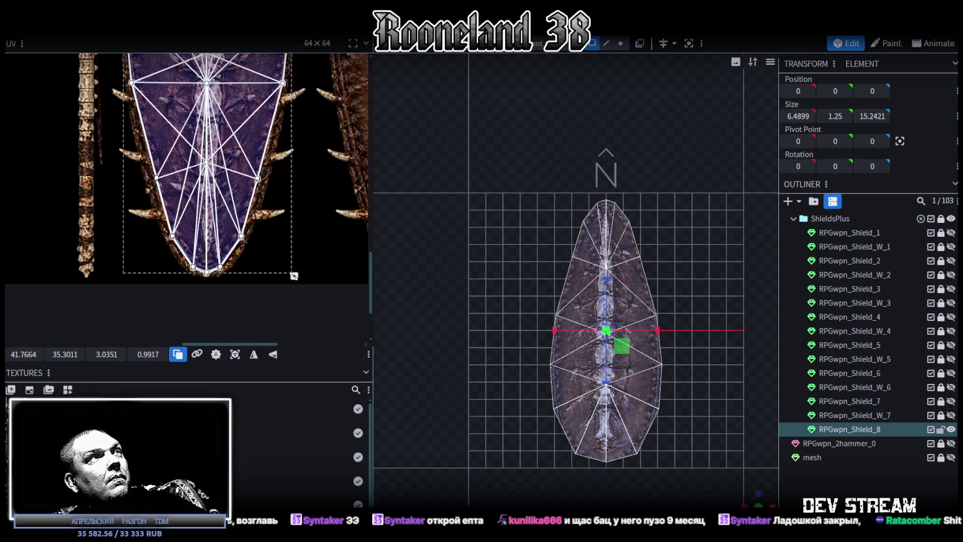
scroll(289, 219, down, 2)
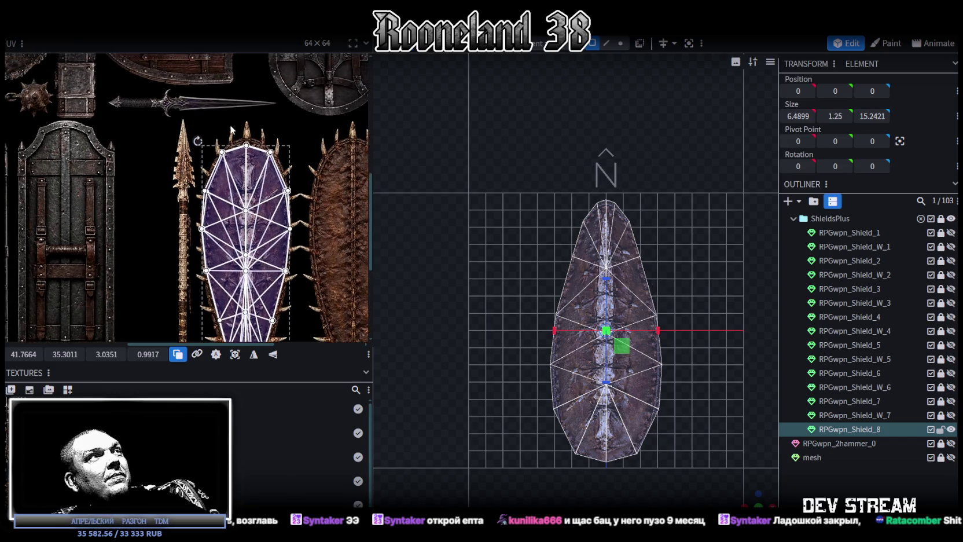
scroll(258, 143, up, 2)
scroll(258, 144, up, 2)
drag(216, 173, 211, 171)
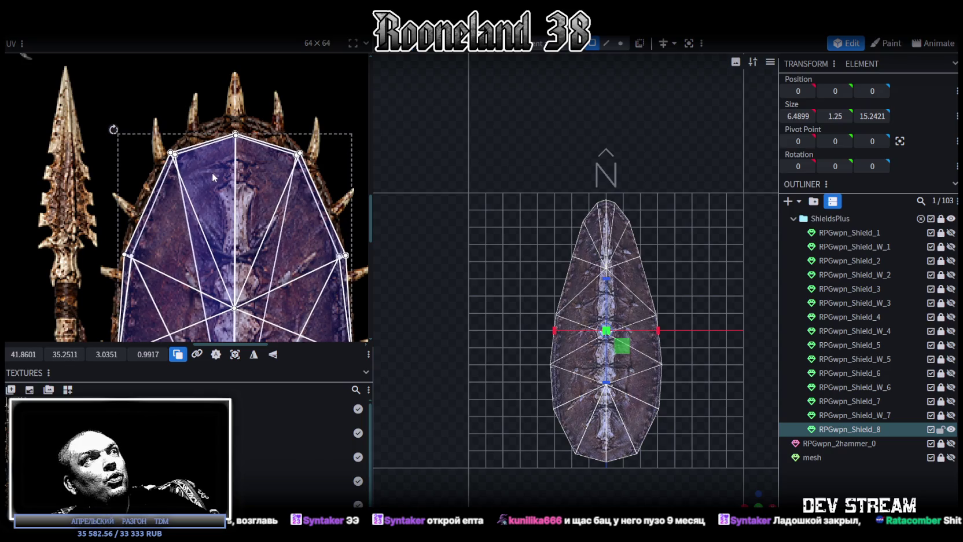
scroll(211, 173, down, 3)
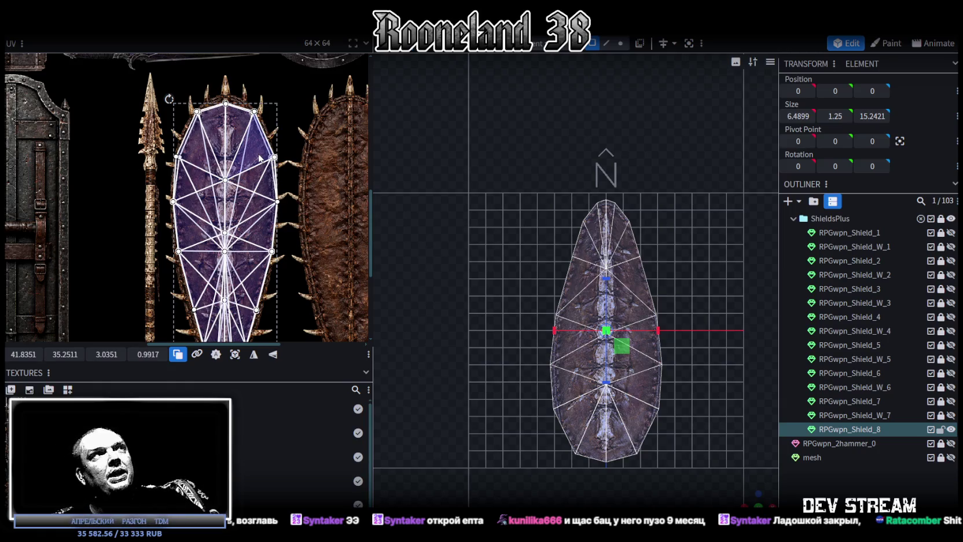
Tilt the 3D view to check the texture, then select all shield vertices for transforming
scroll(637, 259, down, 2)
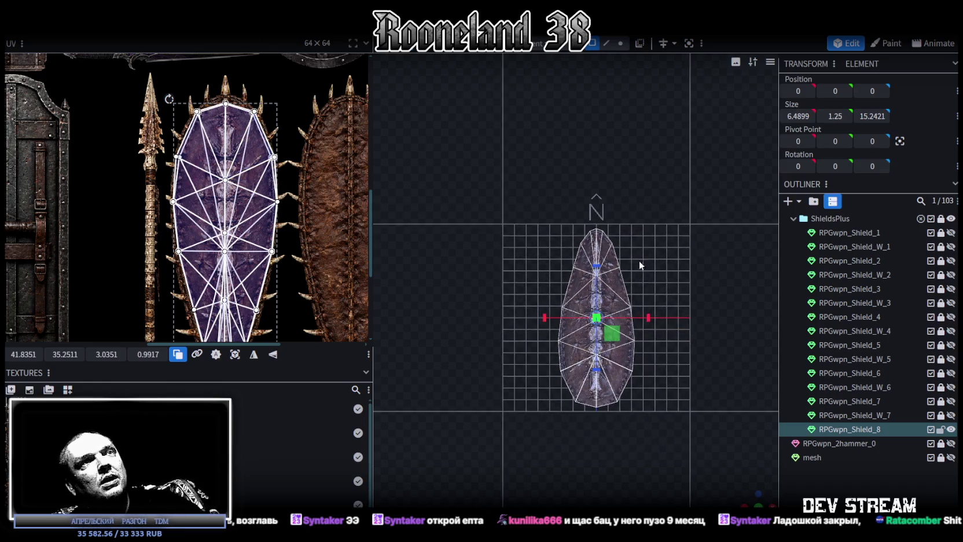
right_drag(637, 260, 616, 221)
scroll(627, 237, up, 1)
scroll(617, 246, up, 1)
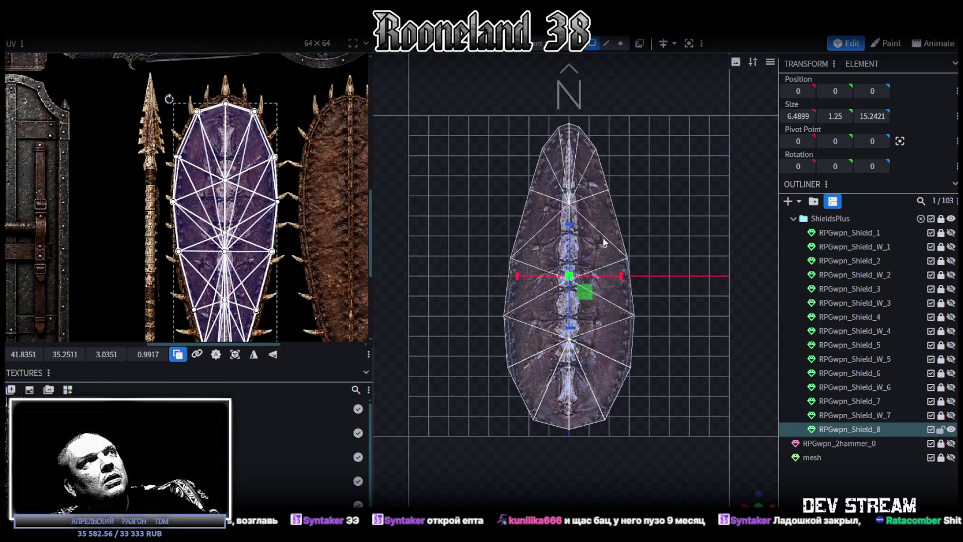
scroll(257, 175, down, 1)
scroll(287, 184, down, 1)
scroll(664, 297, down, 1)
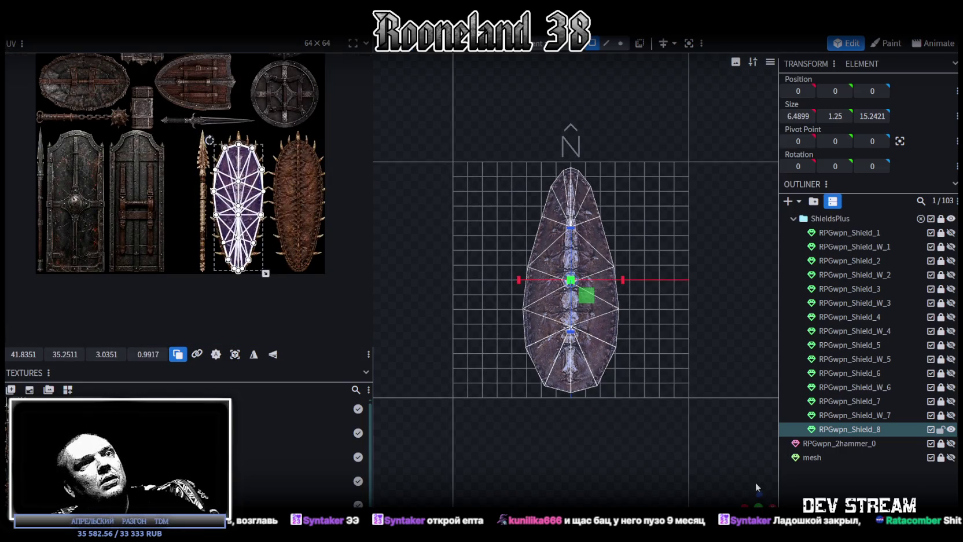
mouse_move(695, 440)
mouse_down()
mouse_move(870, 466)
mouse_move(848, 446)
mouse_move(716, 427)
mouse_move(629, 340)
mouse_move(666, 402)
mouse_up()
double_click(628, 341)
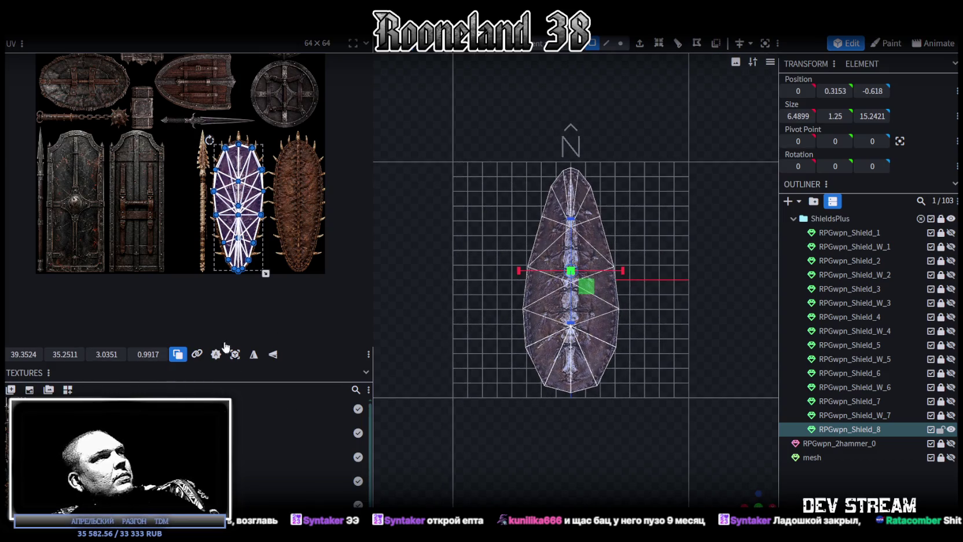
right_click(120, 36)
mouse_move(154, 57)
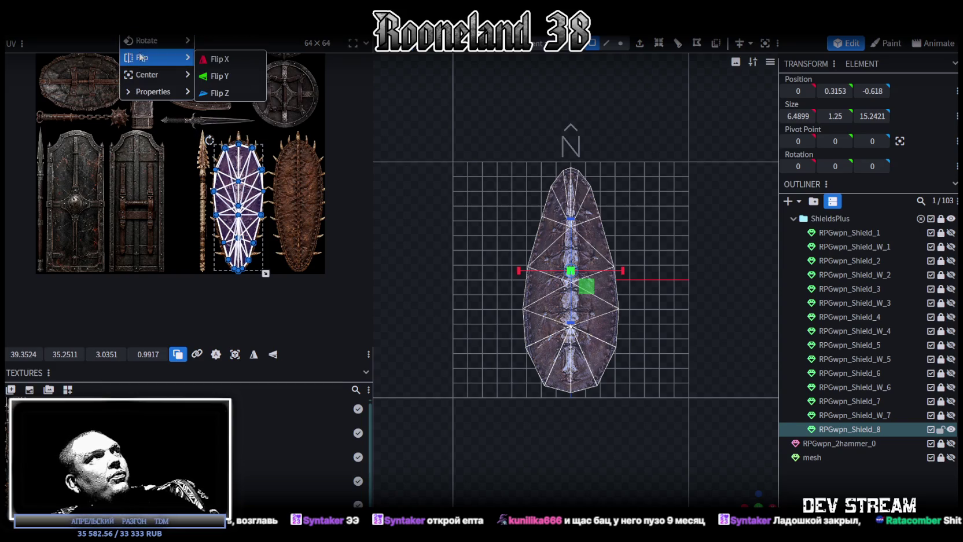
Flip the shield mesh vertically and pull the top UV vertex up onto the shield tip
click(223, 91)
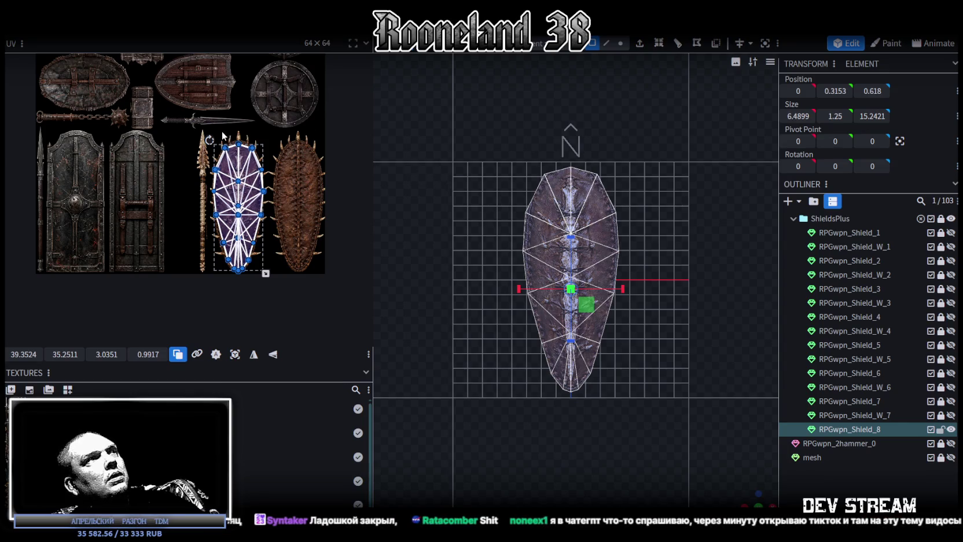
scroll(227, 164, up, 3)
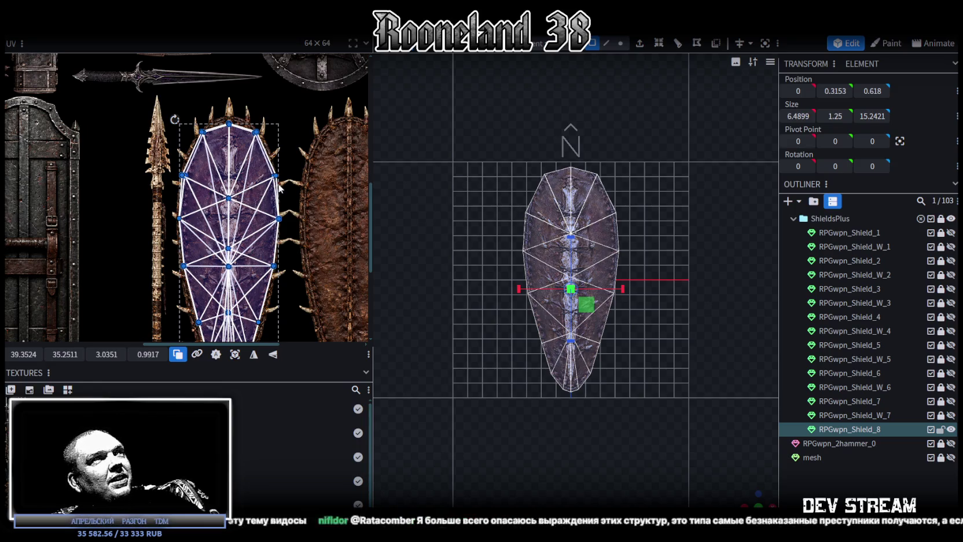
scroll(256, 136, up, 2)
scroll(260, 151, up, 2)
scroll(273, 184, up, 1)
scroll(273, 184, up, 2)
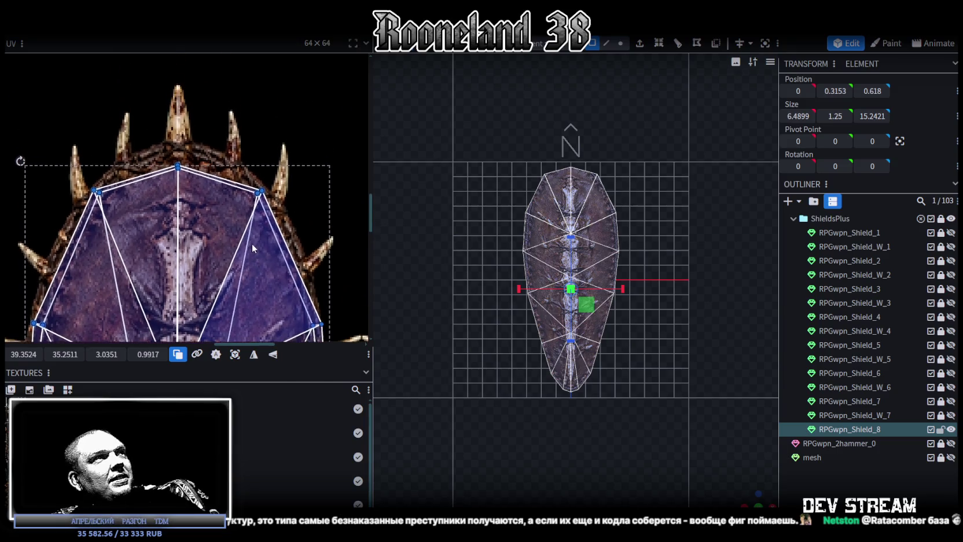
drag(146, 138, 226, 204)
drag(65, 354, 58, 354)
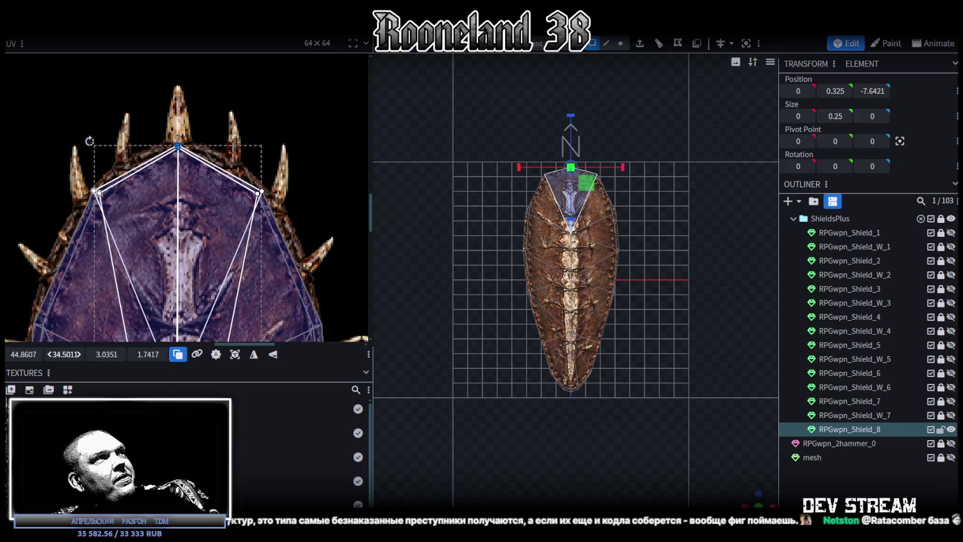
Select all of the shield's UV vertices and widen the layout to cover the shield rim
scroll(249, 130, down, 3)
scroll(249, 130, up, 2)
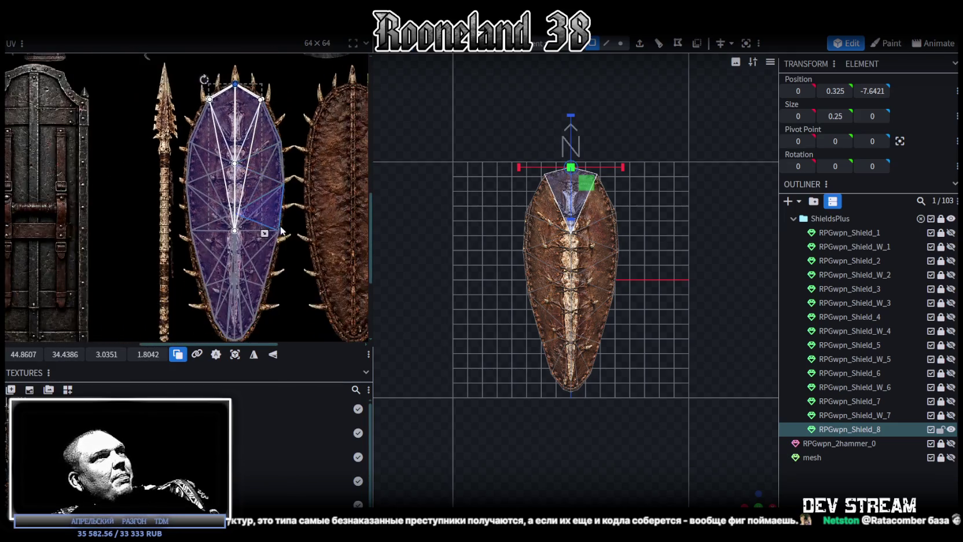
scroll(252, 206, up, 2)
scroll(243, 274, down, 2)
scroll(243, 275, down, 1)
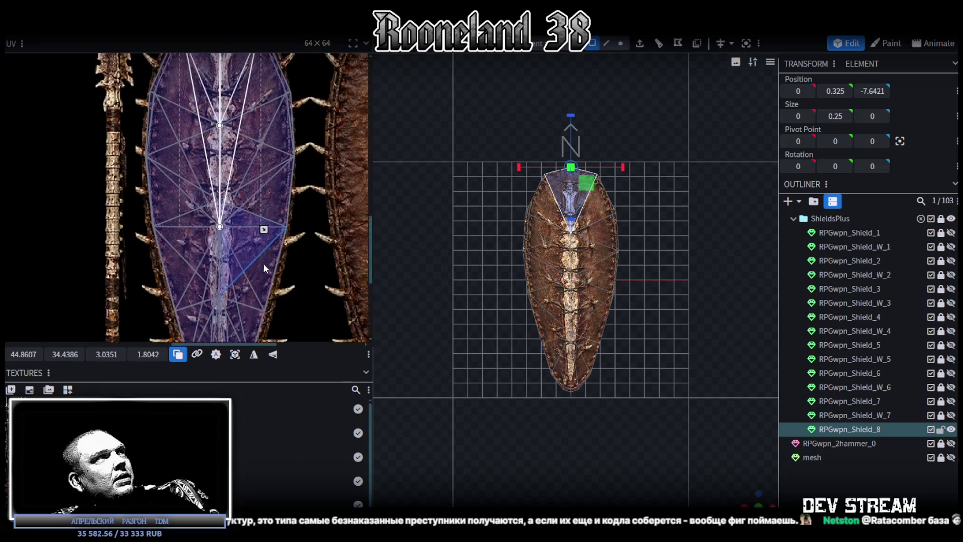
scroll(263, 263, down, 1)
scroll(251, 229, down, 1)
scroll(290, 208, down, 1)
scroll(276, 180, down, 1)
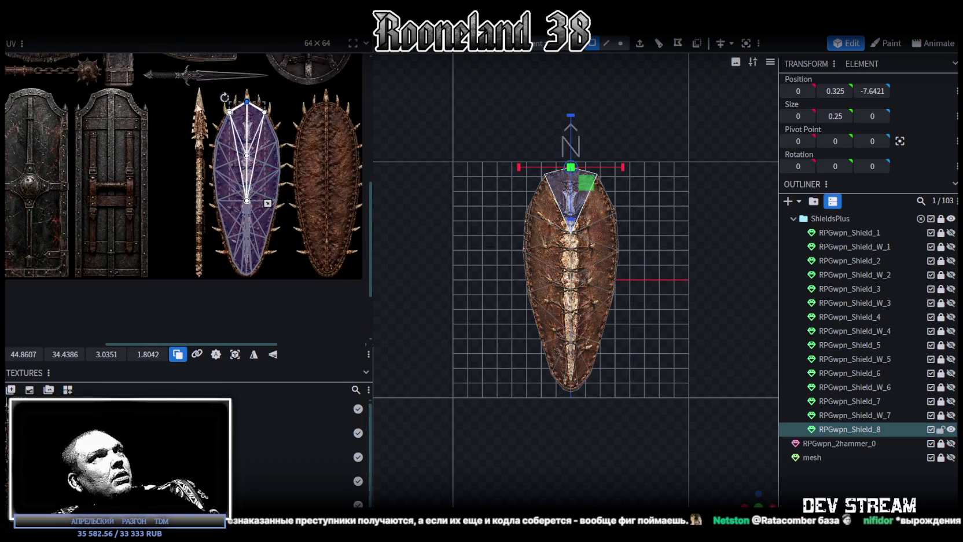
drag(198, 103, 313, 286)
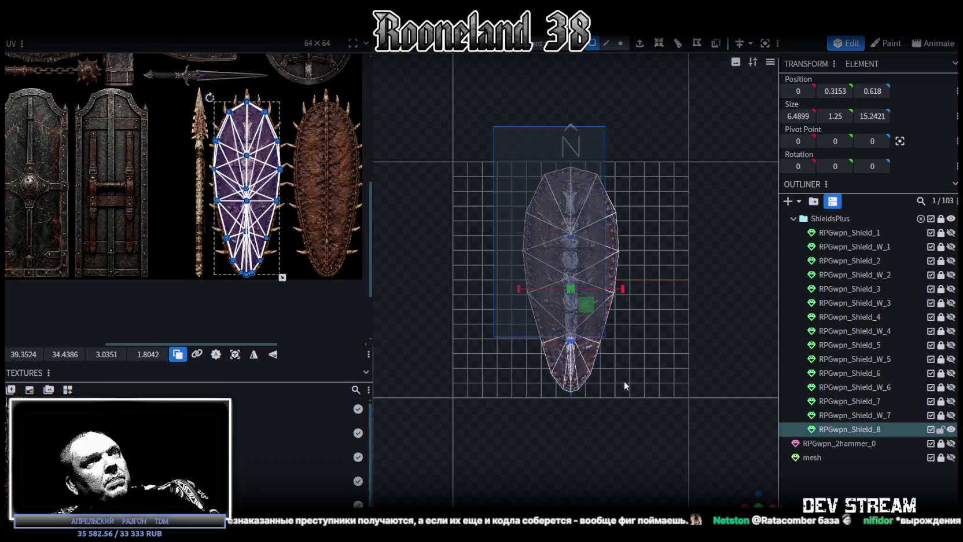
scroll(256, 235, up, 3)
scroll(255, 235, down, 1)
scroll(243, 202, up, 1)
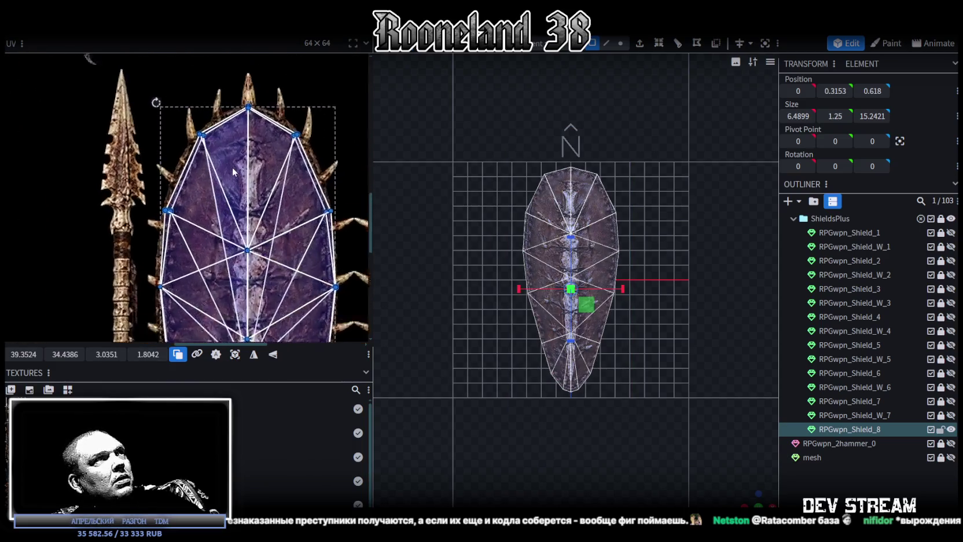
scroll(226, 169, up, 1)
scroll(249, 145, down, 3)
drag(307, 225, 315, 228)
Shift the shield UV layout slightly left and narrow it to fit the texture outline
scroll(243, 151, up, 1)
scroll(229, 125, up, 1)
scroll(226, 121, up, 1)
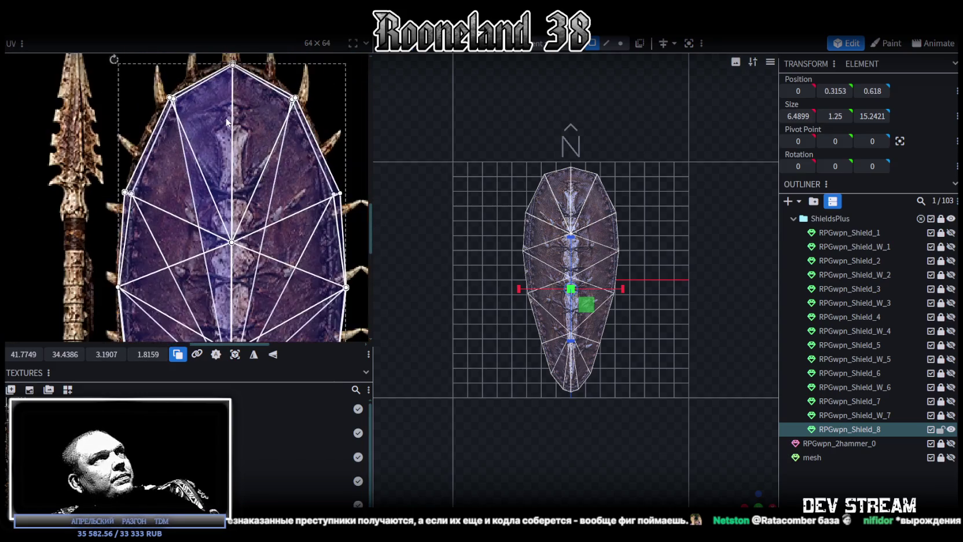
scroll(227, 122, up, 2)
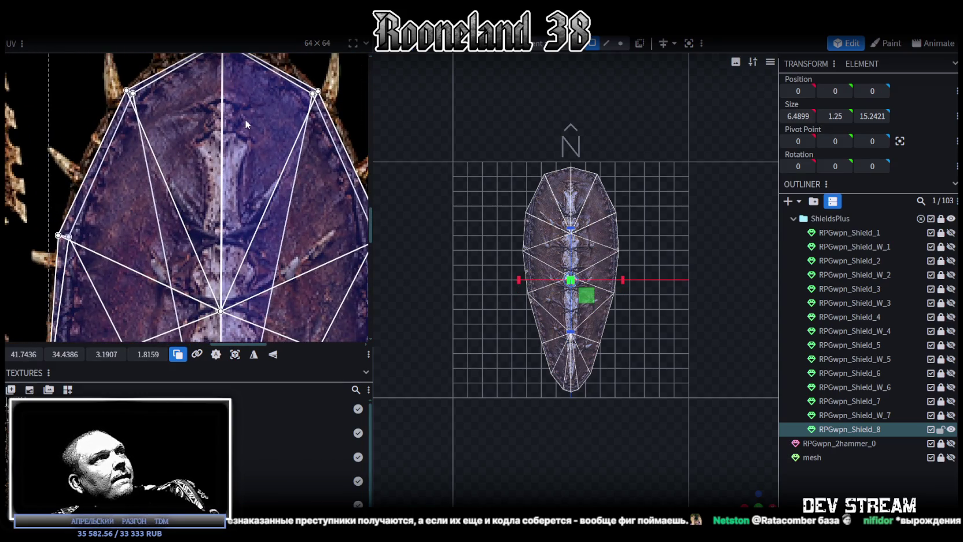
middle_drag(244, 119, 248, 193)
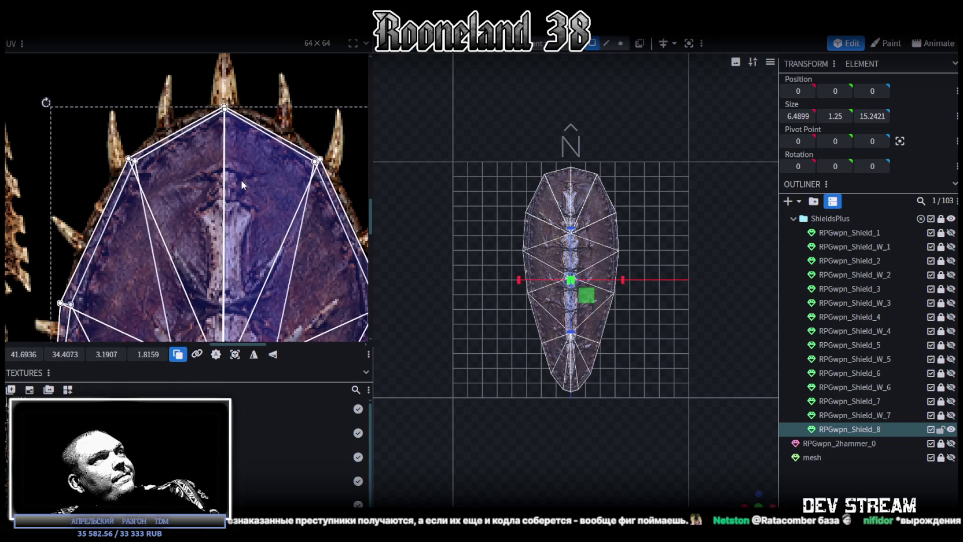
scroll(241, 180, down, 3)
scroll(204, 153, up, 3)
scroll(202, 194, down, 2)
scroll(243, 202, up, 2)
scroll(275, 191, down, 1)
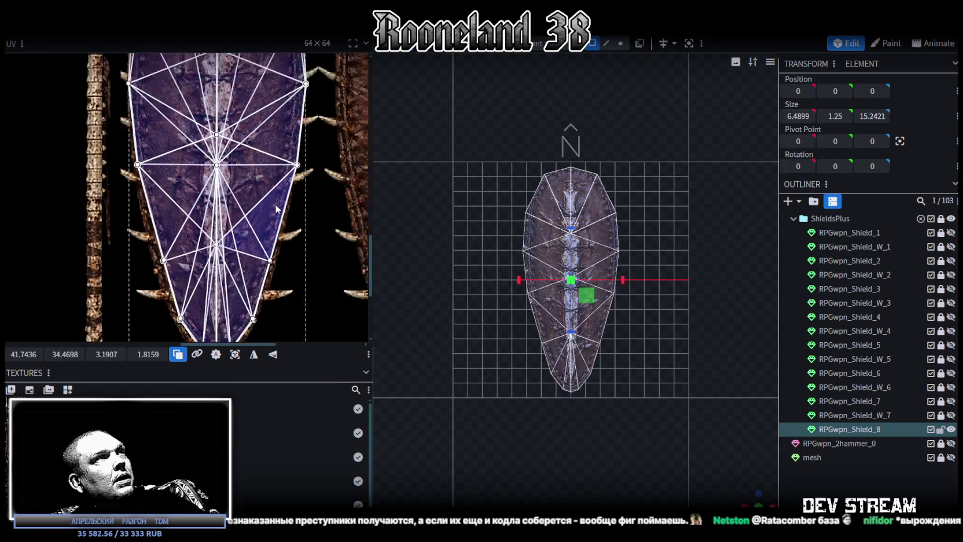
scroll(275, 207, down, 1)
drag(258, 193, 255, 193)
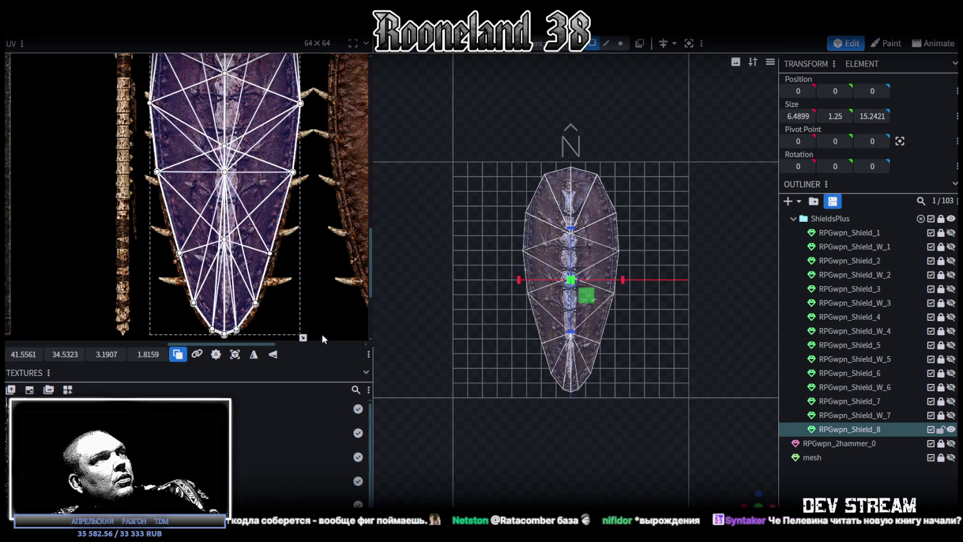
drag(303, 337, 302, 336)
drag(252, 188, 252, 188)
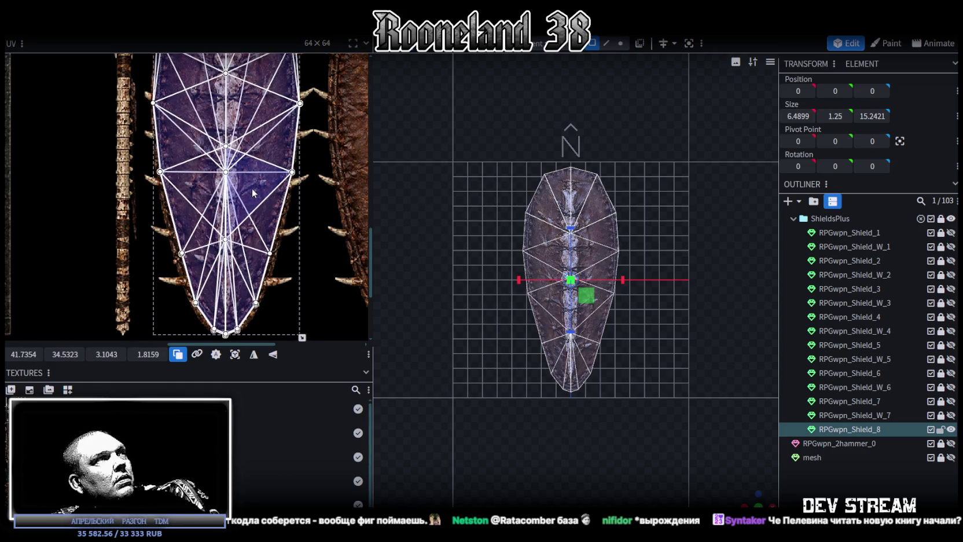
Nudge the shield's UV island up and left, then select one lower side face
scroll(252, 188, down, 2)
scroll(251, 143, up, 4)
drag(250, 206, 250, 203)
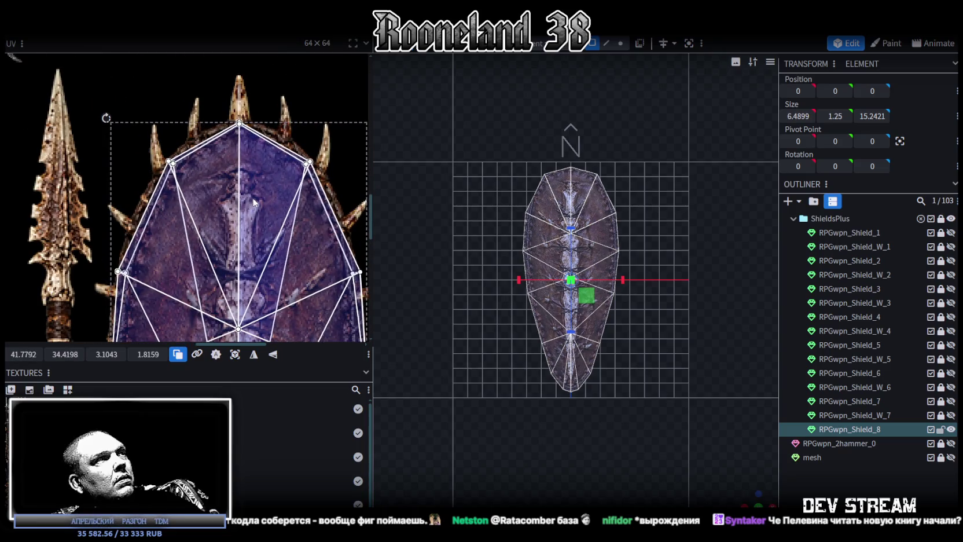
scroll(253, 202, down, 3)
scroll(236, 94, up, 2)
scroll(220, 144, up, 1)
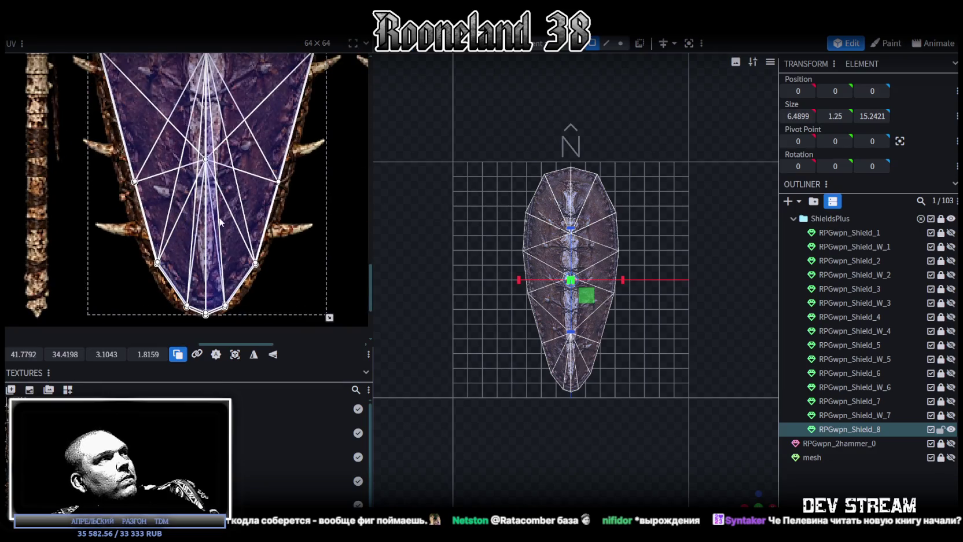
scroll(208, 191, up, 2)
scroll(191, 223, down, 2)
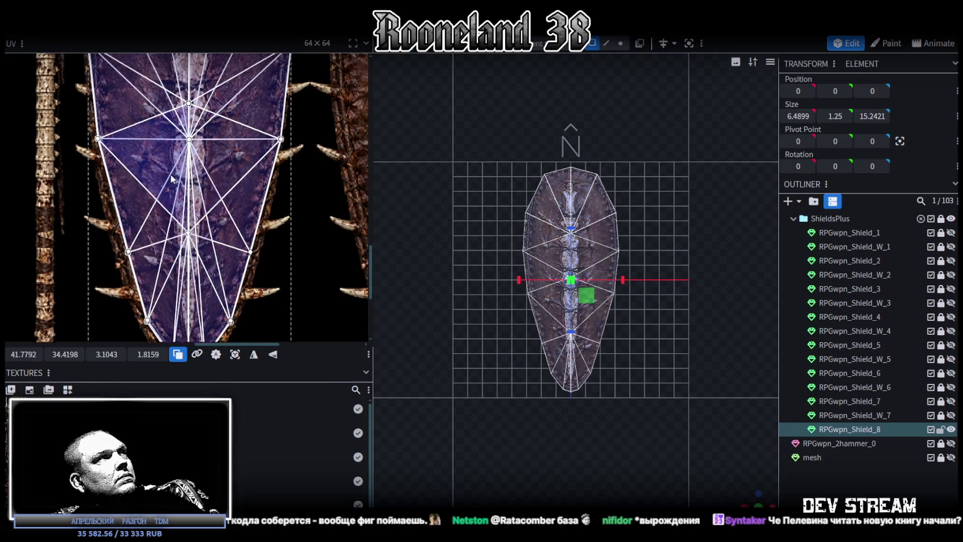
scroll(174, 213, down, 1)
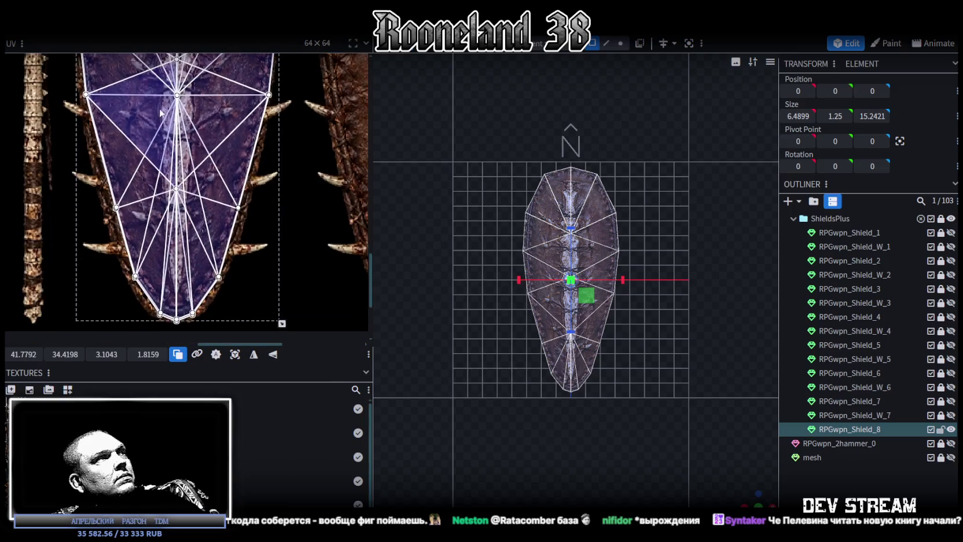
click(90, 194)
Move the UV points of the lower side face and its mirrored face out to the texture edge
drag(23, 354, 12, 354)
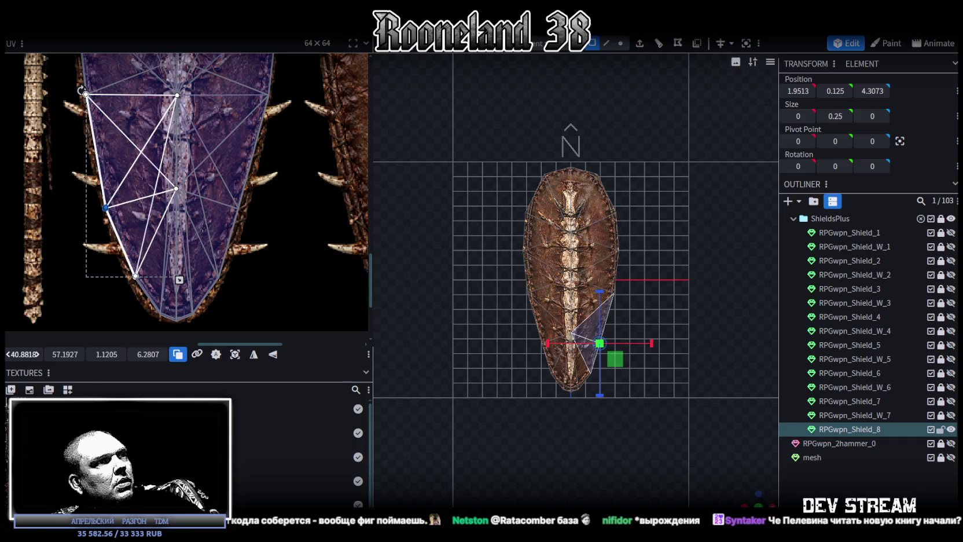
drag(105, 207, 107, 208)
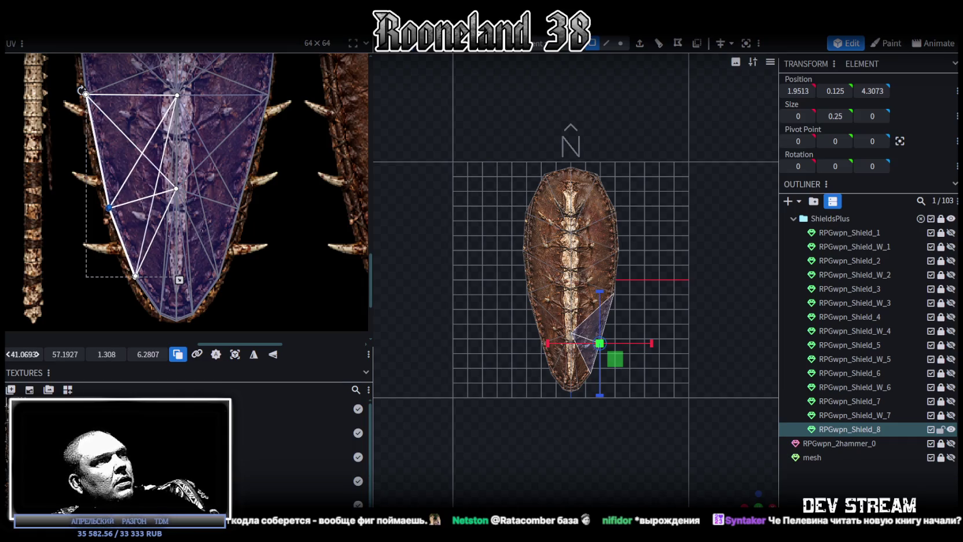
click(225, 223)
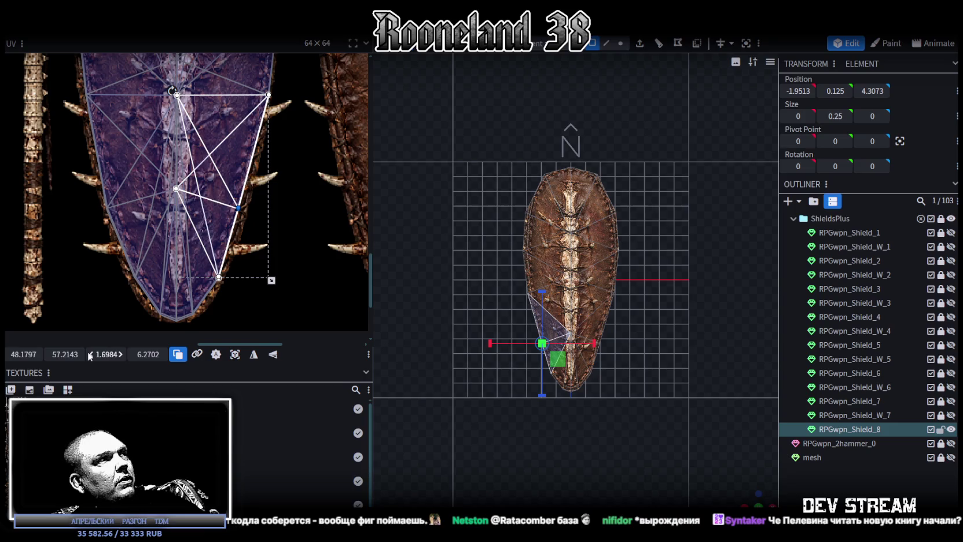
drag(240, 207, 247, 207)
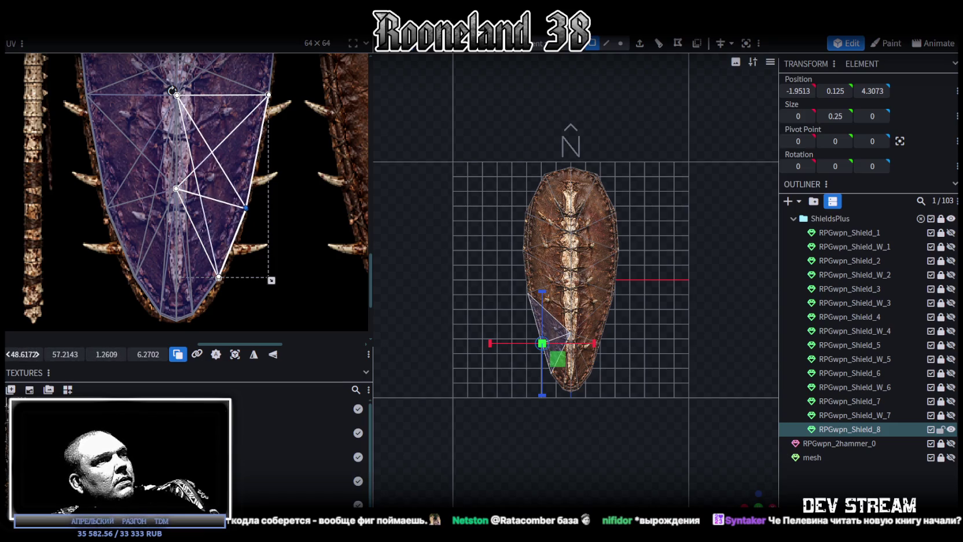
Push the left and right face strips near the tip out to the rim, about 3.85 × 9.97 UVs
scroll(217, 216, up, 3)
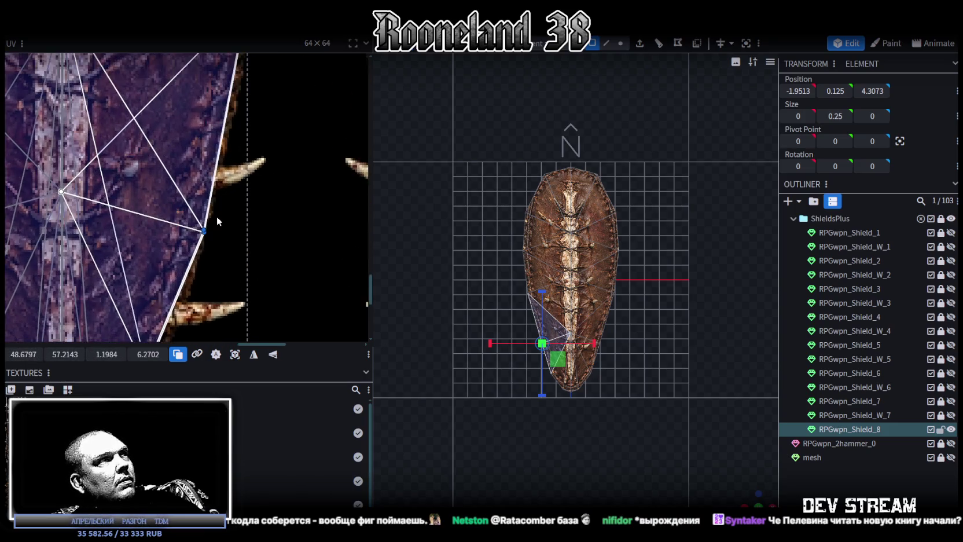
scroll(208, 224, up, 2)
scroll(206, 227, up, 2)
scroll(204, 231, up, 2)
scroll(204, 229, down, 5)
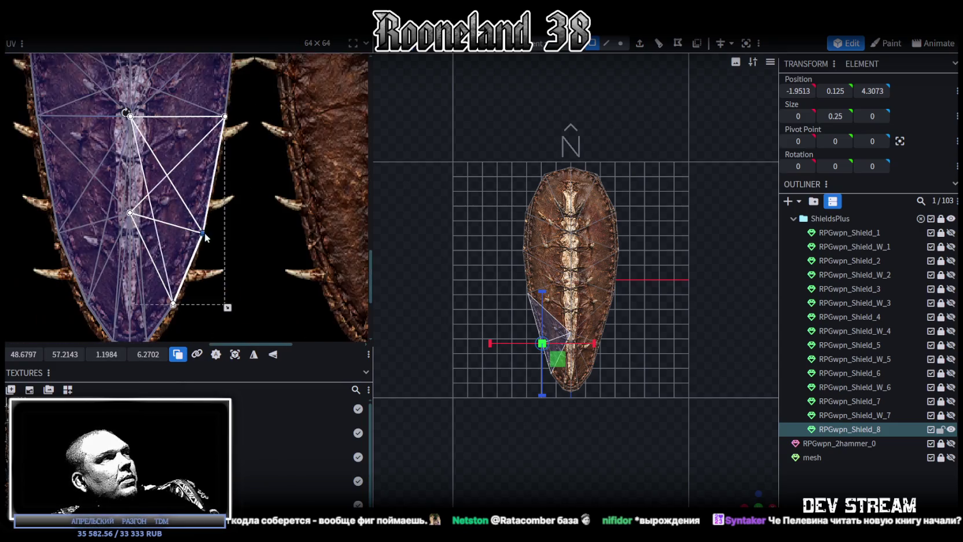
scroll(174, 214, up, 1)
scroll(156, 209, up, 1)
scroll(146, 206, up, 1)
middle_drag(146, 207, 114, 201)
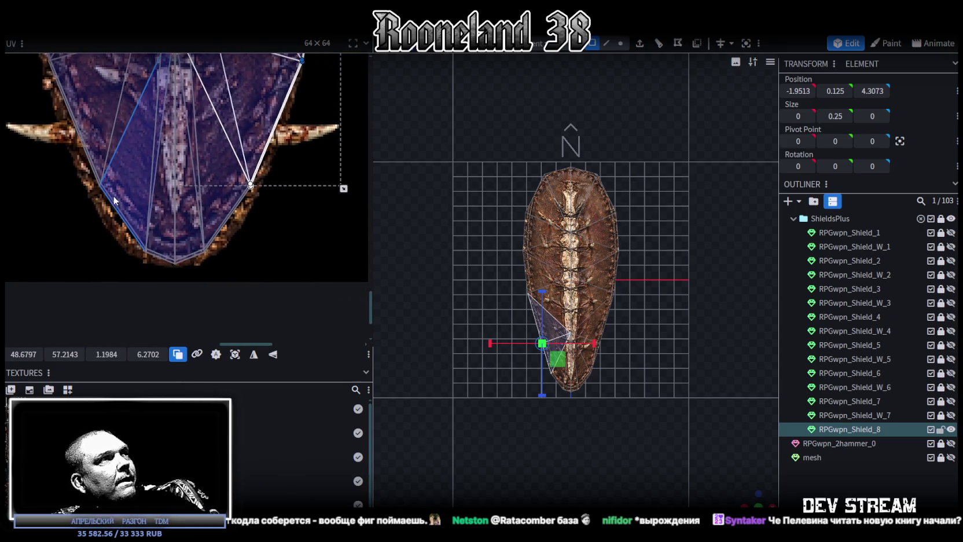
click(145, 181)
drag(100, 184, 92, 184)
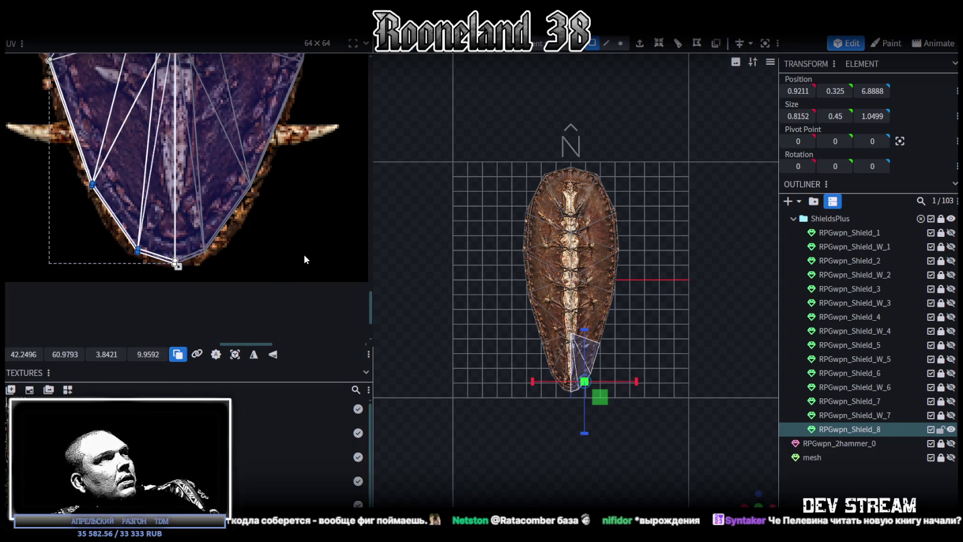
click(211, 172)
drag(25, 351, 31, 352)
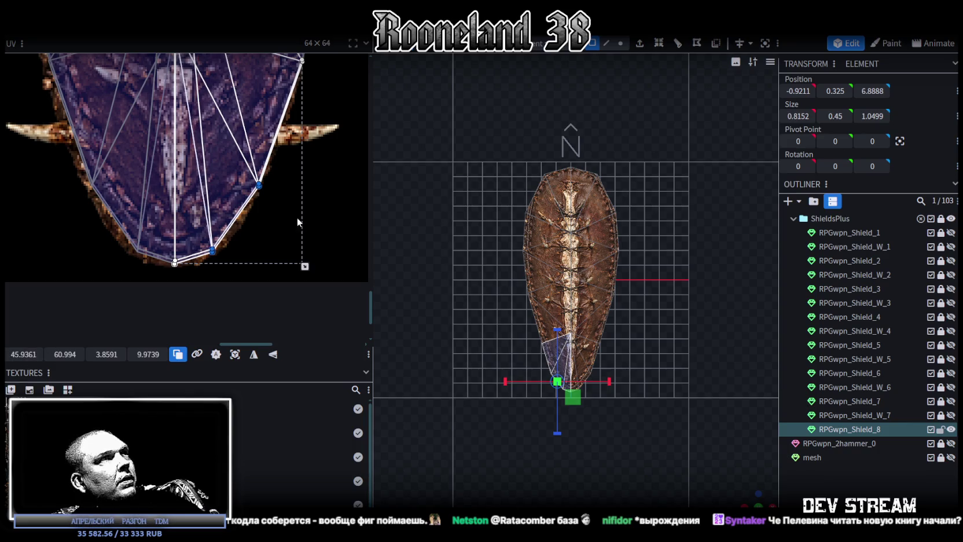
scroll(289, 214, down, 2)
scroll(261, 185, down, 2)
scroll(226, 156, down, 1)
scroll(194, 125, down, 1)
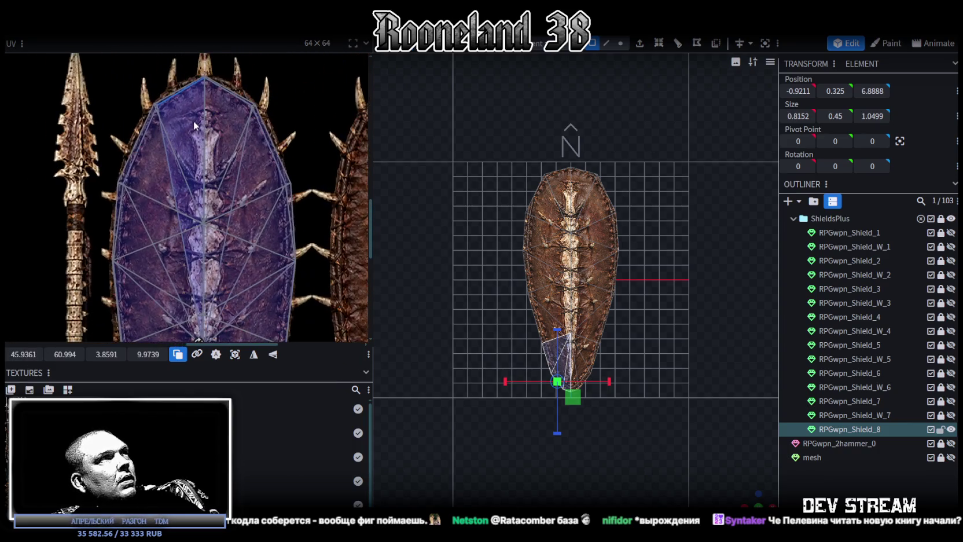
scroll(640, 297, up, 2)
scroll(640, 297, up, 3)
scroll(639, 294, up, 3)
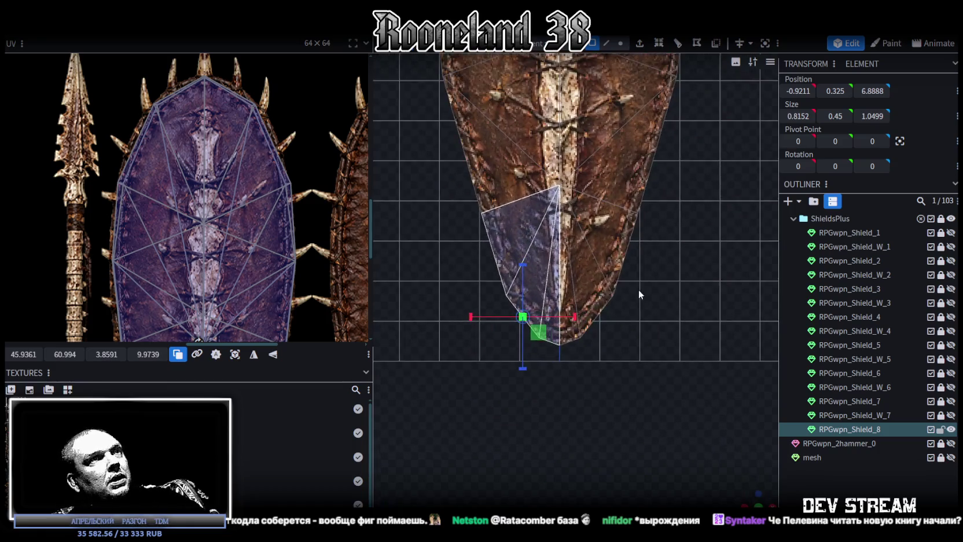
In vertex mode, box-select the lower row of shield vertices and scale them along X by 0.2
right_drag(637, 290, 649, 260)
click(620, 43)
mouse_move(462, 163)
mouse_down()
mouse_move(515, 301)
mouse_move(537, 265)
mouse_move(670, 271)
mouse_up()
drag(622, 224, 627, 223)
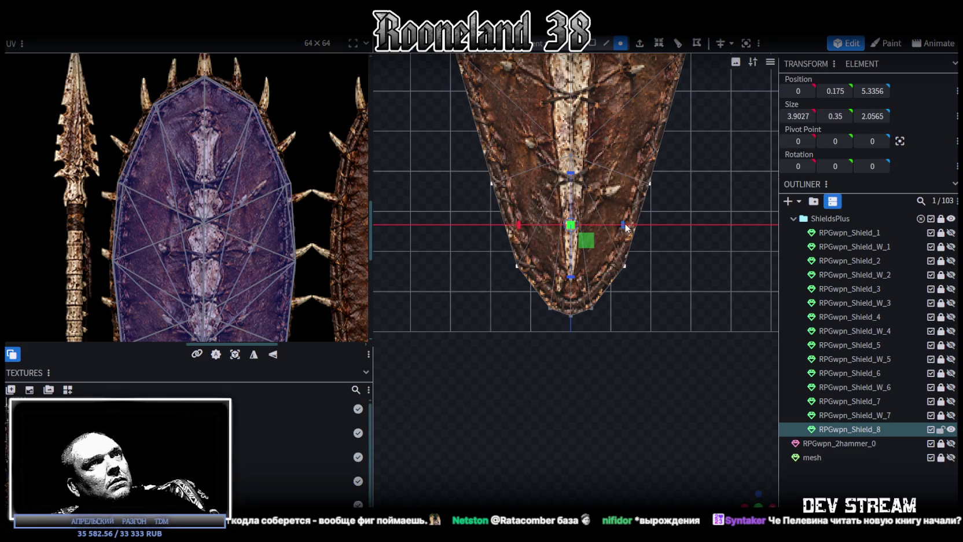
Box-select the middle row of shield vertices and scale them along X by 0.2
right_drag(653, 244, 631, 246)
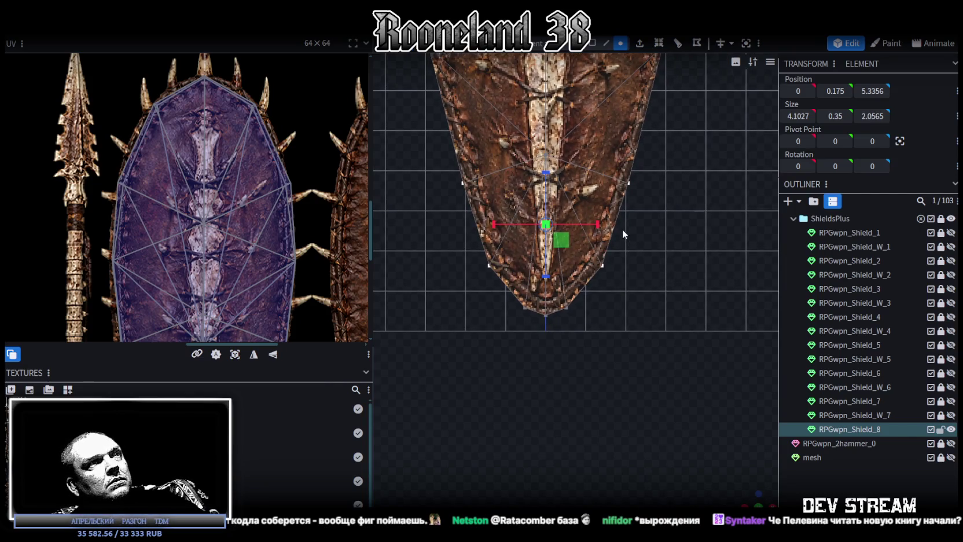
scroll(286, 267, down, 1)
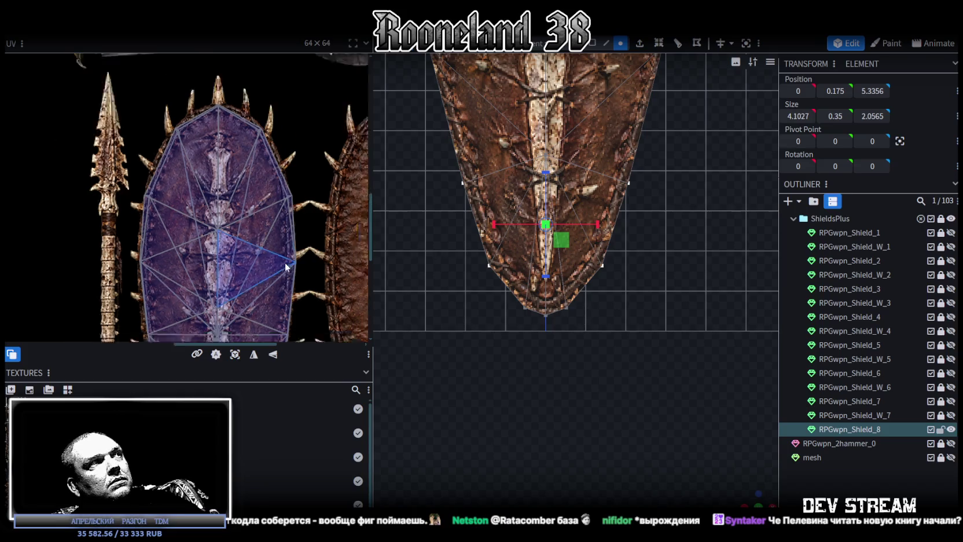
scroll(286, 268, down, 2)
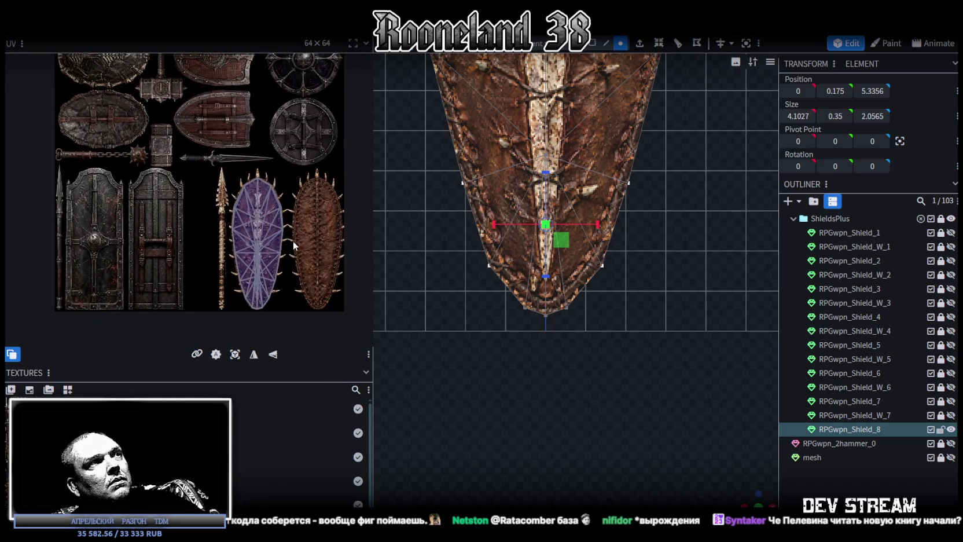
right_drag(581, 247, 551, 349)
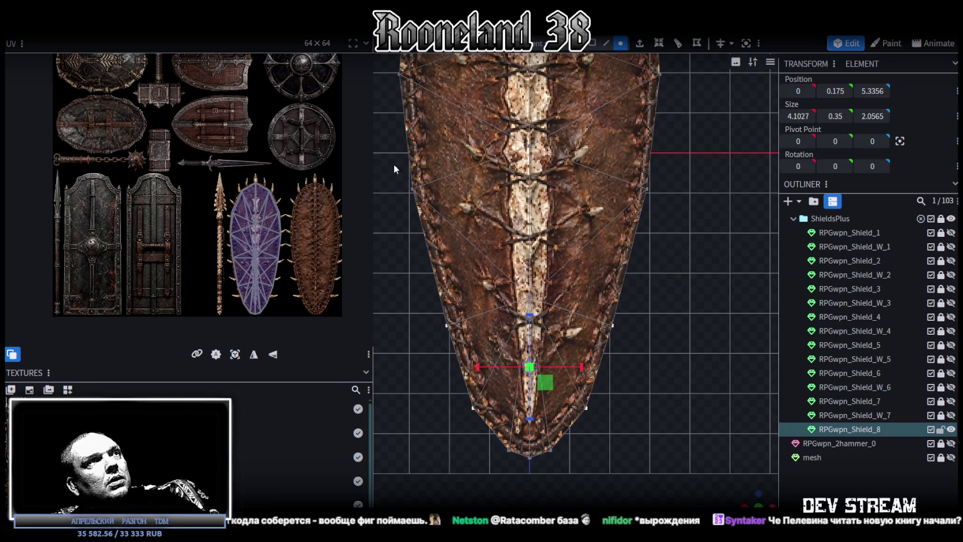
drag(395, 169, 710, 228)
drag(582, 191, 584, 188)
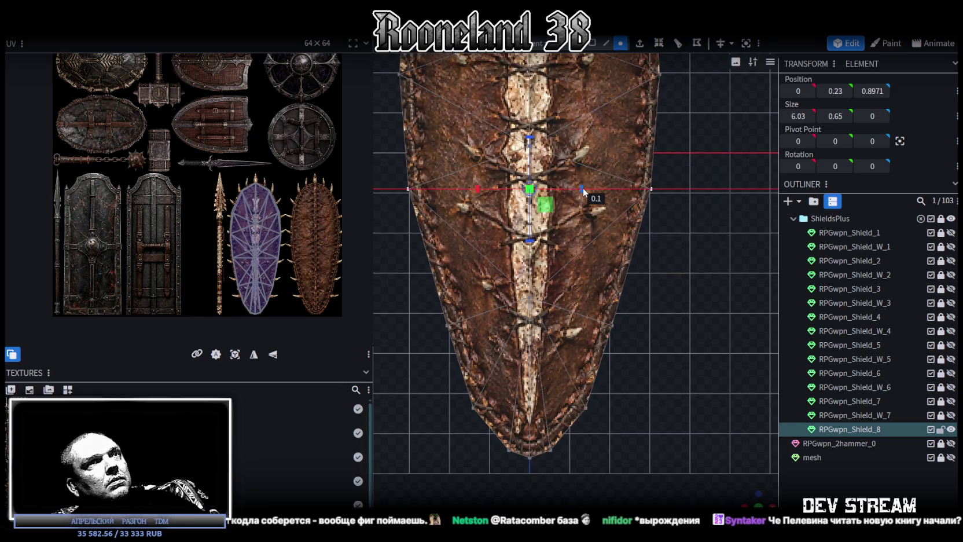
In face mode, select a bottom rim face near the shield's lower tip
scroll(631, 277, down, 3)
scroll(620, 294, down, 3)
right_drag(612, 307, 620, 330)
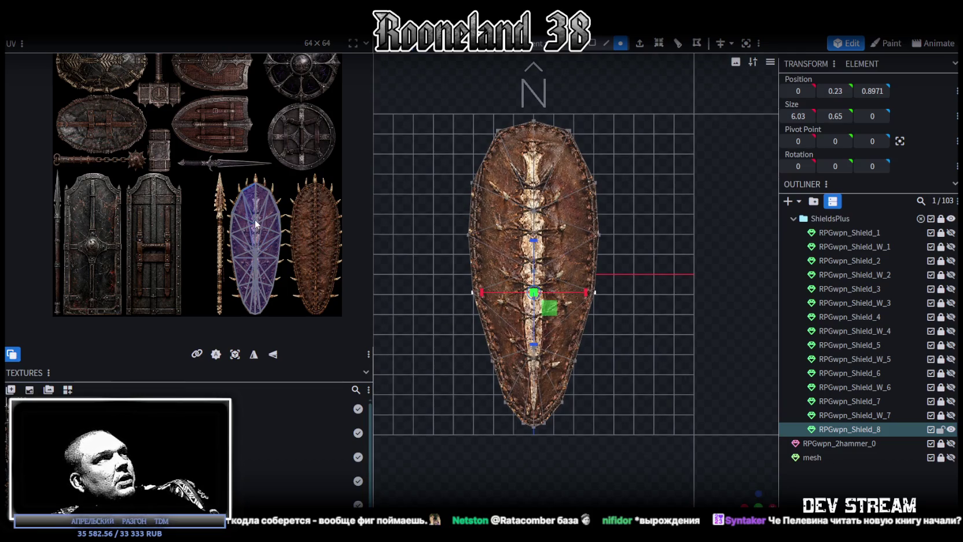
scroll(713, 482, down, 2)
mouse_move(742, 491)
mouse_down()
mouse_move(573, 375)
mouse_move(602, 376)
mouse_up()
click(596, 43)
click(449, 301)
mouse_move(450, 301)
mouse_down()
mouse_move(532, 358)
mouse_move(564, 364)
mouse_up()
scroll(564, 366, up, 2)
click(521, 346)
click(483, 356)
mouse_move(486, 354)
mouse_down()
mouse_move(586, 366)
mouse_move(476, 369)
mouse_move(573, 377)
mouse_up()
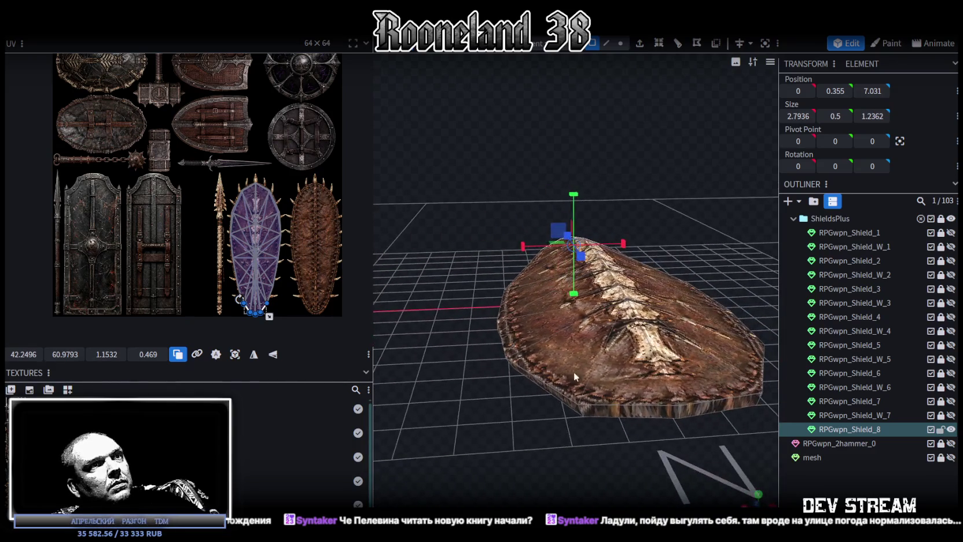
Select the side rim faces, auto-unwrap their UVs in side view, and move the strip onto the shield texture
click(607, 410)
shift+click(711, 402)
drag(745, 438, 718, 431)
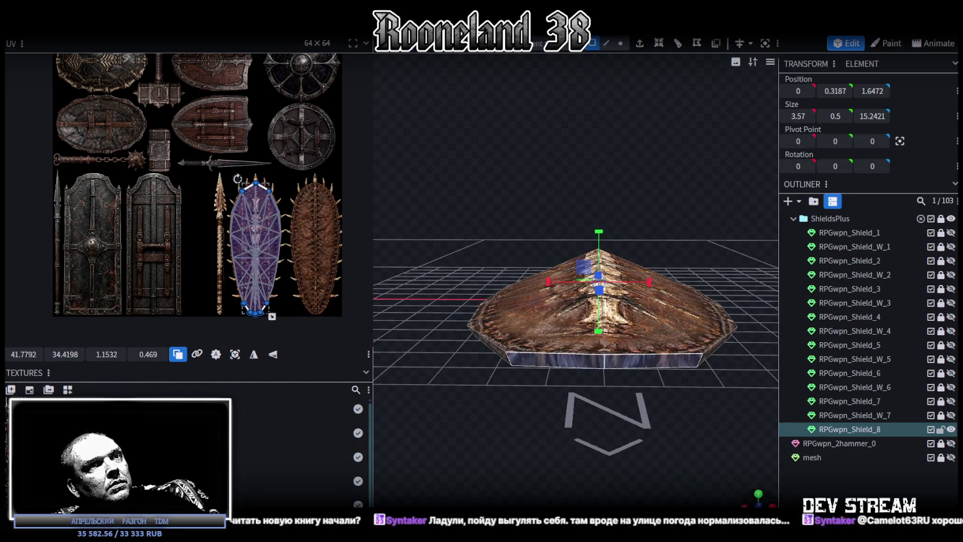
key(KP_1)
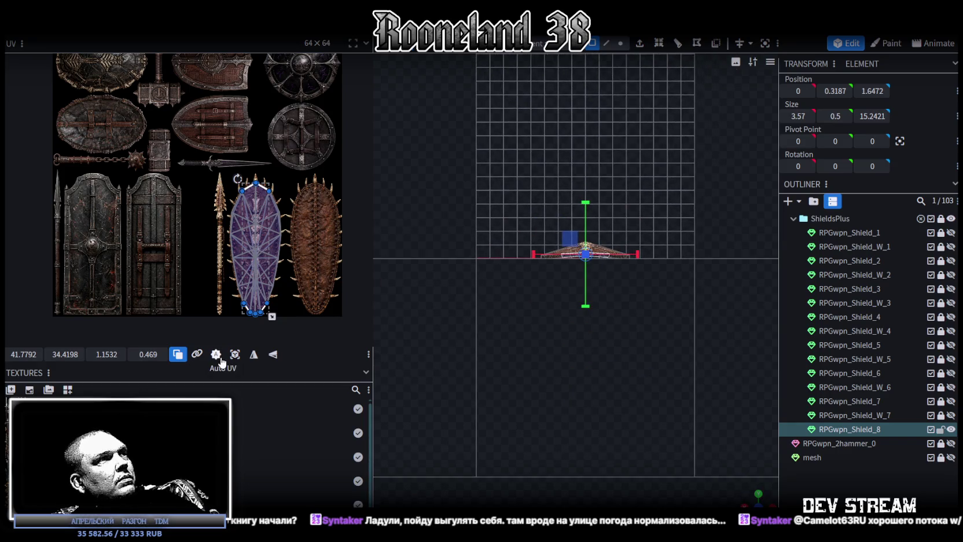
click(237, 351)
scroll(171, 163, up, 3)
scroll(132, 131, up, 2)
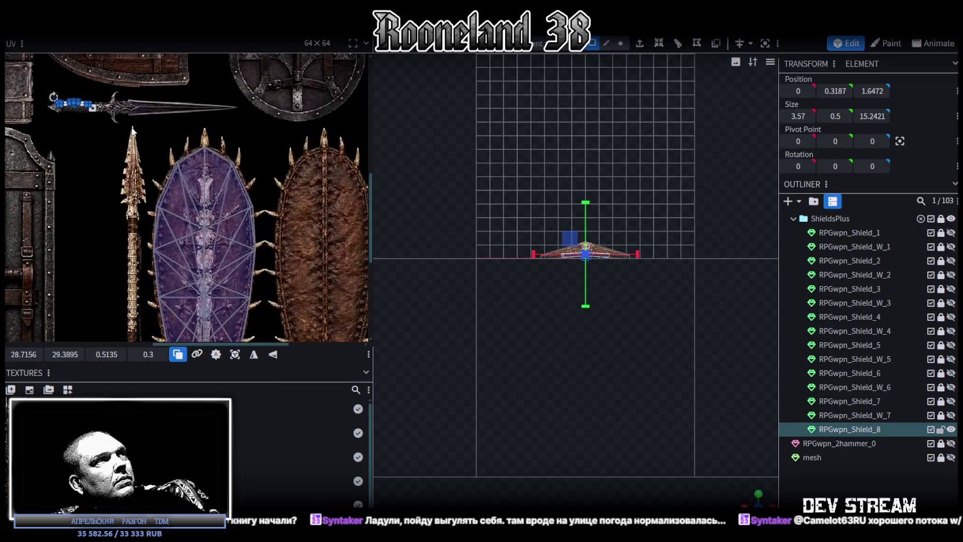
mouse_move(86, 107)
mouse_down()
mouse_move(150, 128)
mouse_move(341, 227)
mouse_up()
Rotate the rim UV strip upright, place it on the seam, then stretch it longer and widen it
scroll(332, 223, up, 2)
scroll(324, 221, up, 2)
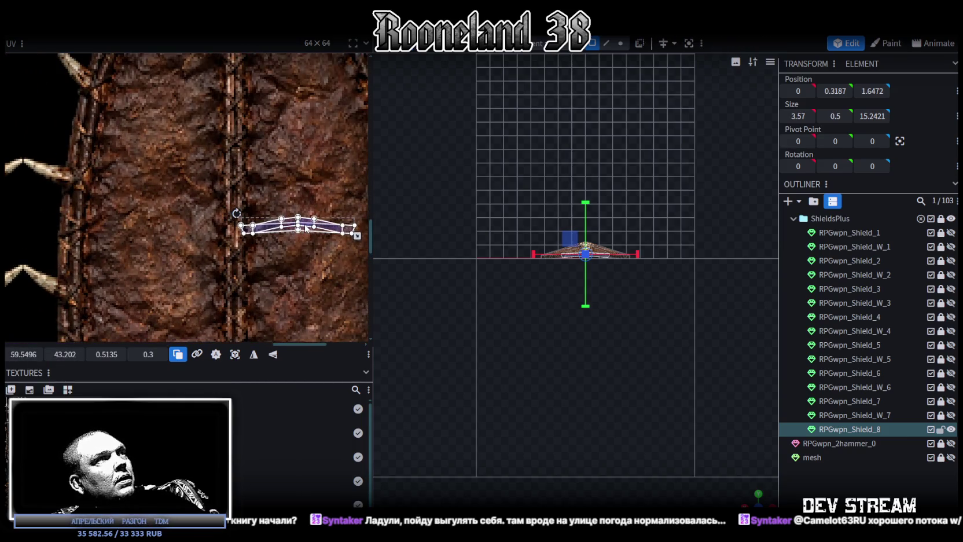
right_click(307, 229)
click(344, 417)
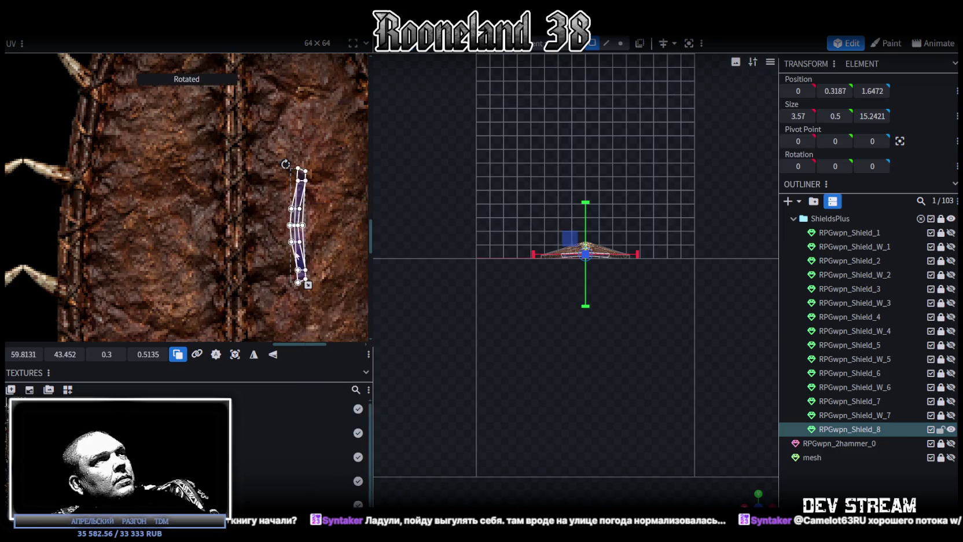
drag(299, 199, 234, 191)
scroll(264, 124, down, 3)
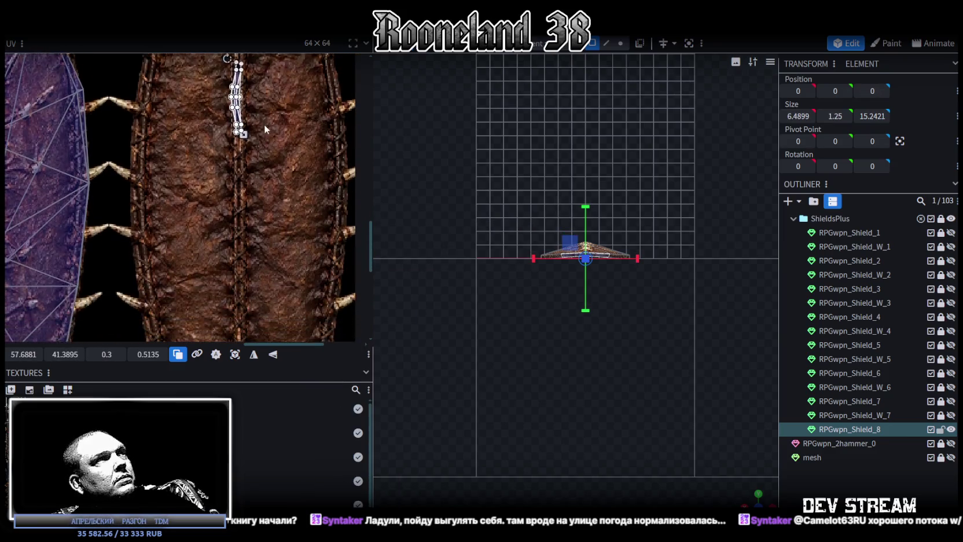
mouse_move(238, 112)
mouse_down()
mouse_move(241, 206)
mouse_move(240, 193)
mouse_up()
scroll(234, 174, up, 3)
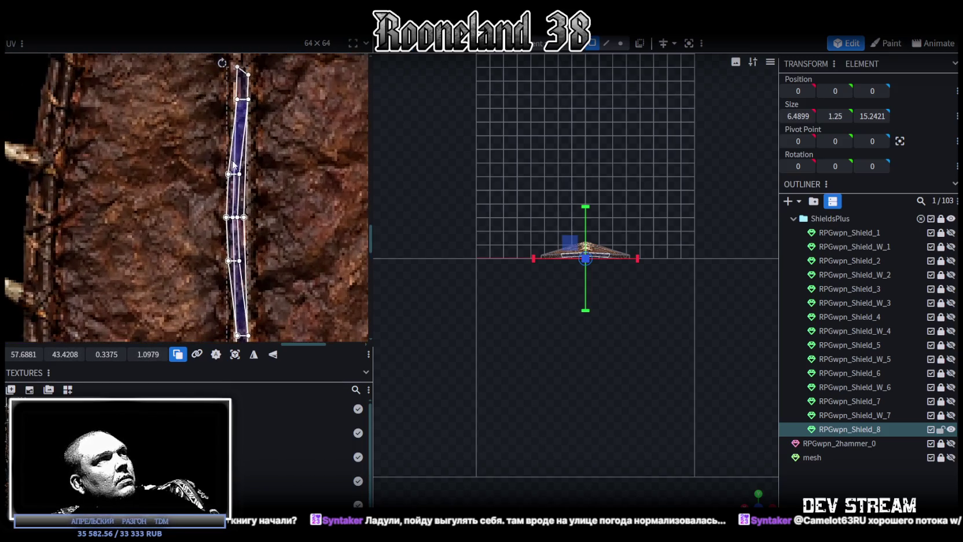
drag(241, 140, 239, 139)
scroll(285, 172, down, 2)
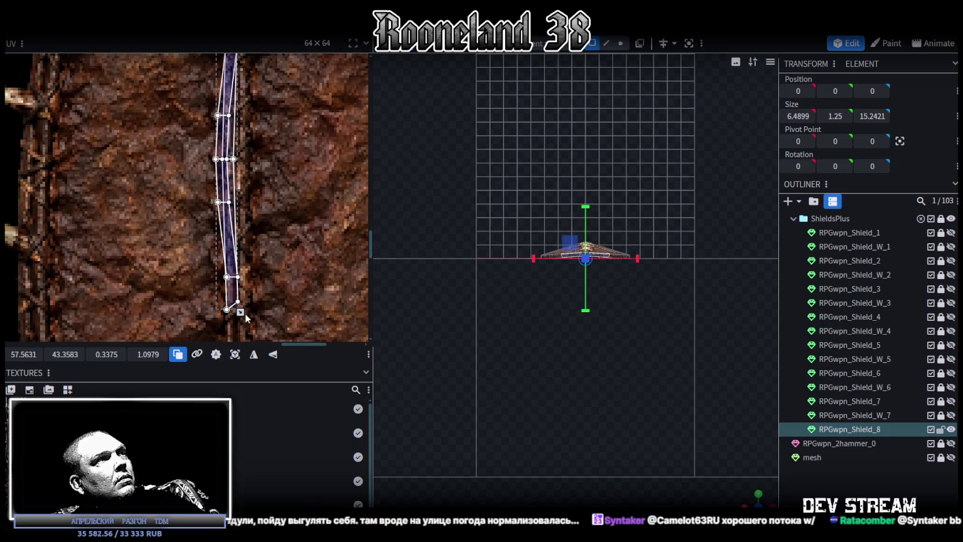
drag(246, 312, 253, 314)
scroll(179, 93, up, 2)
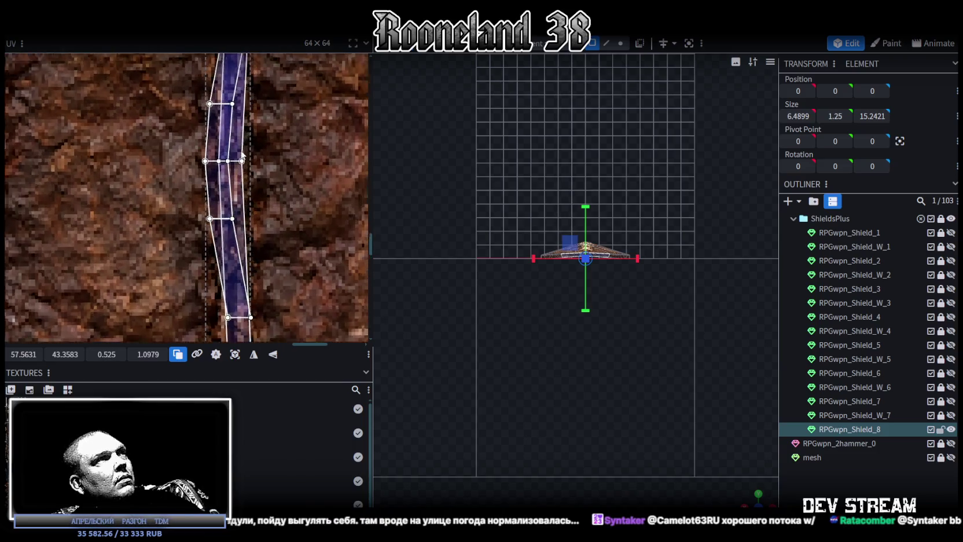
Select every vertex of the rim strip and set its U position to 55
click(234, 178)
scroll(249, 197, down, 3)
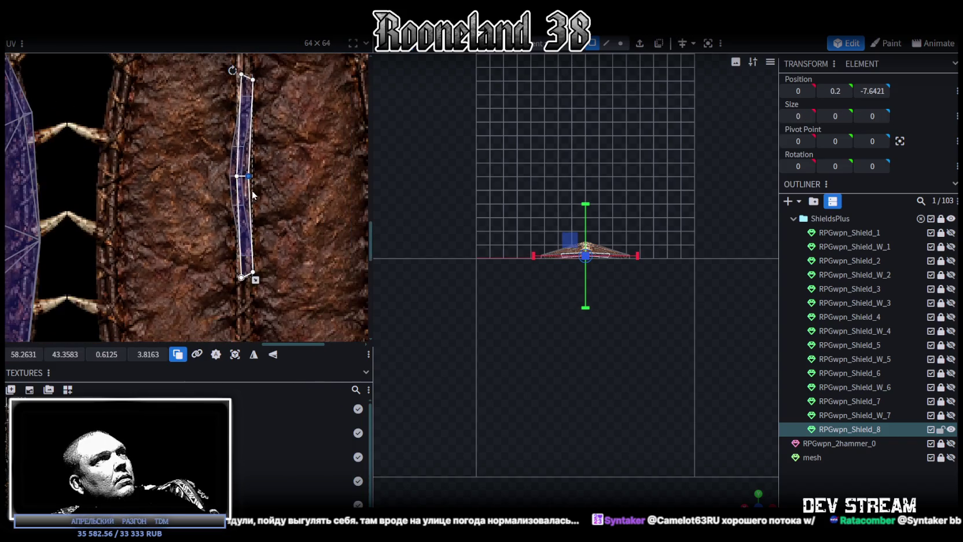
drag(263, 82, 251, 99)
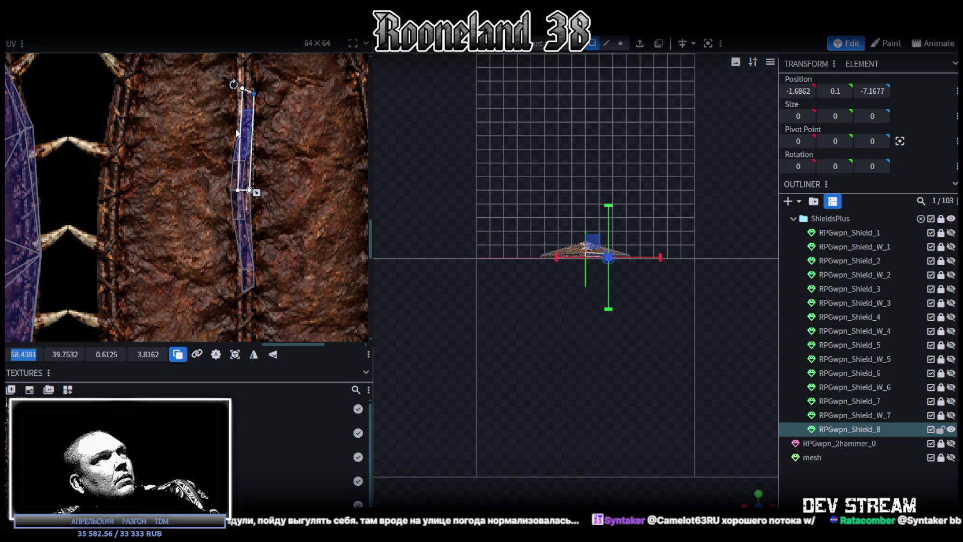
drag(283, 75, 242, 303)
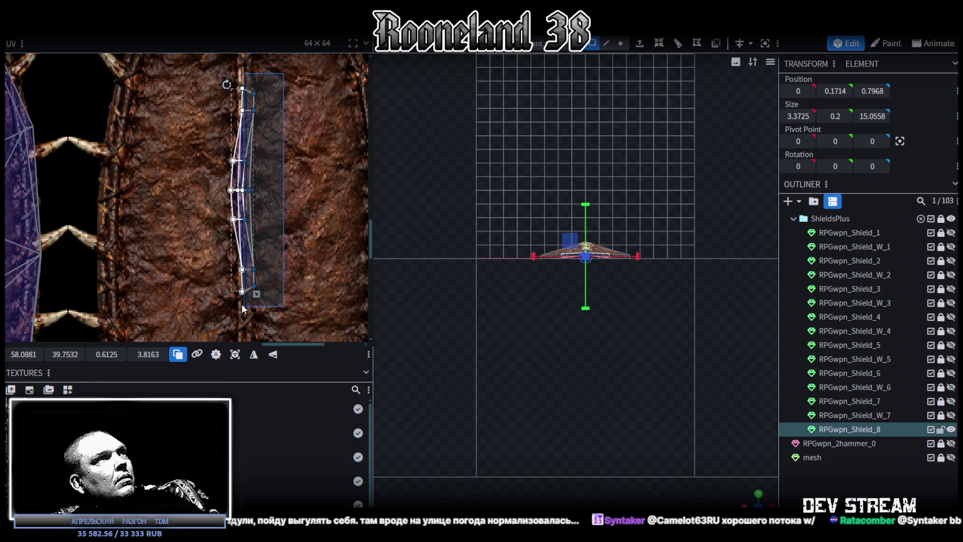
drag(242, 307, 243, 307)
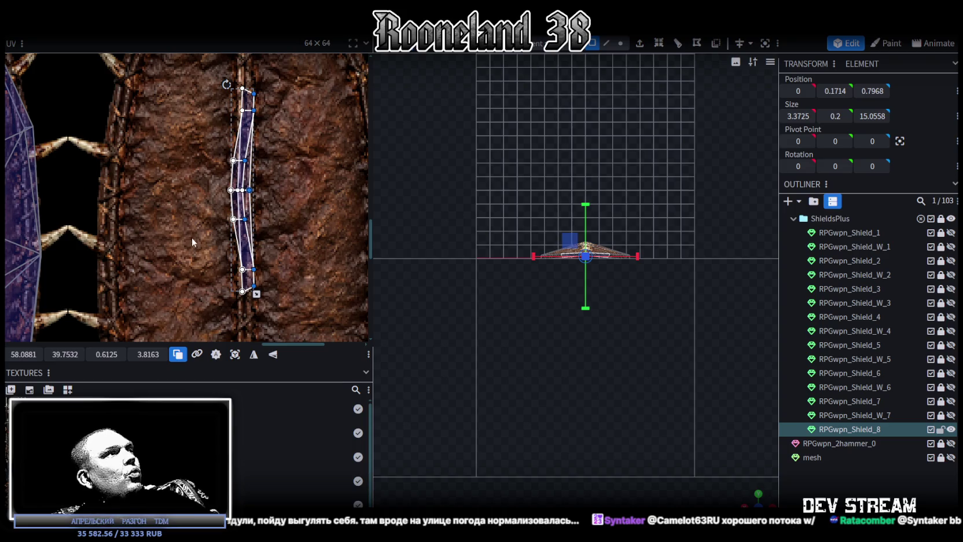
click(20, 353)
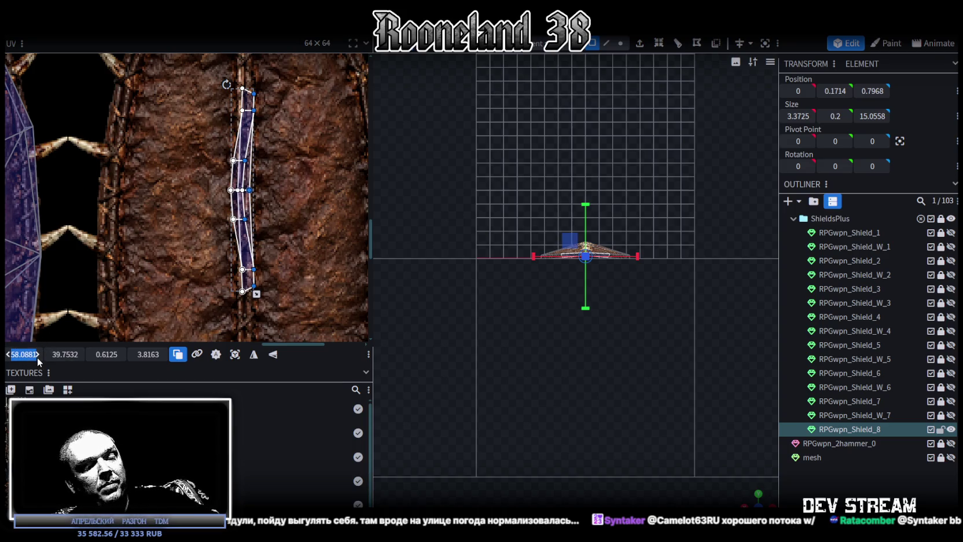
text(55)
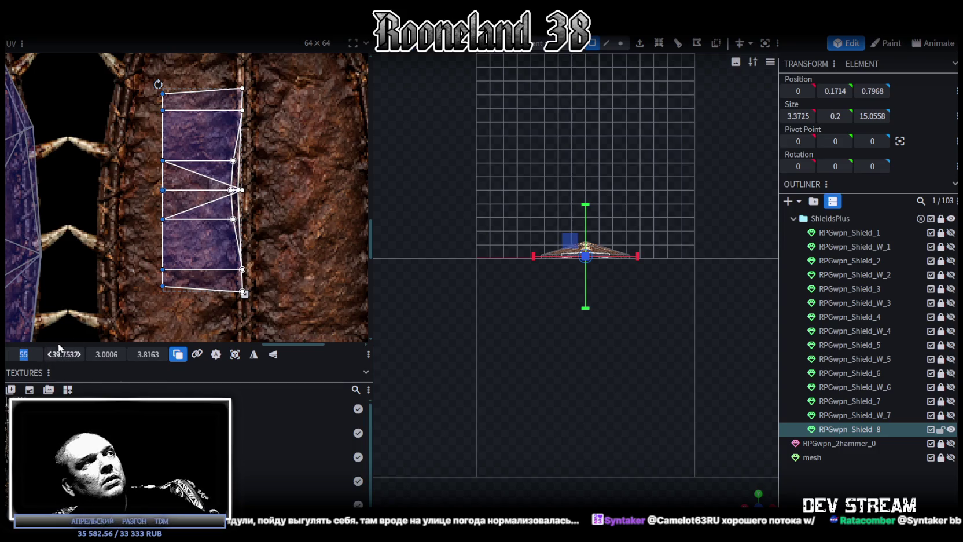
Align the strip's left vertices vertically and move it onto the dark seam band, a 0.5631 × 3.8163 patch
click(278, 235)
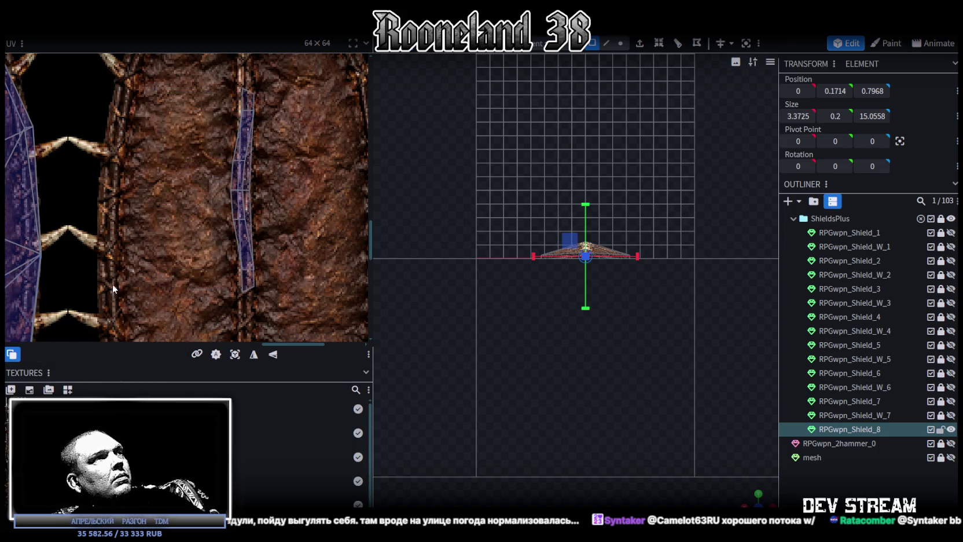
drag(274, 307, 249, 270)
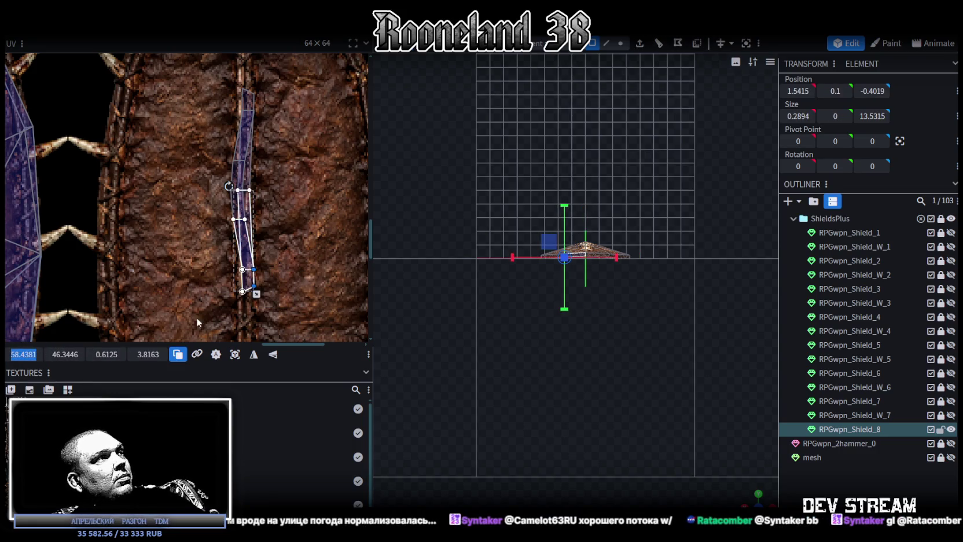
mouse_move(287, 313)
mouse_down()
mouse_move(249, 85)
mouse_move(227, 83)
mouse_up()
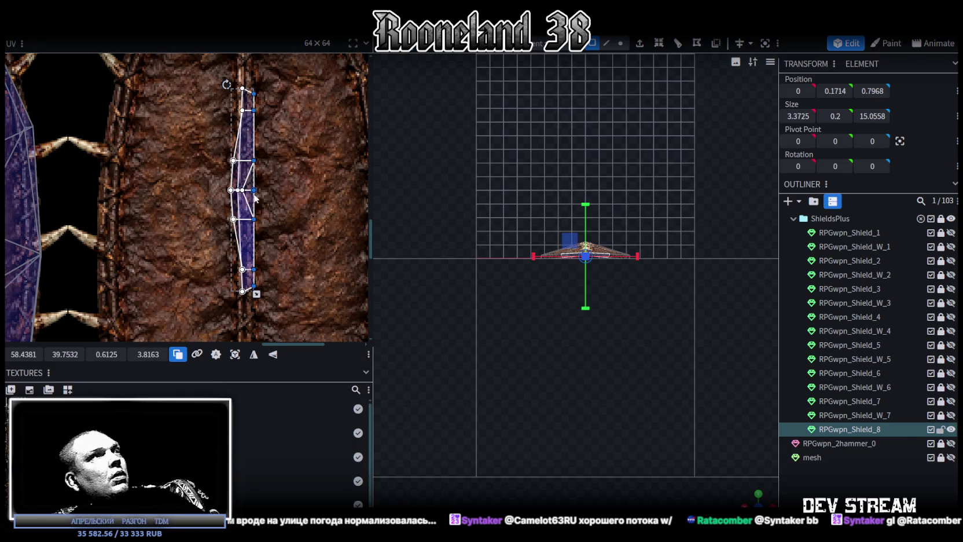
scroll(254, 197, up, 3)
click(210, 209)
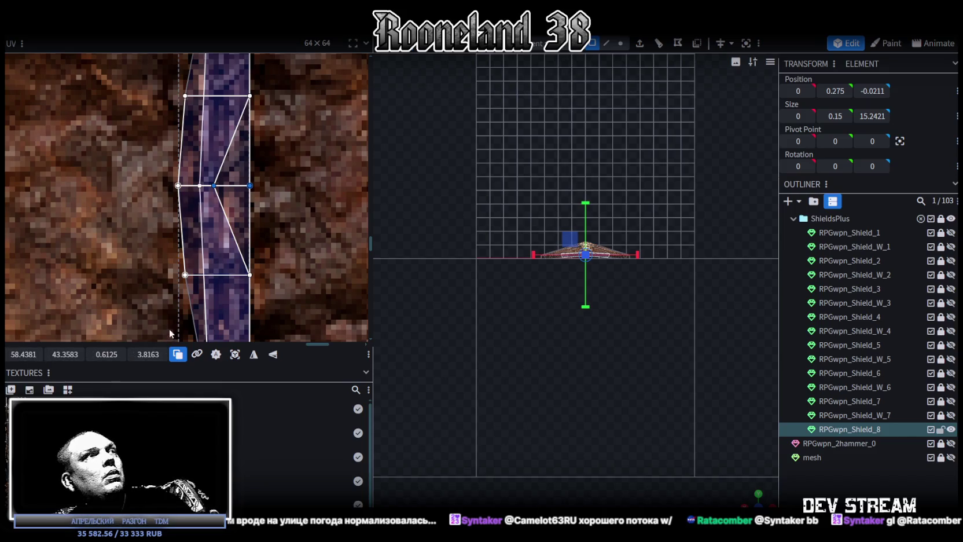
scroll(213, 286, down, 4)
drag(215, 74, 227, 94)
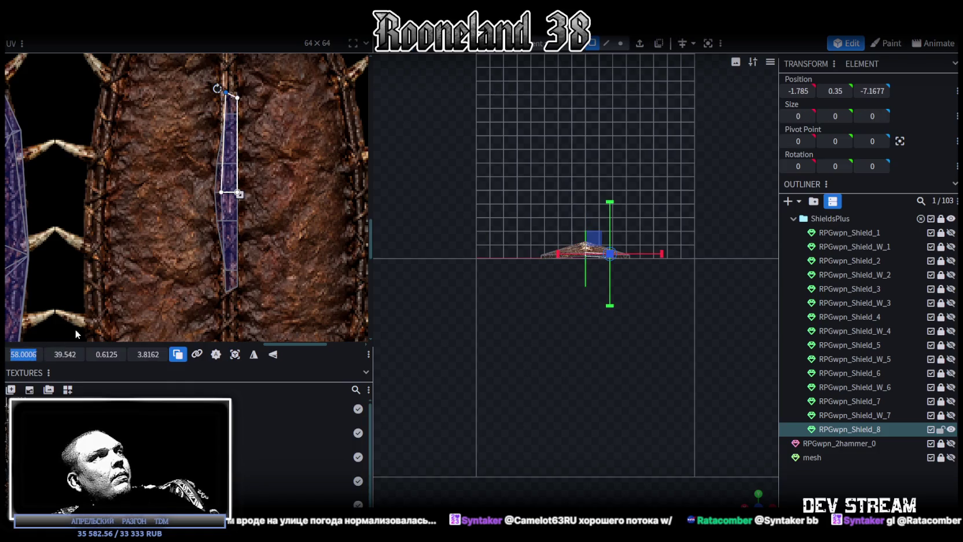
drag(183, 69, 204, 315)
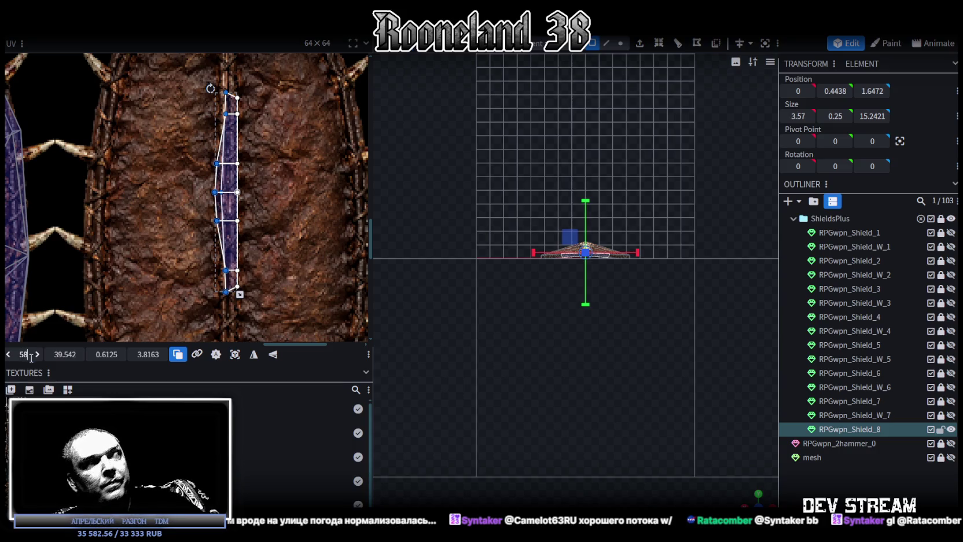
key(Return)
scroll(202, 289, up, 3)
mouse_move(265, 240)
mouse_down()
mouse_move(250, 262)
mouse_move(266, 291)
mouse_up()
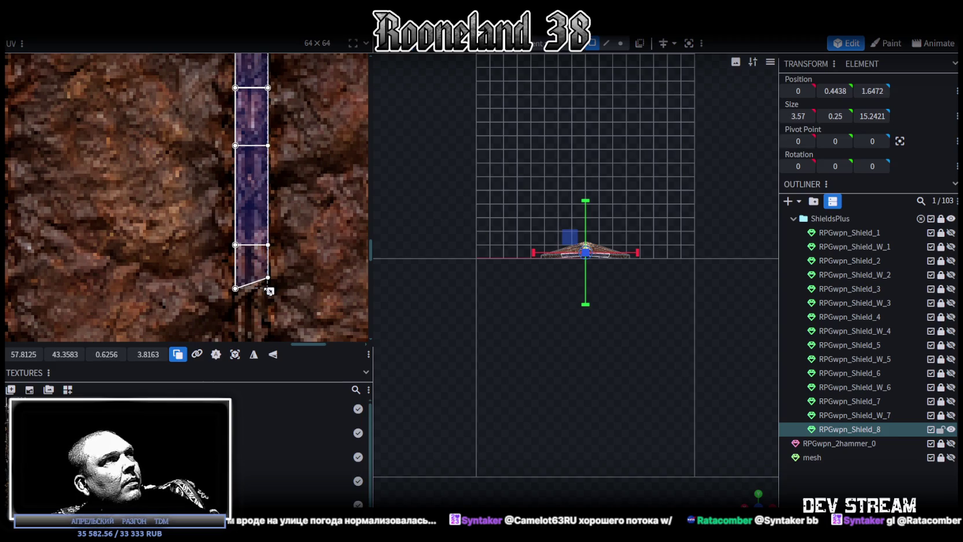
scroll(551, 305, up, 5)
scroll(569, 348, up, 1)
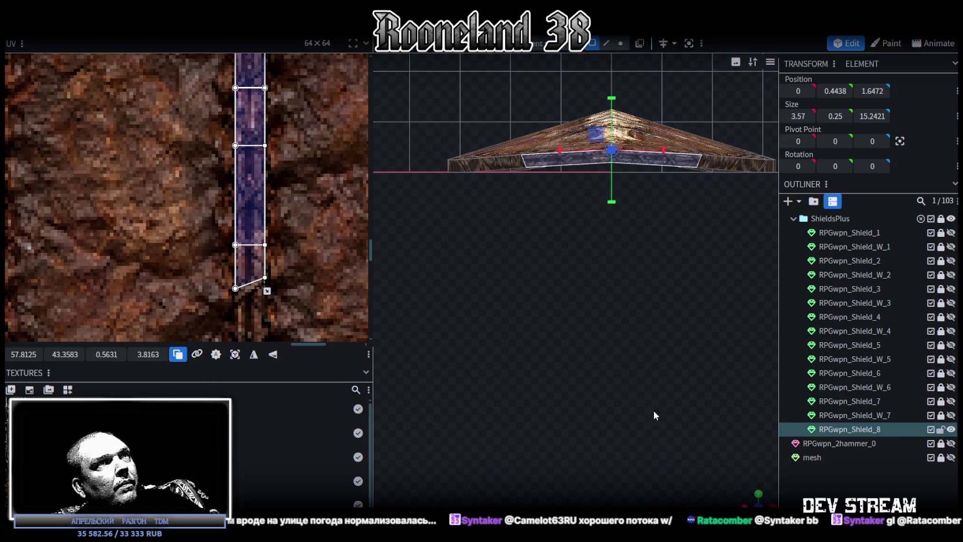
mouse_move(748, 502)
mouse_down()
mouse_move(733, 473)
mouse_move(638, 391)
mouse_move(581, 394)
mouse_move(600, 400)
mouse_move(605, 425)
mouse_move(620, 423)
mouse_up()
click(652, 299)
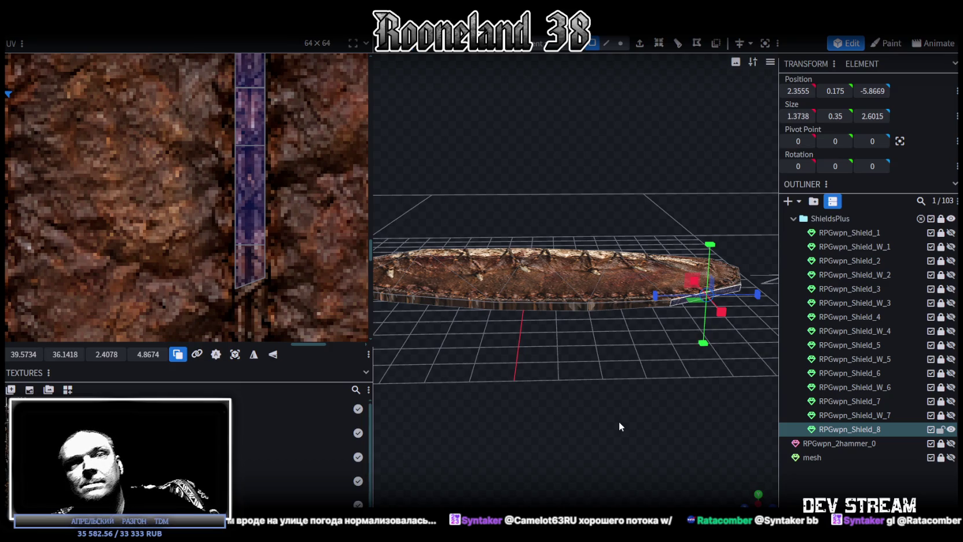
mouse_move(556, 416)
mouse_down()
mouse_move(530, 433)
mouse_move(527, 425)
mouse_up()
click(589, 314)
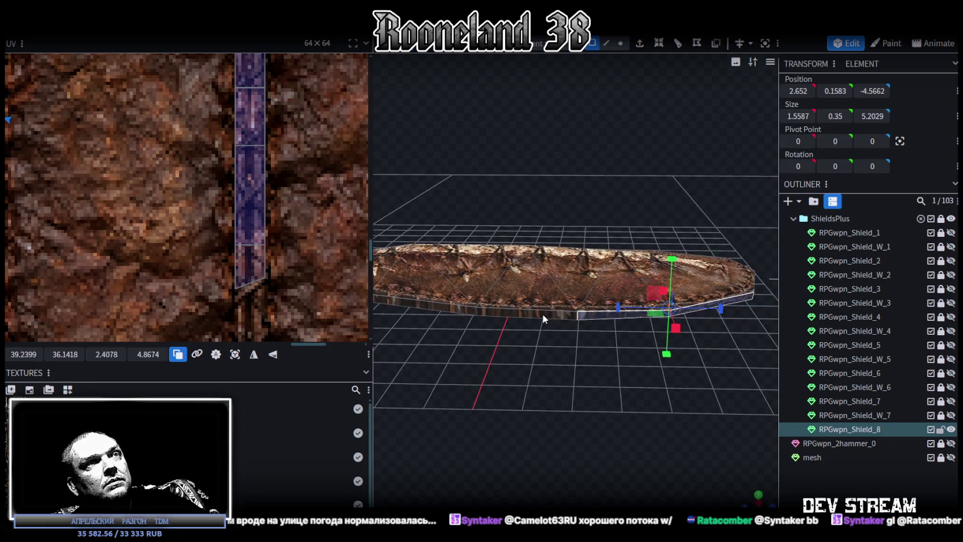
mouse_move(460, 380)
mouse_down()
mouse_move(515, 379)
mouse_move(526, 396)
mouse_up()
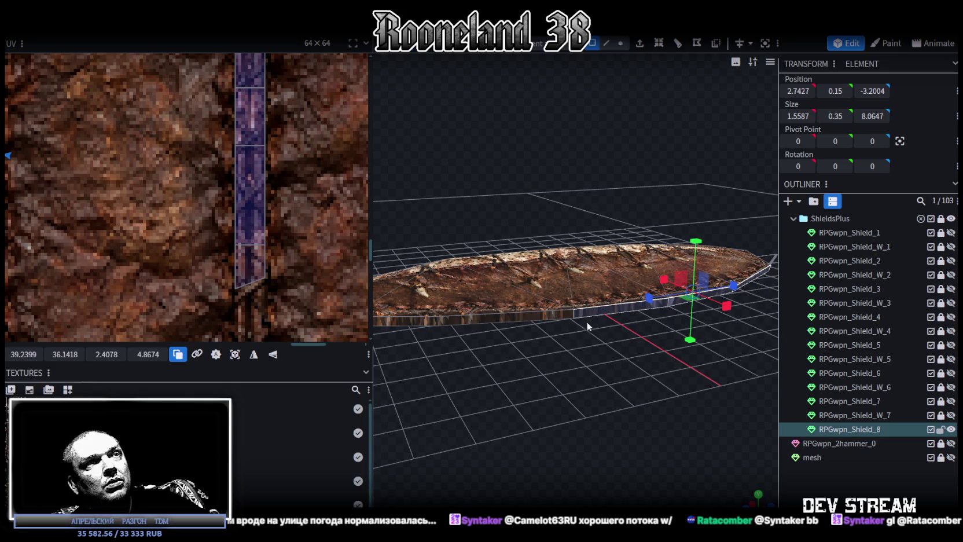
click(543, 310)
click(437, 318)
mouse_move(411, 398)
mouse_down()
mouse_move(488, 408)
mouse_move(537, 444)
mouse_move(513, 438)
mouse_move(593, 379)
mouse_up()
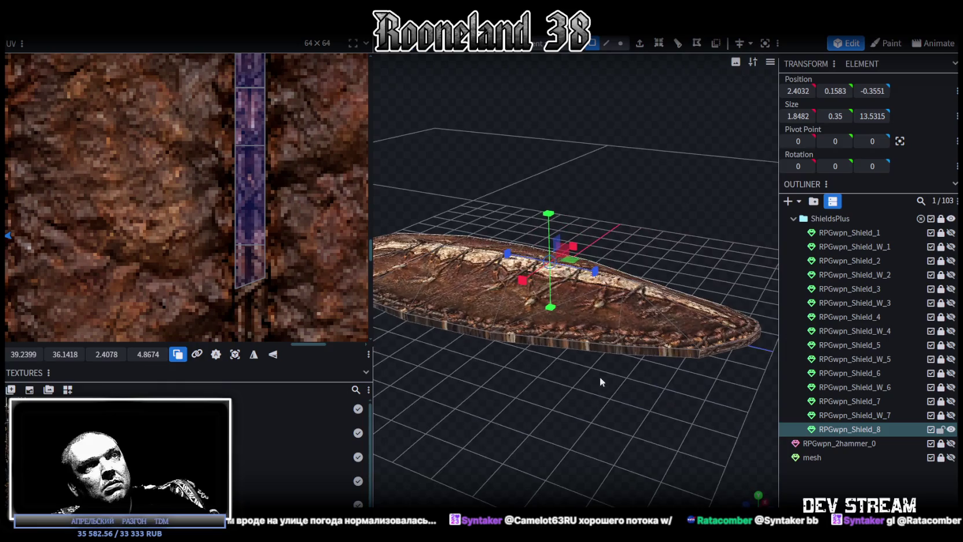
click(642, 354)
click(538, 343)
mouse_move(475, 335)
mouse_down()
mouse_move(496, 414)
mouse_move(530, 402)
mouse_move(514, 431)
mouse_move(530, 427)
mouse_move(490, 335)
mouse_move(554, 399)
mouse_move(741, 468)
mouse_move(654, 439)
mouse_move(569, 435)
mouse_move(553, 451)
mouse_up()
click(538, 388)
click(492, 329)
scroll(248, 312, down, 2)
Select the next rim strip's UV island and move it to the atlas corner
scroll(248, 313, down, 3)
scroll(255, 302, down, 2)
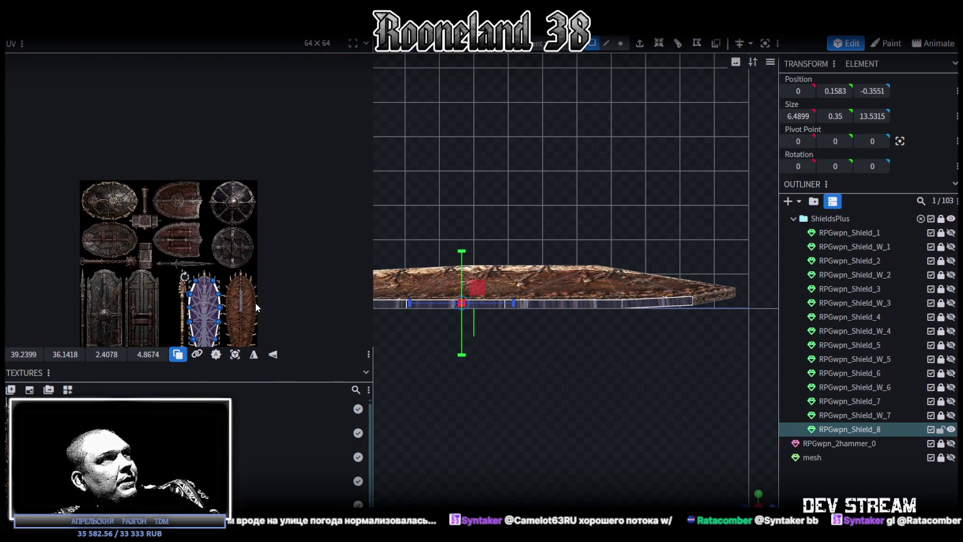
click(231, 355)
scroll(198, 211, up, 2)
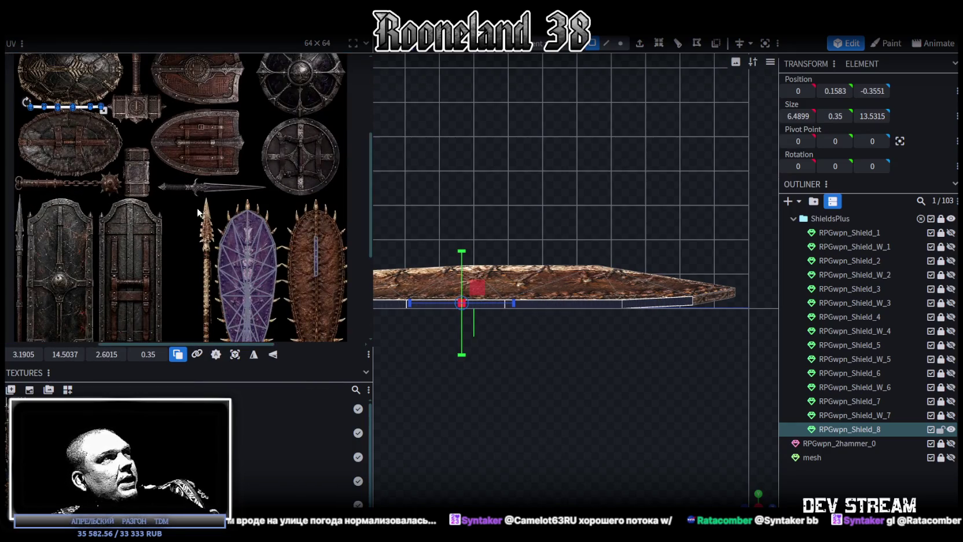
scroll(173, 211, up, 2)
scroll(149, 199, up, 1)
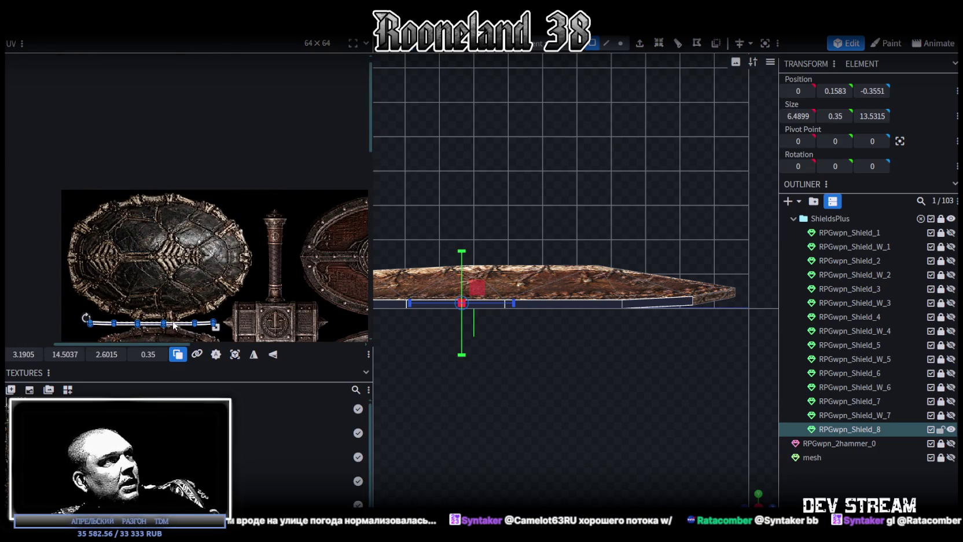
drag(173, 325, 67, 121)
scroll(85, 156, up, 2)
scroll(154, 179, up, 1)
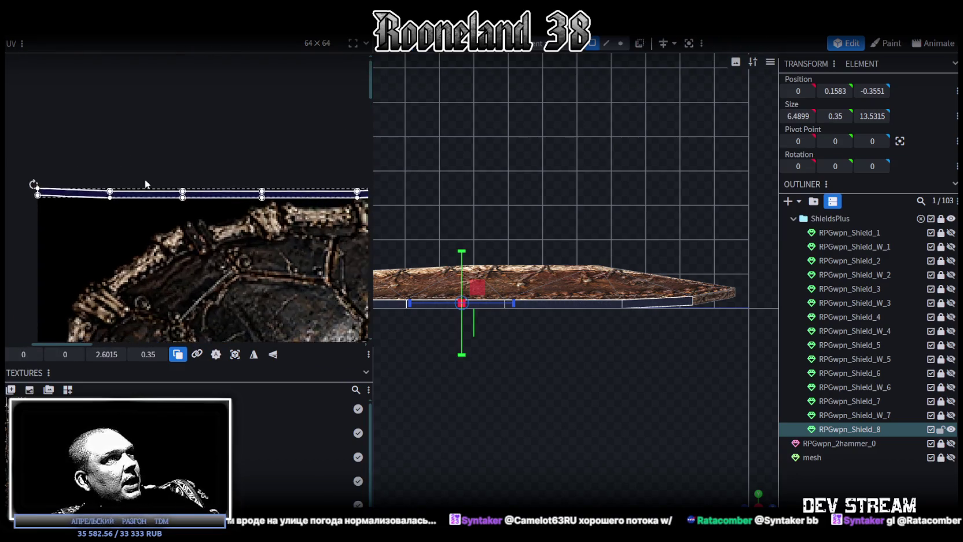
scroll(116, 182, down, 1)
scroll(58, 202, down, 1)
Select the rim strip's UV vertices and flatten the strip's height
drag(40, 218, 230, 155)
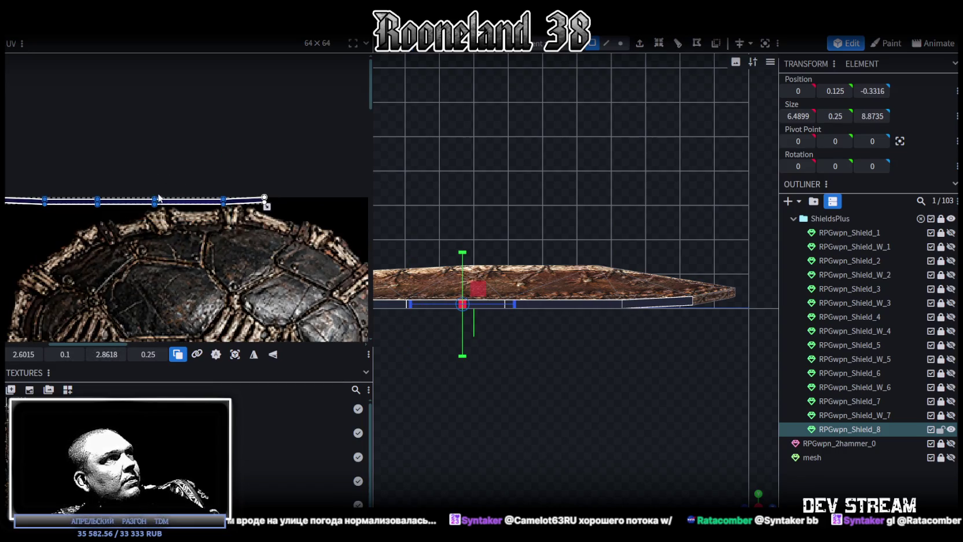
scroll(158, 198, up, 2)
scroll(158, 198, up, 2)
drag(160, 198, 161, 208)
scroll(26, 185, down, 2)
scroll(26, 186, down, 2)
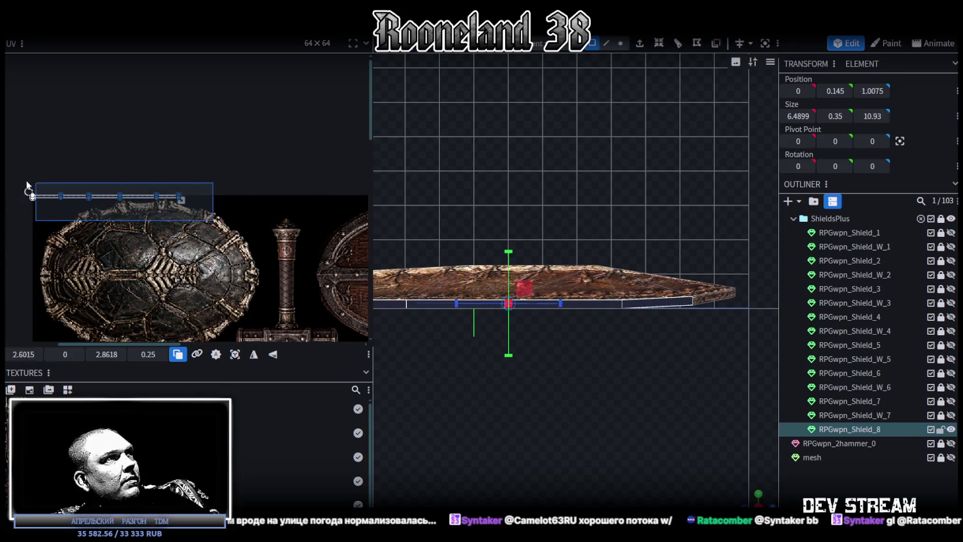
scroll(27, 185, down, 2)
scroll(26, 186, down, 2)
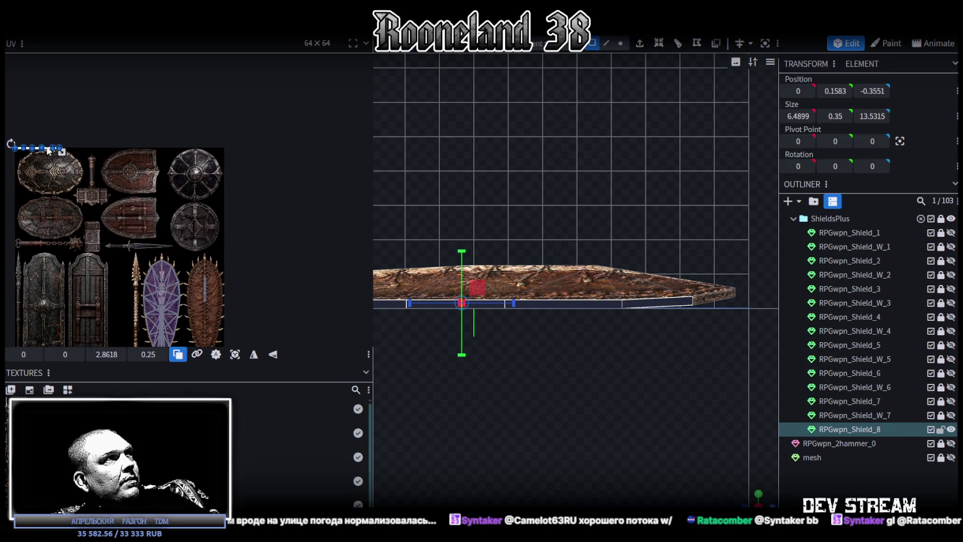
Move the rim strip onto the brown spiked shield and rotate it vertical
drag(50, 152, 209, 281)
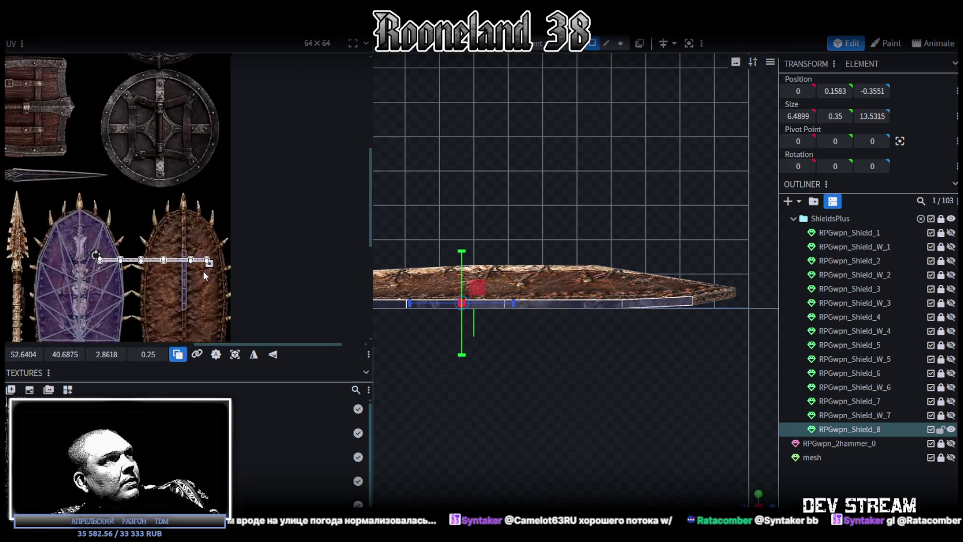
scroll(209, 281, up, 3)
right_click(141, 239)
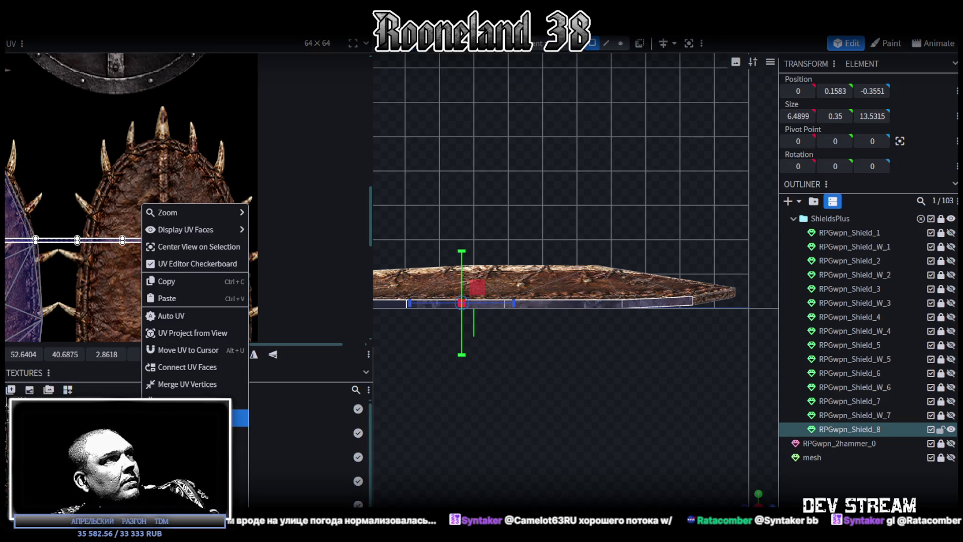
click(174, 349)
Place the rim strip on the shield's centre seam and enlarge its texture area
mouse_move(105, 152)
mouse_down()
mouse_move(171, 155)
mouse_move(180, 170)
mouse_up()
scroll(174, 156, up, 2)
scroll(177, 159, up, 2)
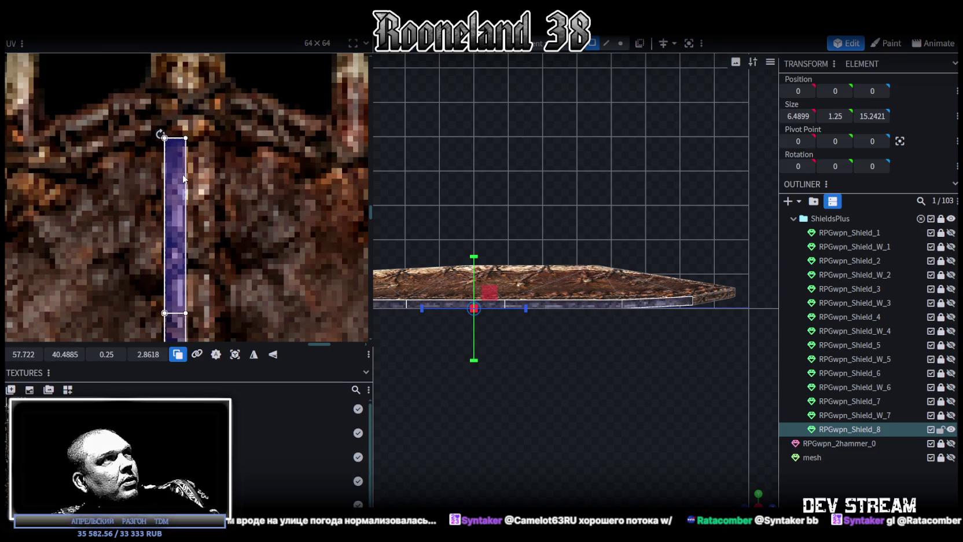
scroll(181, 185, down, 3)
scroll(182, 195, down, 2)
scroll(179, 214, up, 3)
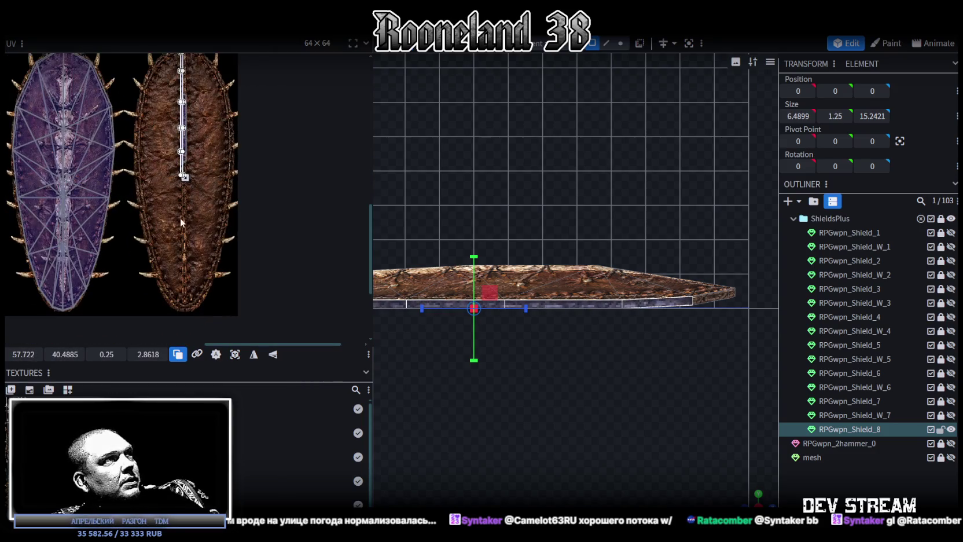
scroll(189, 162, down, 2)
drag(184, 130, 190, 156)
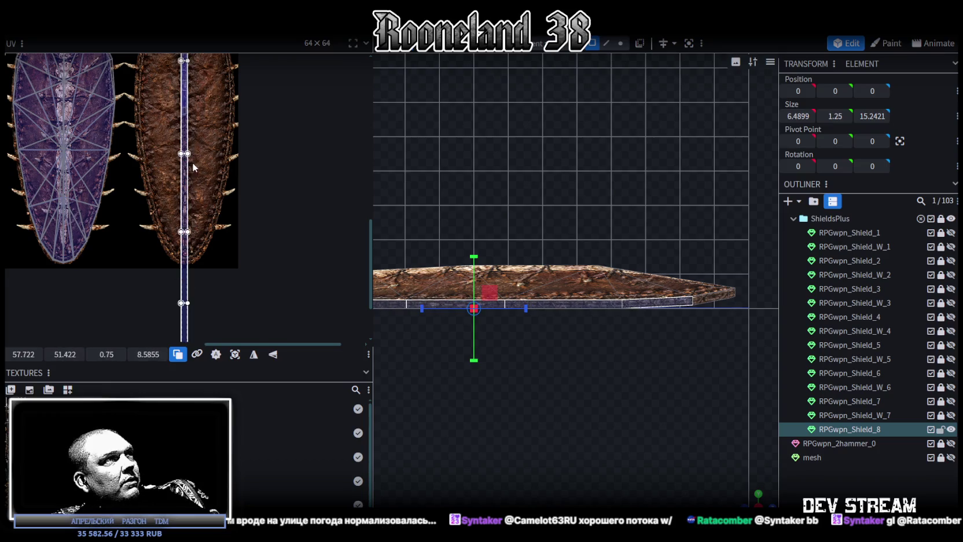
scroll(189, 156, up, 3)
scroll(206, 264, up, 2)
scroll(206, 264, down, 2)
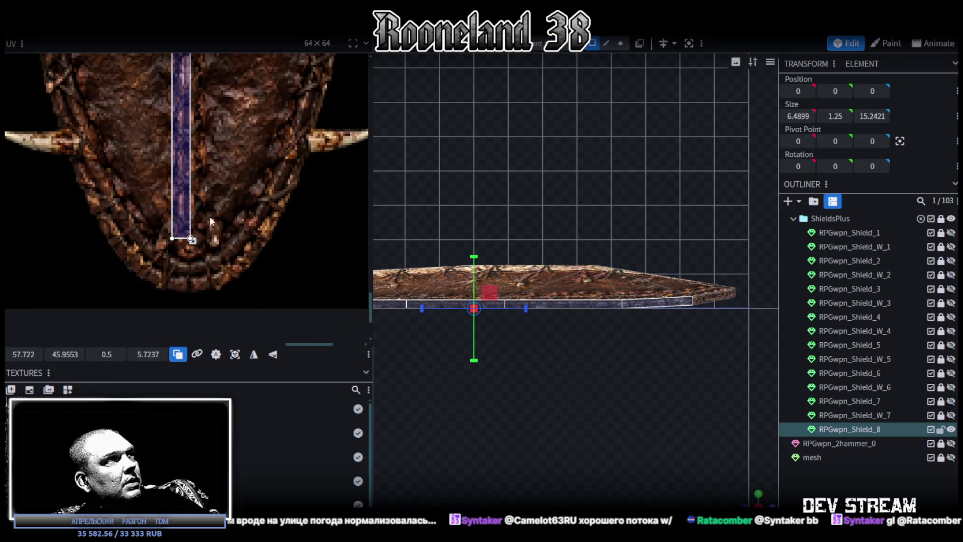
Resize the strip to a slim 0.65 × 5.8294 patch on the purple band, then deselect
drag(193, 240, 204, 251)
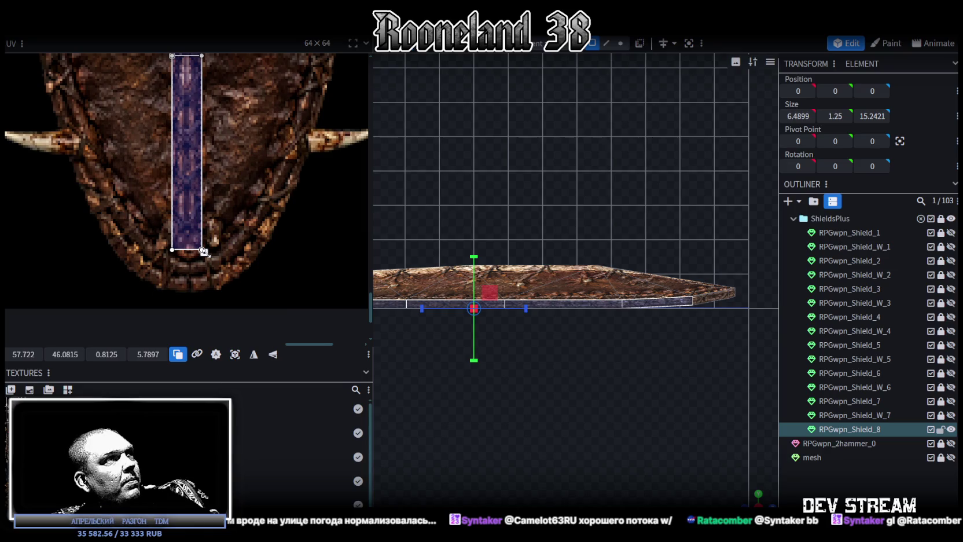
scroll(202, 256, up, 2)
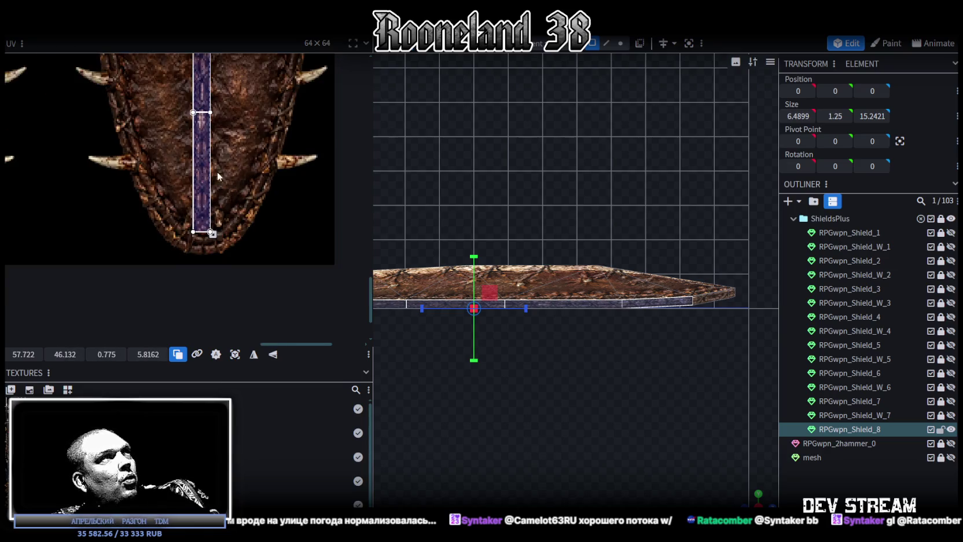
scroll(215, 172, up, 2)
scroll(216, 273, up, 1)
scroll(236, 229, up, 2)
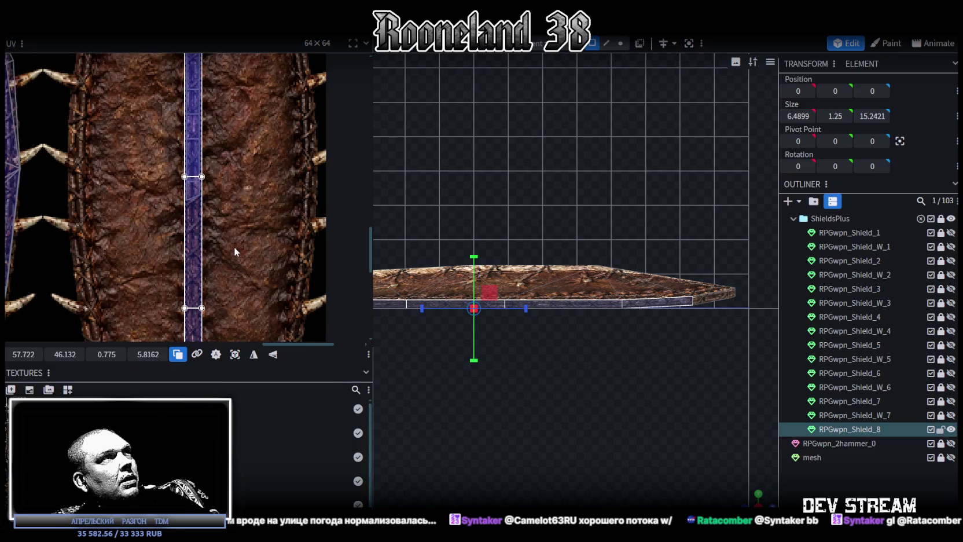
scroll(209, 235, up, 2)
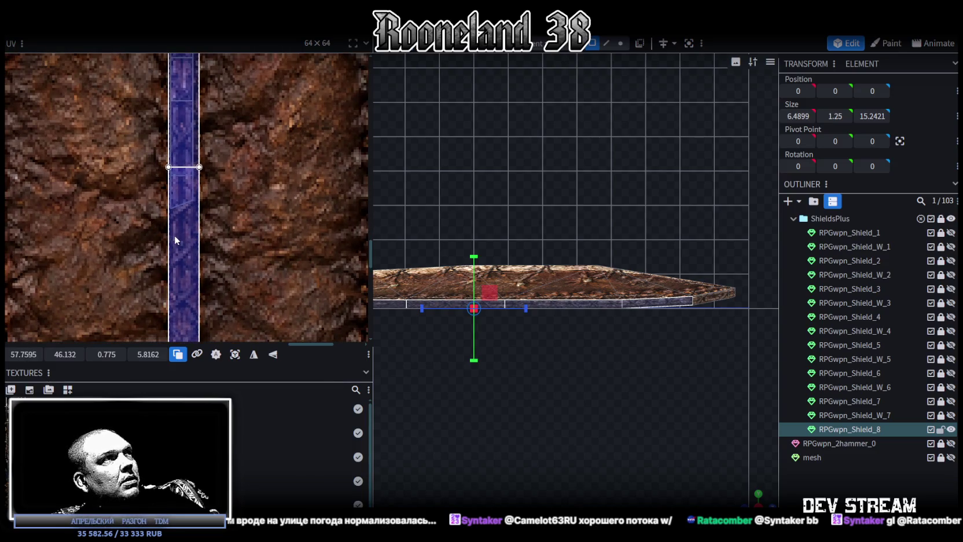
scroll(175, 235, down, 2)
scroll(239, 130, down, 2)
scroll(213, 287, up, 2)
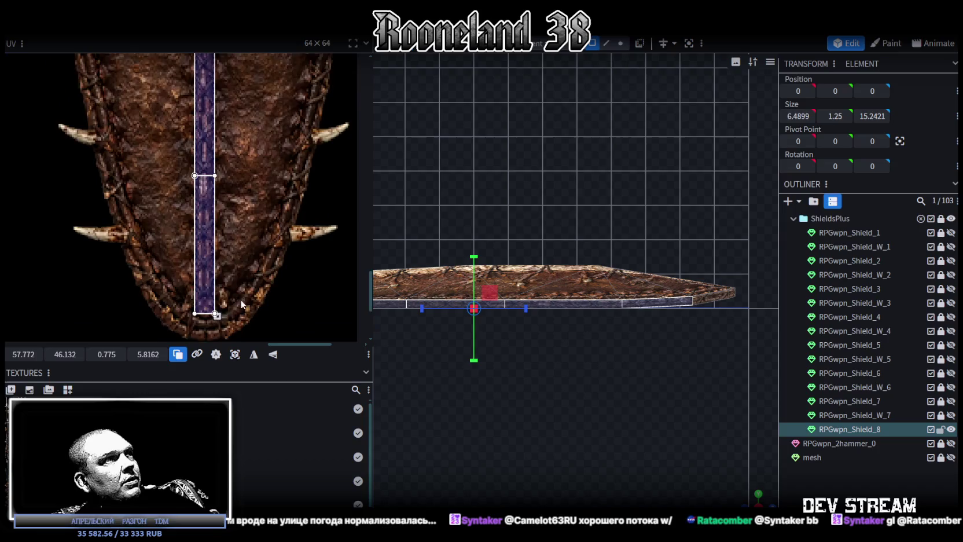
scroll(231, 292, up, 2)
drag(237, 268, 234, 270)
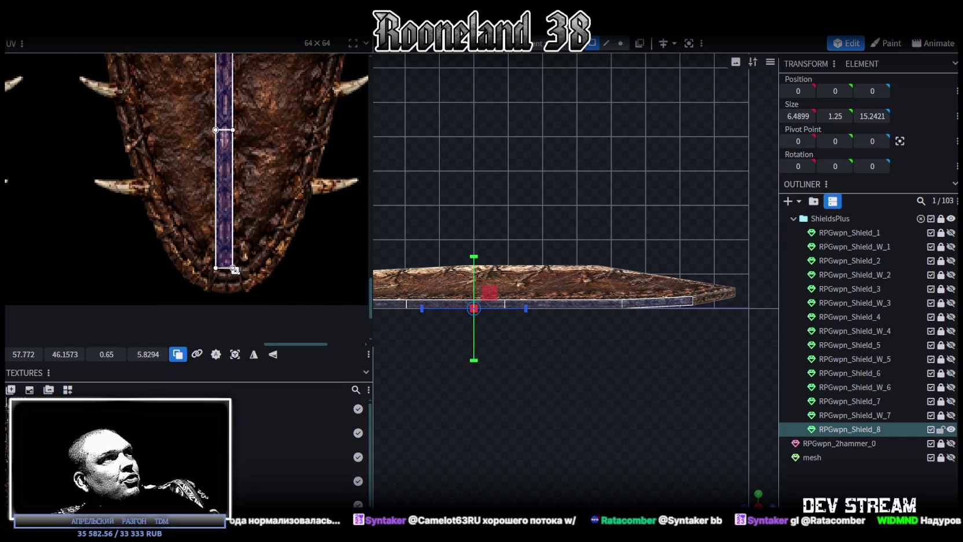
key(Escape)
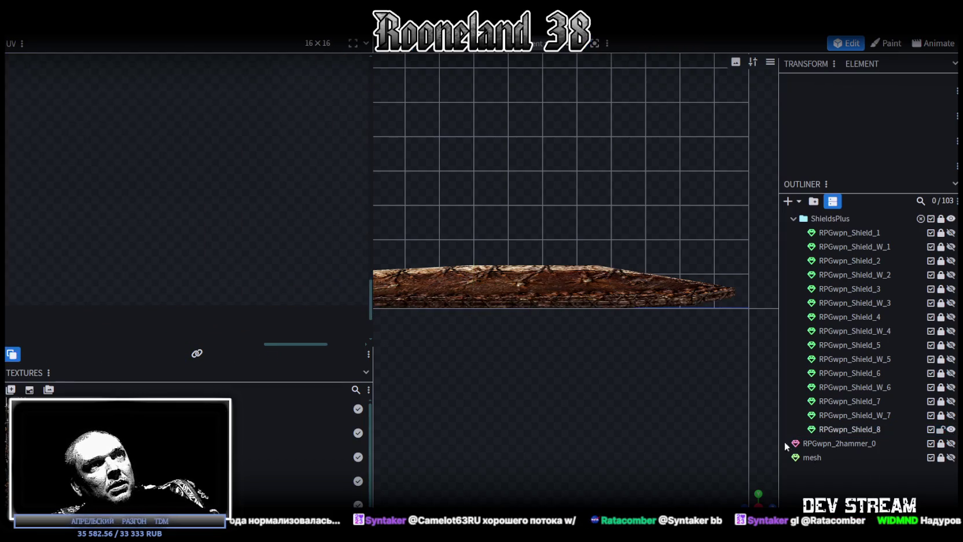
Select the shield mesh, its first front face and the left-half front faces
mouse_move(689, 457)
mouse_down()
mouse_move(648, 304)
mouse_move(667, 318)
mouse_up()
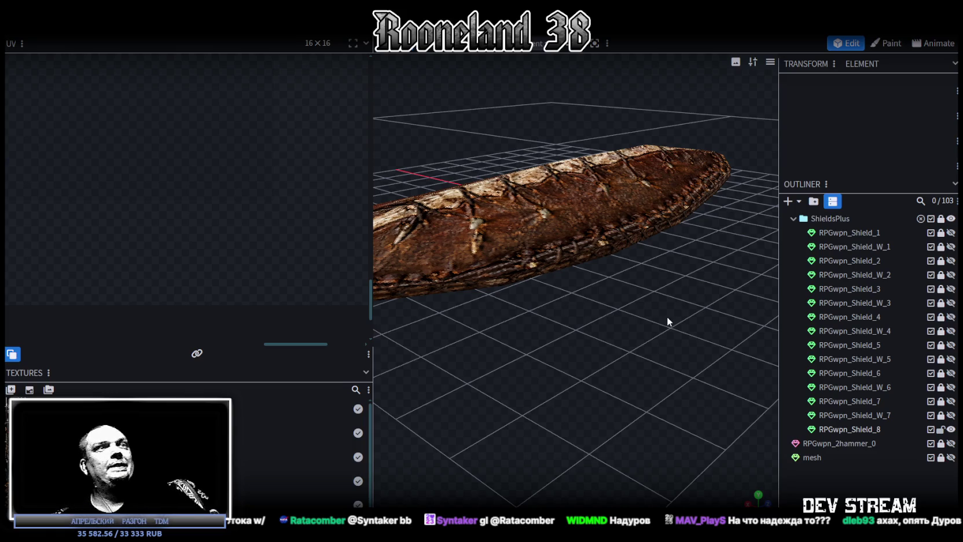
click(487, 206)
mouse_move(487, 205)
mouse_down()
mouse_move(563, 345)
mouse_move(576, 289)
mouse_move(537, 145)
mouse_up()
click(541, 147)
shift+click(477, 125)
shift+click(492, 200)
shift+click(505, 218)
shift+click(533, 258)
Add the lower and remaining front faces to the selection, viewing from straight above
shift+click(560, 282)
shift+click(582, 298)
shift+click(608, 290)
shift+click(632, 293)
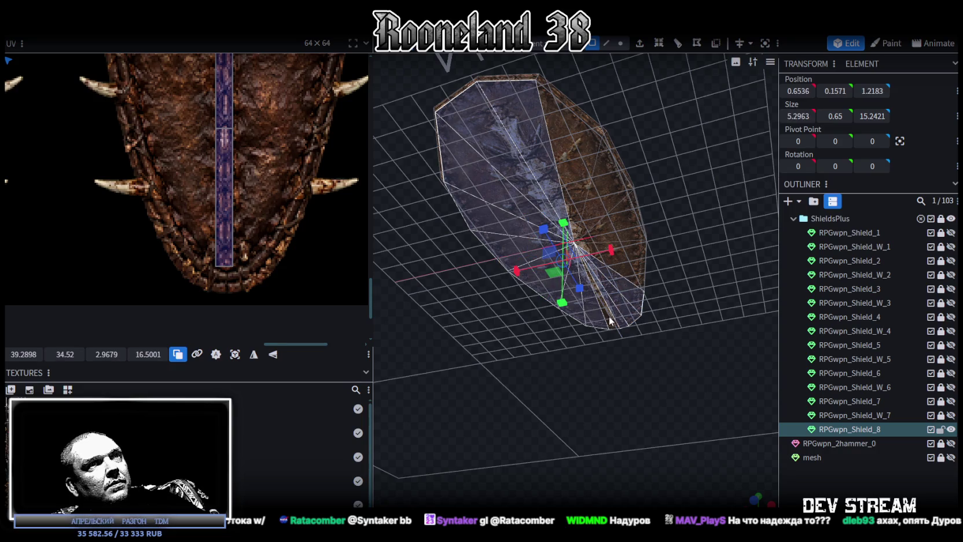
shift+click(628, 253)
shift+click(634, 223)
shift+click(607, 183)
shift+click(588, 157)
mouse_move(588, 156)
mouse_down()
mouse_move(667, 328)
mouse_move(691, 226)
mouse_move(469, 413)
mouse_move(690, 423)
mouse_up()
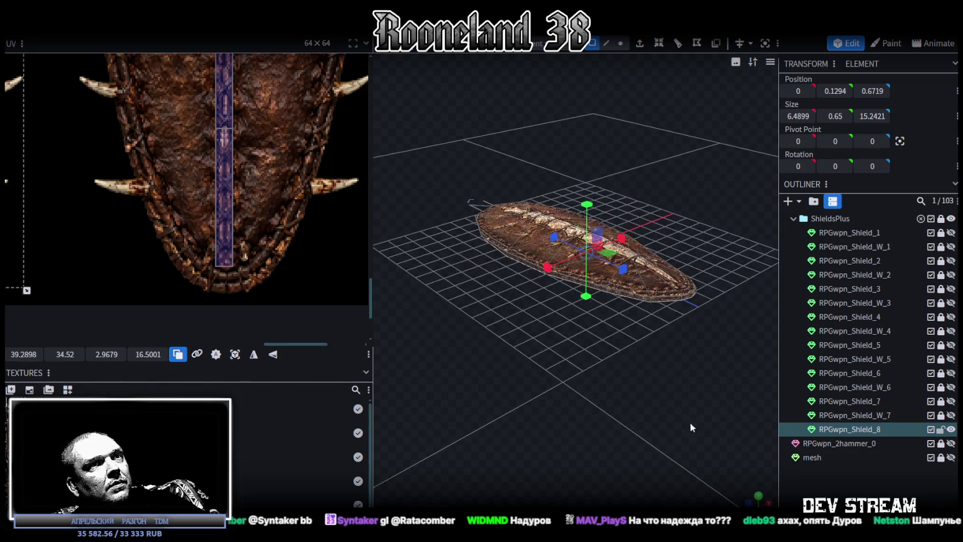
click(759, 493)
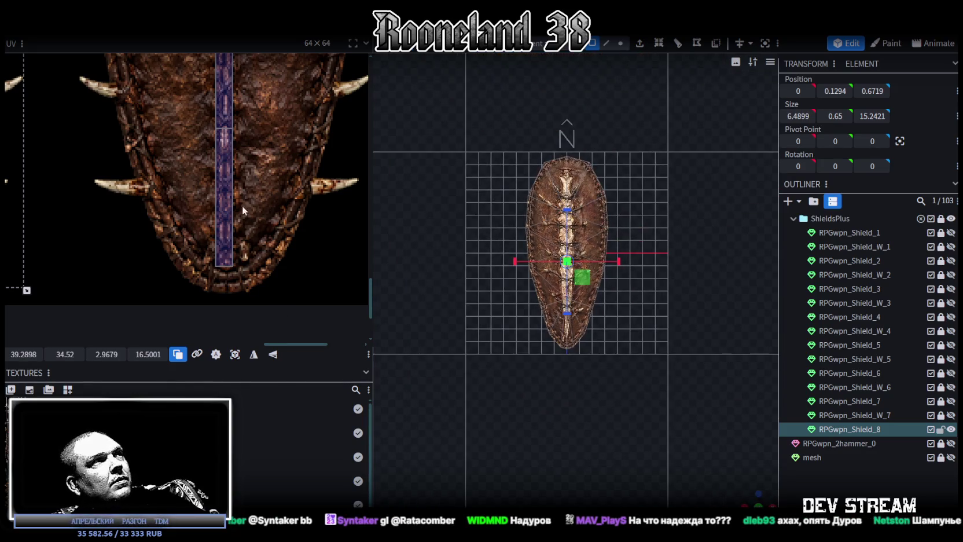
Move the shield's face UV layout onto the right-hand shield texture
scroll(234, 202, down, 3)
scroll(252, 196, down, 2)
scroll(214, 282, down, 2)
scroll(140, 244, up, 5)
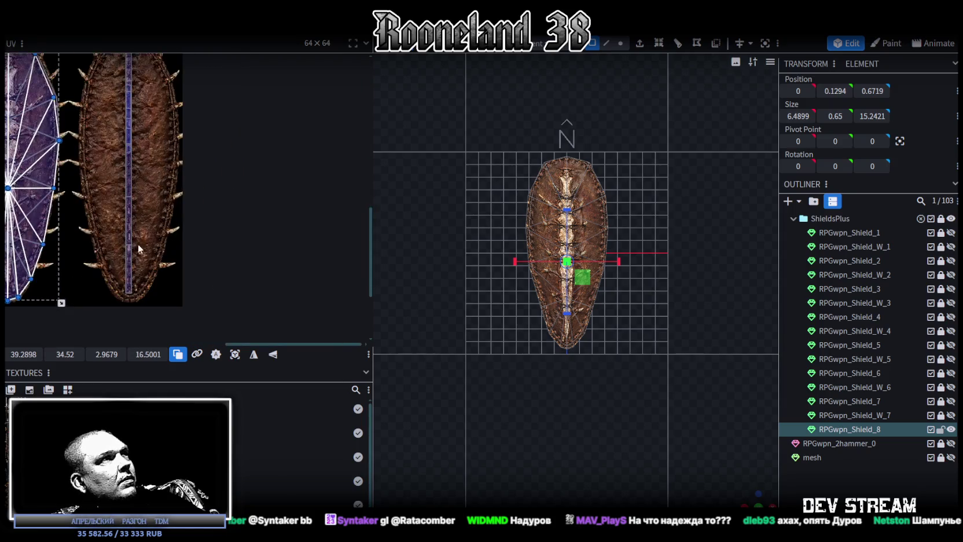
middle_drag(140, 244, 262, 285)
drag(173, 195, 293, 191)
Select all shield faces, nudge the layout, and stretch it taller to the bottom tip
scroll(258, 184, up, 3)
scroll(258, 184, up, 2)
scroll(258, 184, down, 2)
middle_drag(270, 219, 267, 181)
click(273, 172)
drag(270, 174, 269, 178)
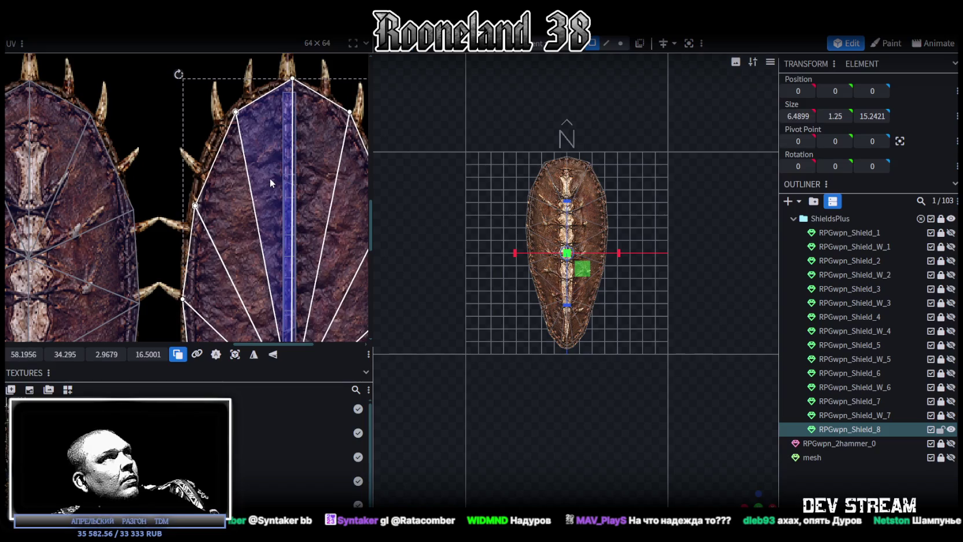
scroll(296, 231, down, 2)
scroll(319, 243, up, 2)
scroll(322, 244, up, 1)
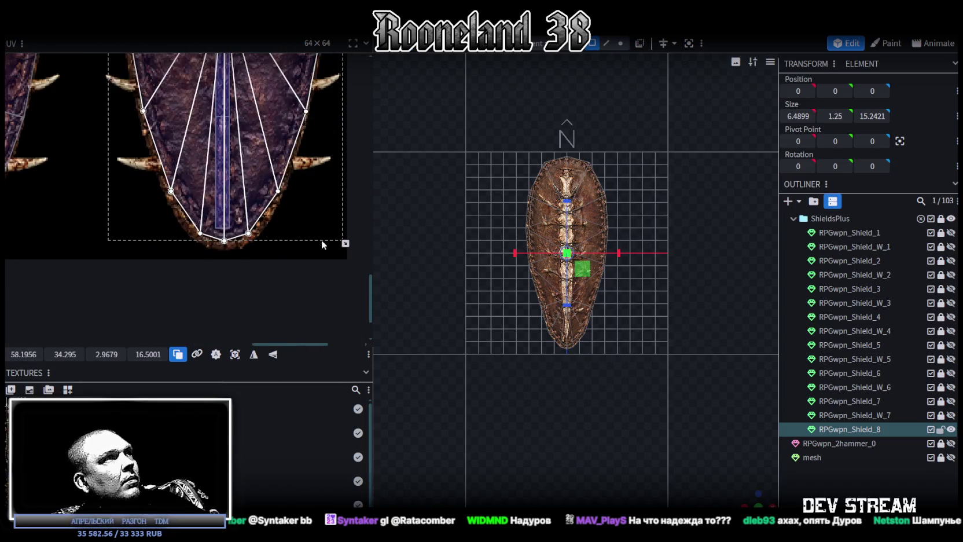
drag(345, 244, 342, 250)
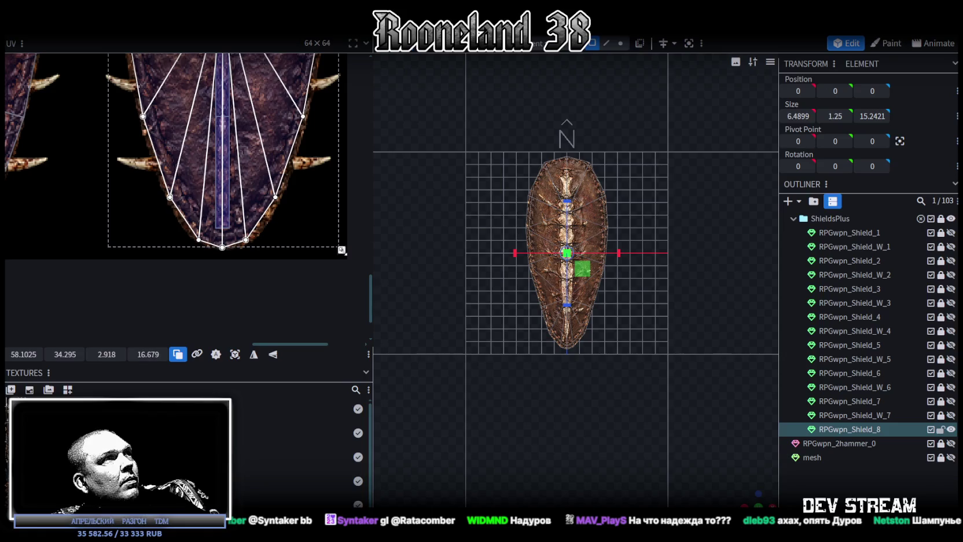
Rotate and shift the layout to match spikes, ending 2.8905 × 16.6787 at 58.0267, 34.2954
scroll(309, 116, up, 6)
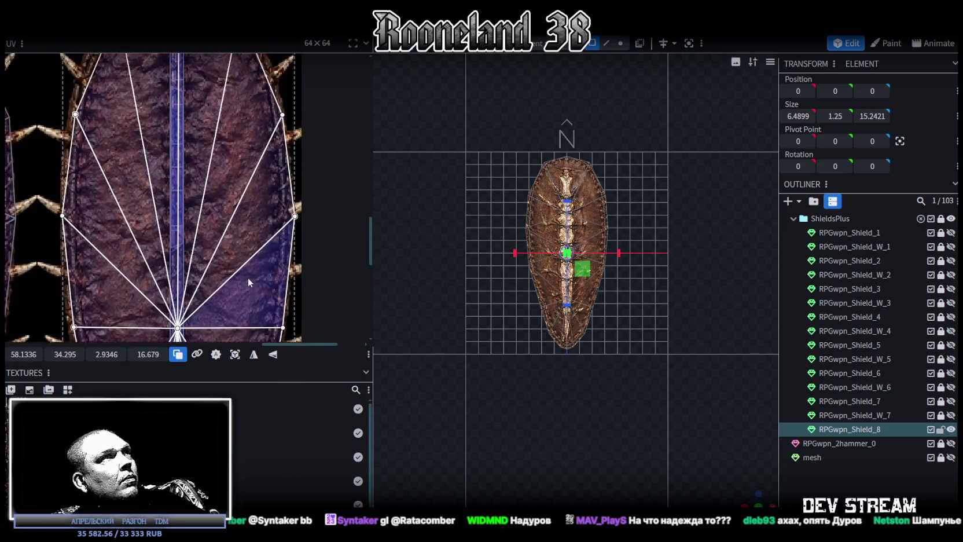
scroll(254, 298, up, 3)
scroll(168, 93, up, 2)
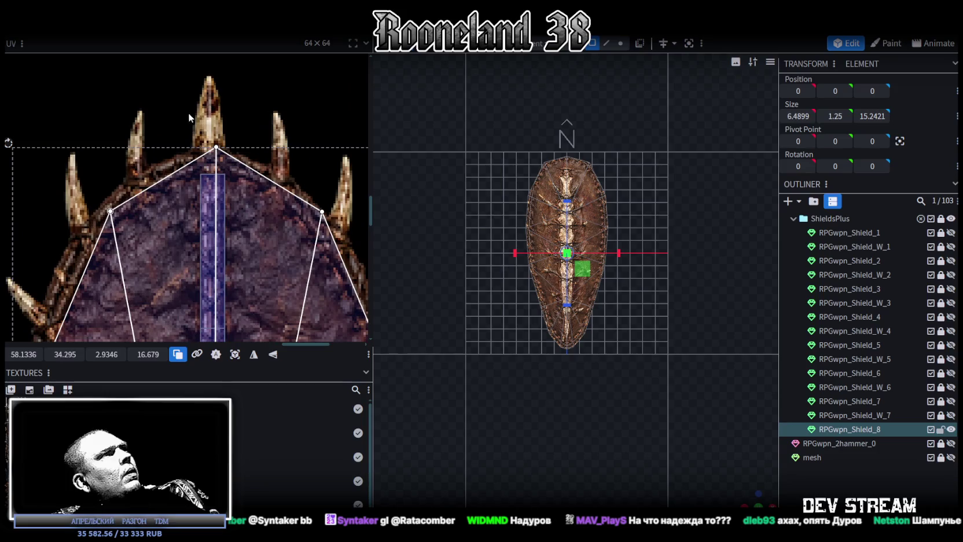
scroll(207, 134, down, 3)
scroll(244, 201, up, 2)
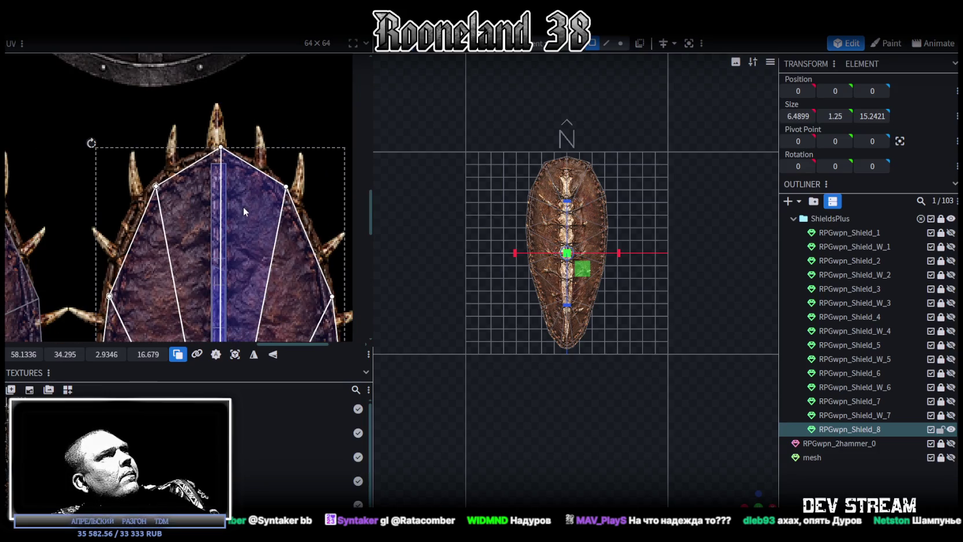
scroll(242, 207, down, 1)
scroll(242, 205, down, 2)
scroll(260, 191, down, 3)
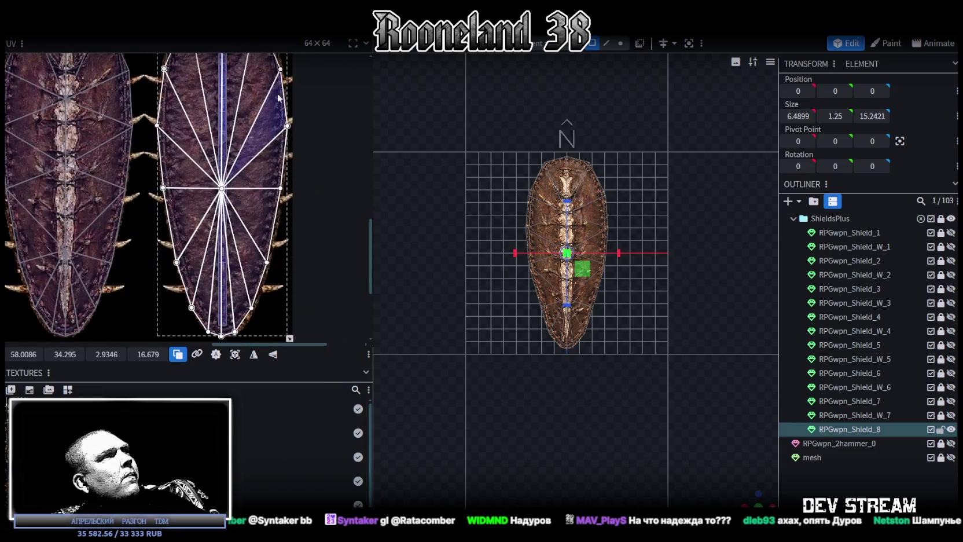
scroll(304, 174, down, 3)
scroll(289, 197, up, 2)
scroll(237, 249, up, 2)
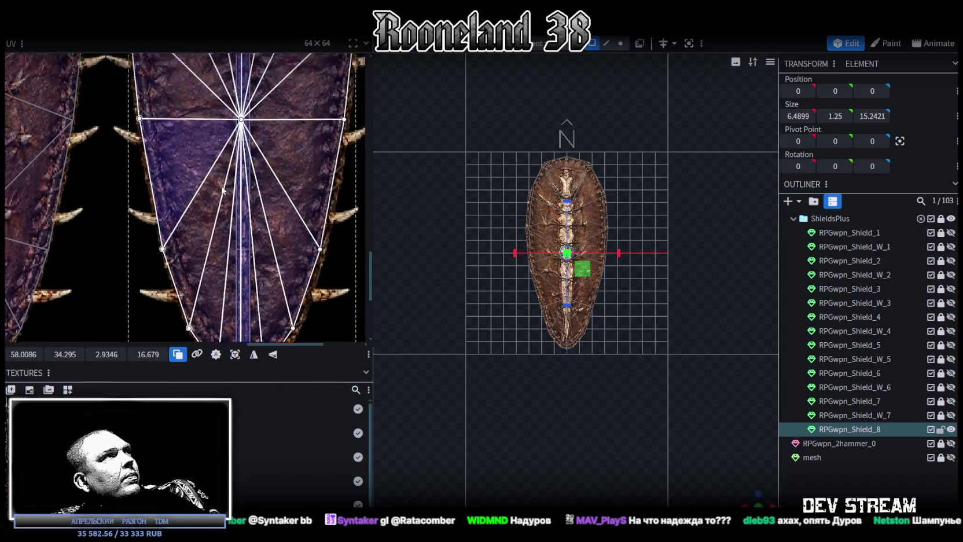
scroll(203, 272, up, 2)
scroll(155, 131, up, 2)
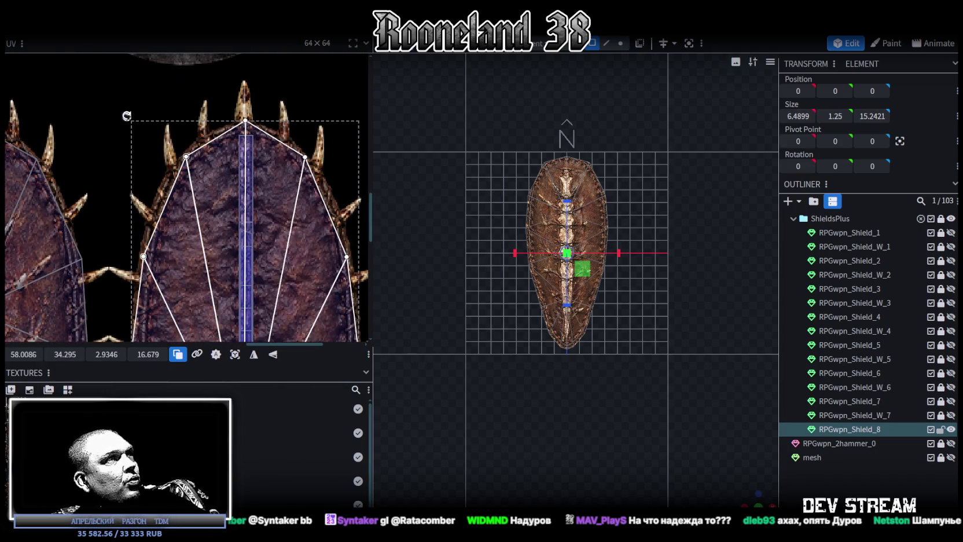
drag(125, 116, 123, 119)
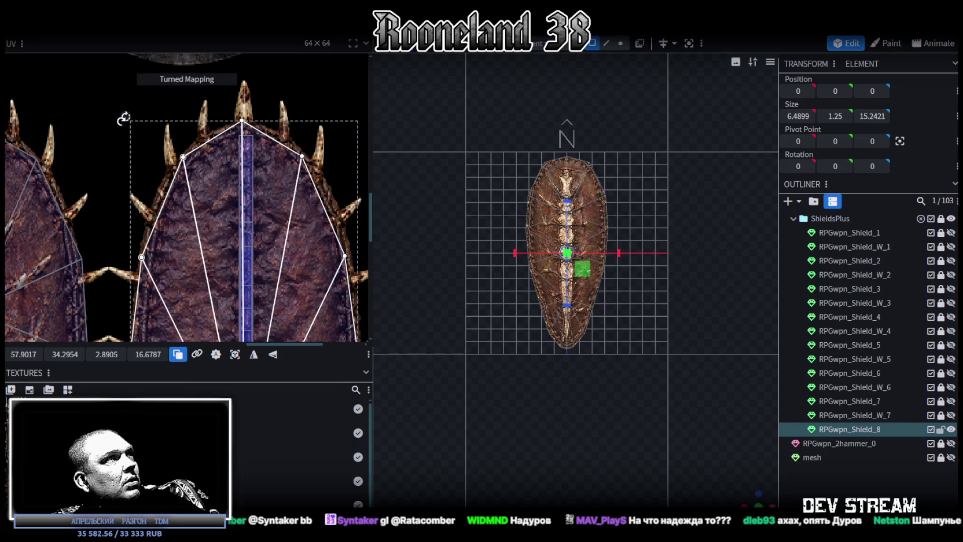
drag(264, 176, 267, 175)
Deselect and reselect the shield, viewing it from a tilted top-down angle
scroll(606, 273, up, 1)
scroll(605, 271, up, 2)
mouse_move(747, 496)
mouse_down()
mouse_move(730, 375)
mouse_move(674, 358)
mouse_move(671, 379)
mouse_move(585, 310)
mouse_up()
click(730, 376)
click(585, 310)
mouse_move(431, 352)
mouse_down()
mouse_move(642, 491)
mouse_move(663, 435)
mouse_up()
Orbit around the textured shield and unhide the RPGwpn_Shield_W_7 spear above it
scroll(266, 243, down, 3)
scroll(266, 244, down, 2)
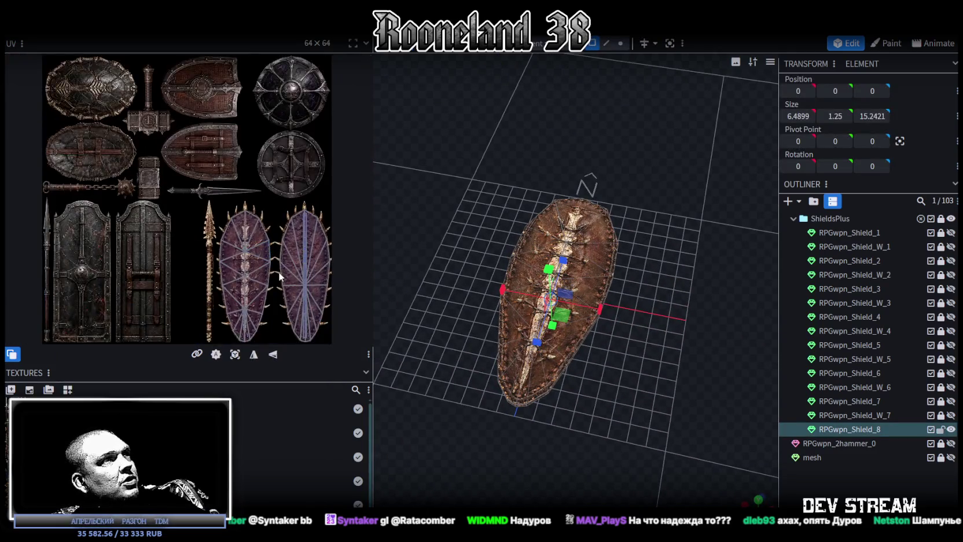
scroll(278, 271, down, 2)
mouse_move(617, 385)
mouse_down()
mouse_move(615, 411)
mouse_move(532, 253)
mouse_move(571, 236)
mouse_move(610, 312)
mouse_move(642, 284)
mouse_move(725, 278)
mouse_move(677, 330)
mouse_move(626, 344)
mouse_move(618, 368)
mouse_move(623, 289)
mouse_up()
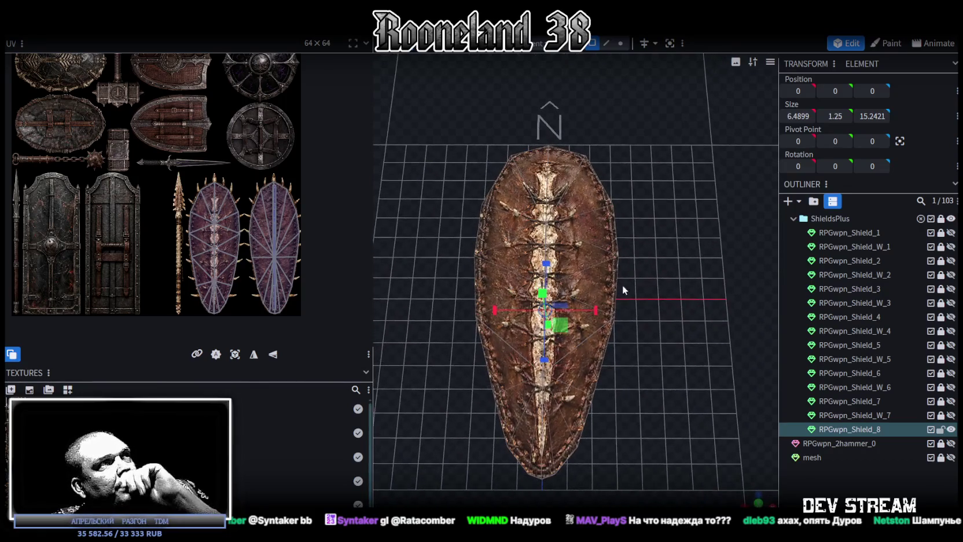
mouse_move(608, 205)
mouse_down()
mouse_move(626, 320)
mouse_move(509, 239)
mouse_move(452, 225)
mouse_move(479, 264)
mouse_up()
mouse_move(628, 361)
mouse_down()
mouse_move(587, 370)
mouse_move(608, 417)
mouse_move(551, 350)
mouse_move(614, 350)
mouse_move(732, 390)
mouse_move(653, 343)
mouse_move(810, 366)
mouse_up()
click(951, 415)
mouse_move(723, 312)
mouse_down()
mouse_move(674, 280)
mouse_move(700, 259)
mouse_move(693, 213)
mouse_move(644, 231)
mouse_move(738, 308)
mouse_up()
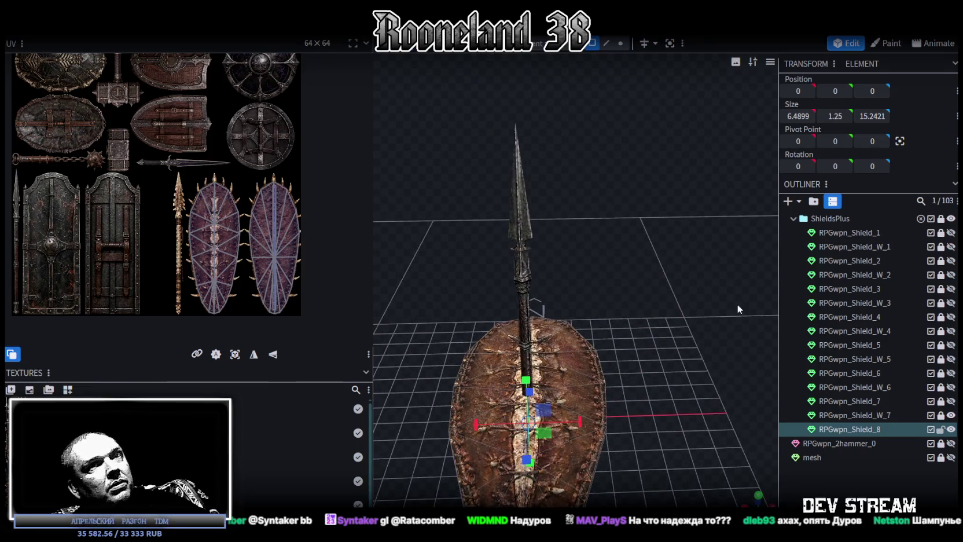
Hide the spear, show and unlock RPGwpn_Shield_7, and select its spike
click(950, 415)
click(951, 401)
mouse_move(769, 338)
mouse_down()
mouse_move(676, 436)
mouse_move(590, 459)
mouse_up()
click(941, 401)
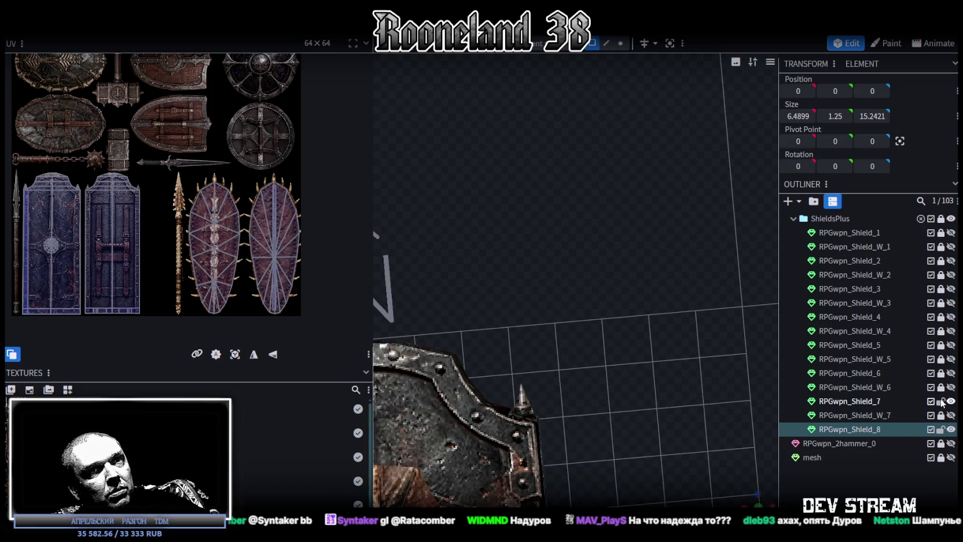
click(525, 402)
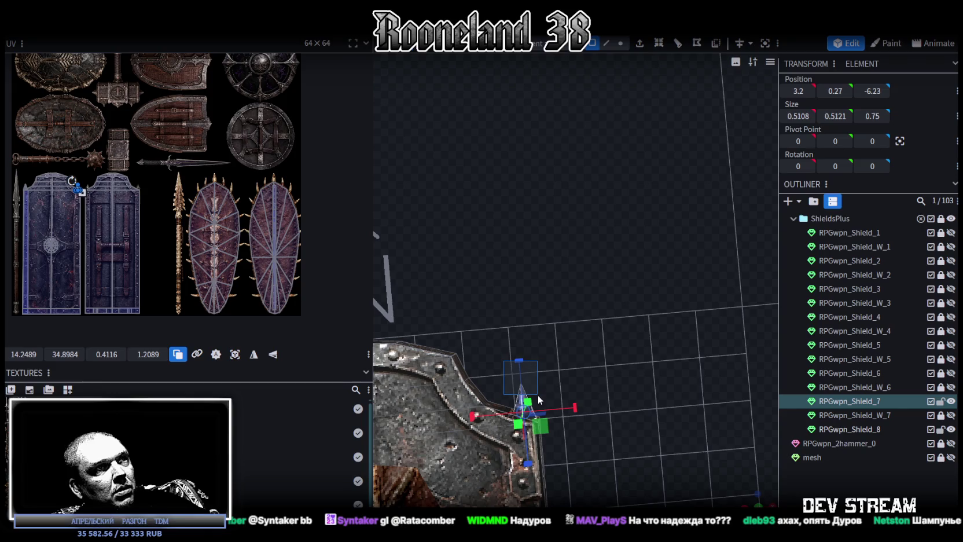
Split the spike faces into RPGwpn_Shield_7_selection and hide the original RPGwpn_Shield_7
right_click(545, 389)
click(572, 405)
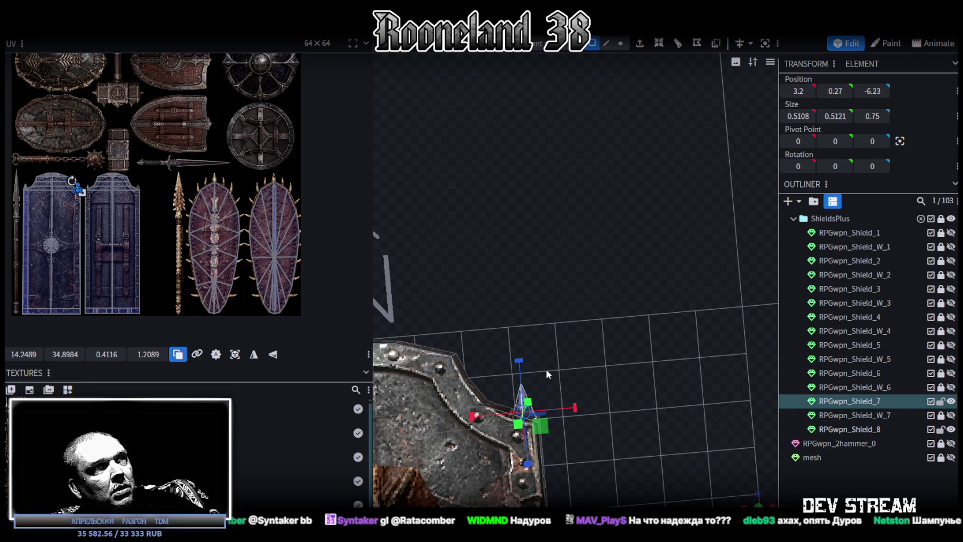
right_click(523, 392)
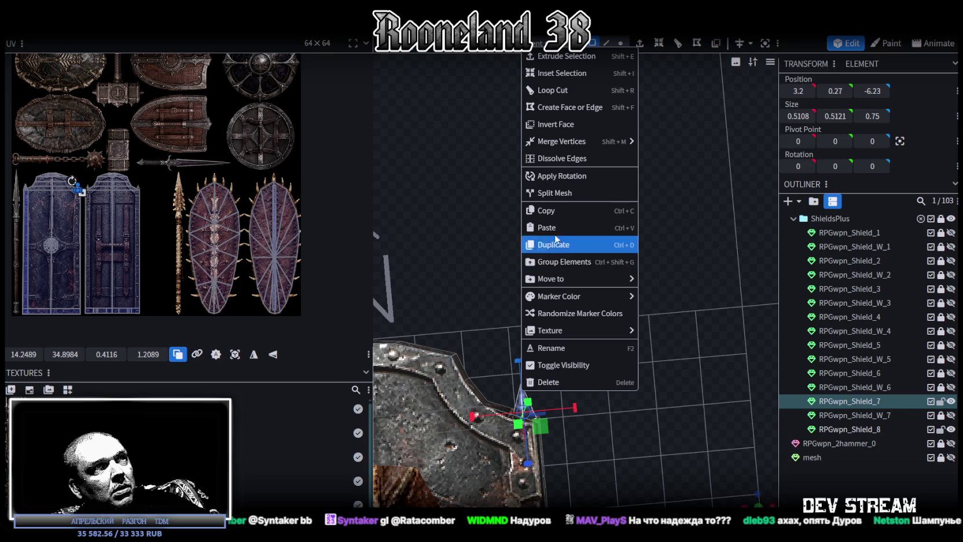
click(560, 197)
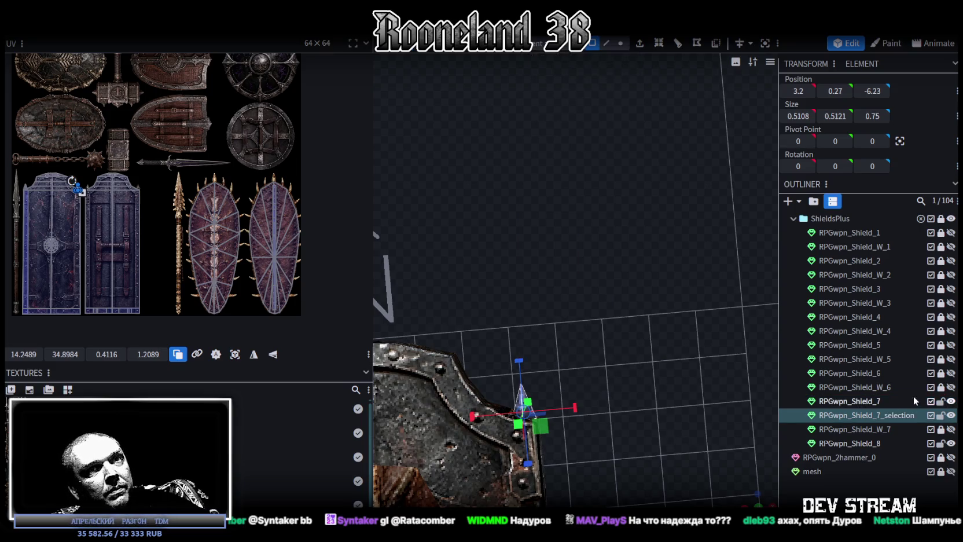
click(950, 401)
drag(584, 440, 605, 423)
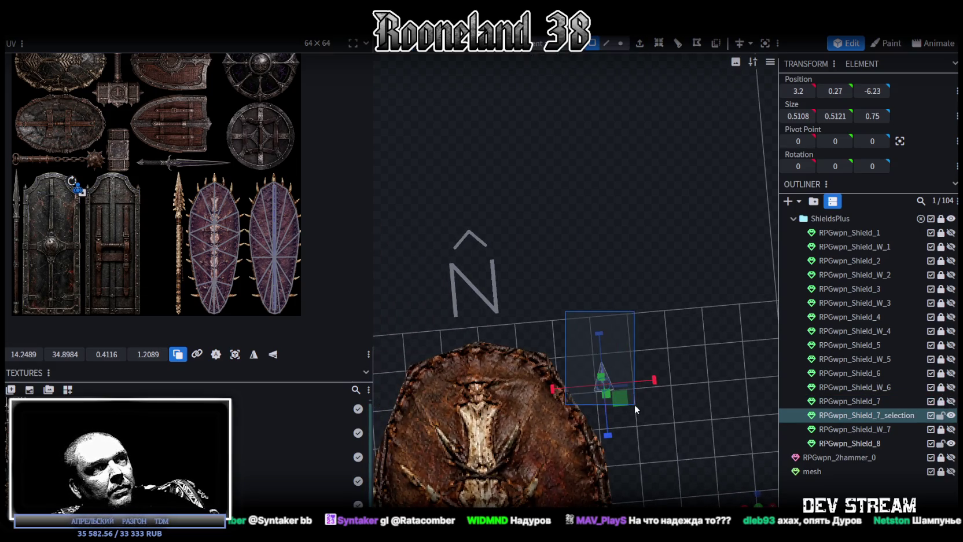
Move the split-off spike along Z toward the top edge and sideways toward the centre
key(v)
drag(606, 431, 612, 353)
drag(639, 305, 526, 306)
mouse_move(607, 349)
mouse_down()
mouse_move(553, 161)
mouse_move(619, 380)
mouse_move(592, 431)
mouse_move(632, 311)
mouse_up()
mouse_move(556, 363)
mouse_down()
mouse_move(706, 370)
mouse_move(682, 152)
mouse_up()
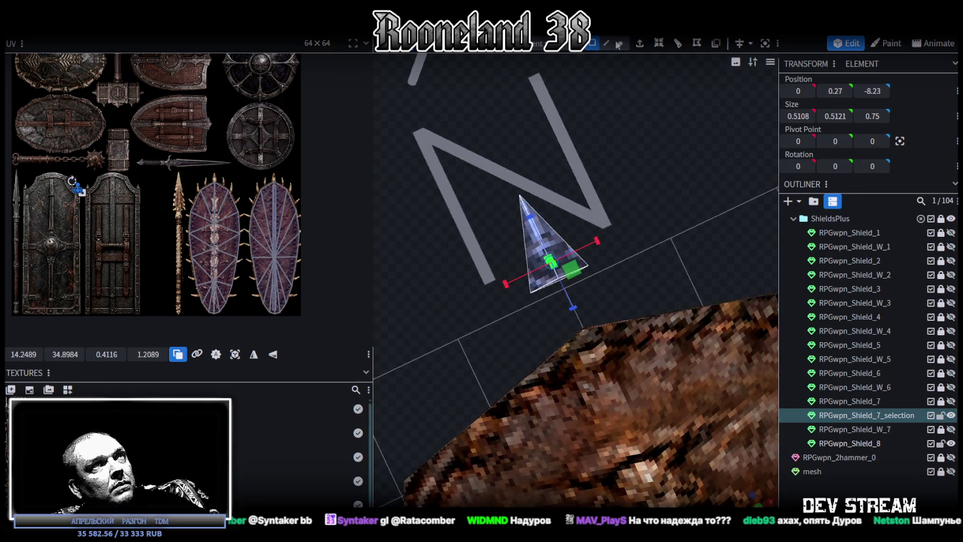
In vertex mode, make the spike thinner in width and depth
key(4)
drag(674, 229, 531, 297)
mouse_move(660, 243)
mouse_down()
mouse_move(607, 214)
mouse_move(599, 247)
mouse_move(704, 484)
mouse_move(654, 363)
mouse_move(580, 326)
mouse_up()
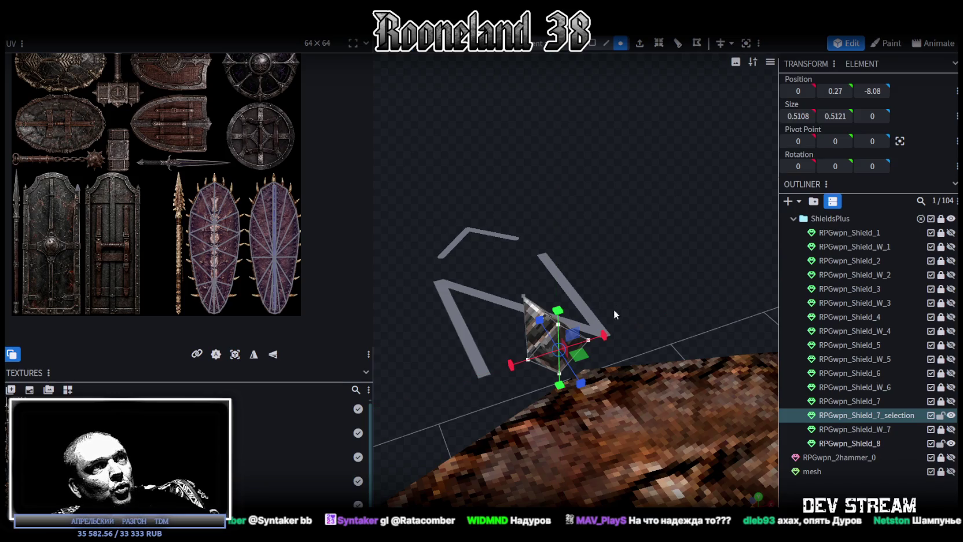
mouse_move(604, 335)
mouse_down()
mouse_move(579, 348)
mouse_move(564, 319)
mouse_move(560, 357)
mouse_up()
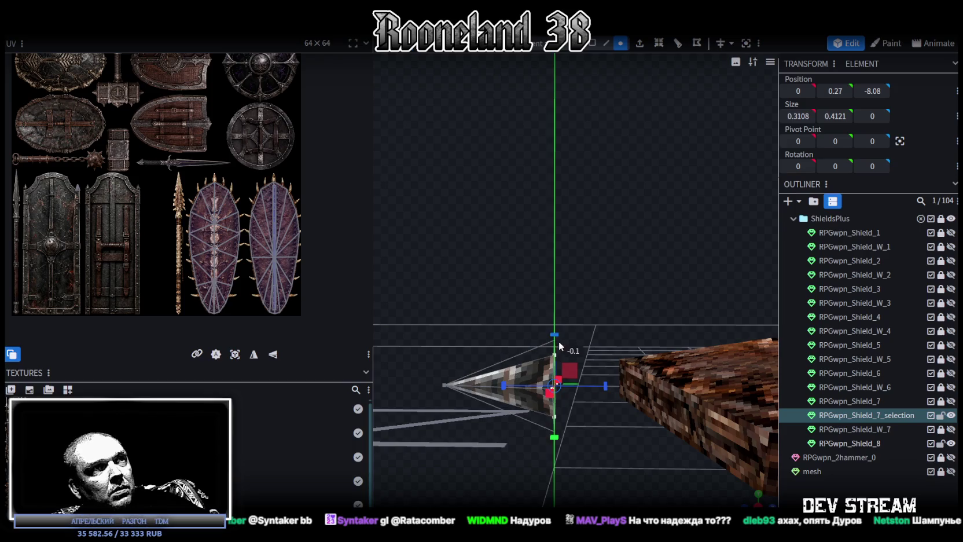
mouse_move(613, 320)
mouse_down()
mouse_move(747, 319)
mouse_move(538, 318)
mouse_move(621, 322)
mouse_move(615, 317)
mouse_move(581, 377)
mouse_move(519, 436)
mouse_move(583, 372)
mouse_move(581, 181)
mouse_up()
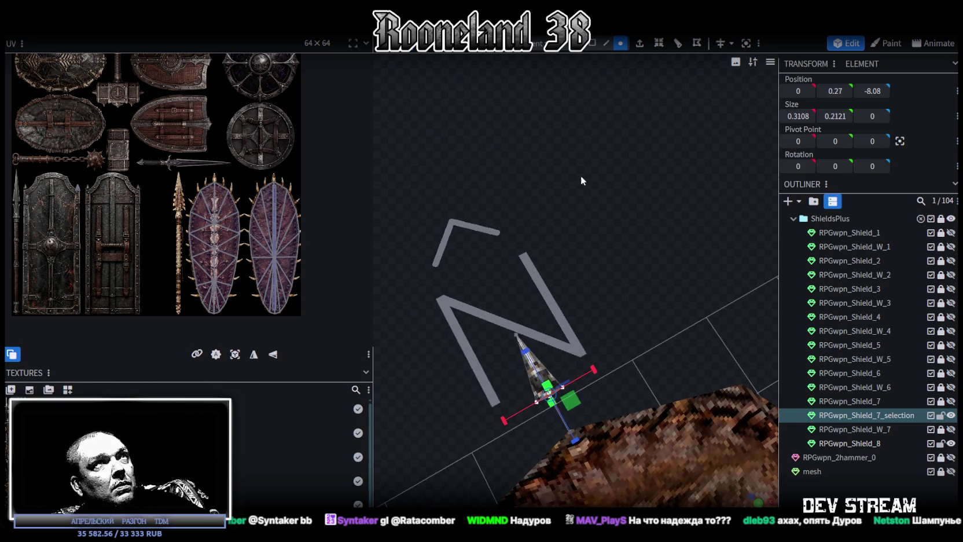
Select the spike's 4 faces, move it to Z −10.23, and copy them
click(592, 49)
mouse_move(479, 271)
mouse_down()
mouse_move(570, 347)
mouse_move(608, 322)
mouse_move(509, 340)
mouse_up()
mouse_move(547, 428)
mouse_down()
mouse_move(490, 318)
mouse_move(587, 277)
mouse_up()
right_click(575, 275)
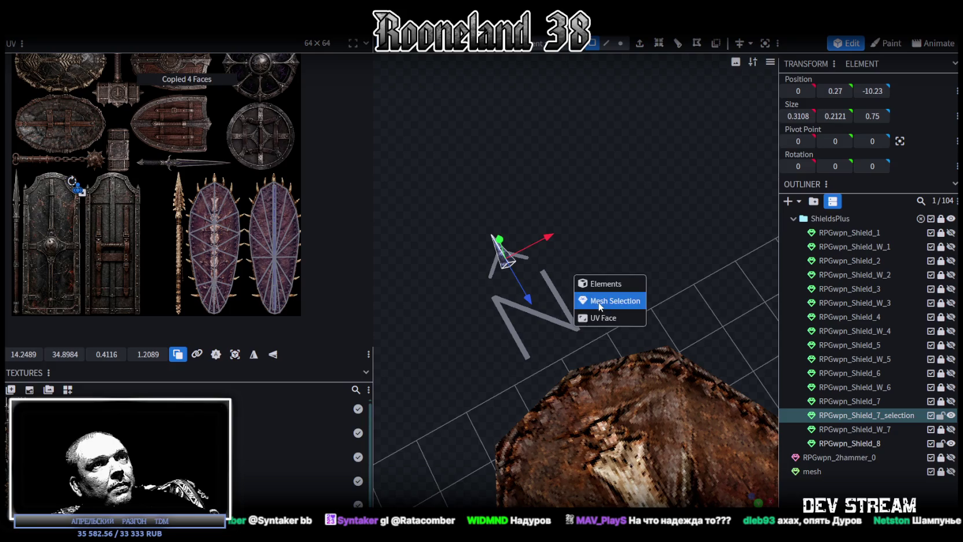
Paste the spike copy and move it down onto the shield's top rim at Z −7.75
key(Escape)
drag(527, 297, 589, 418)
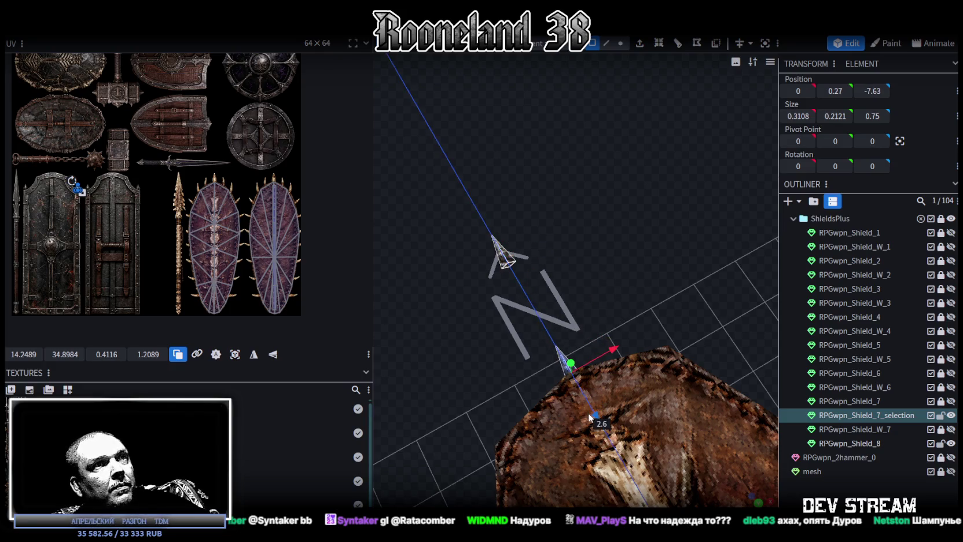
key(KP_1)
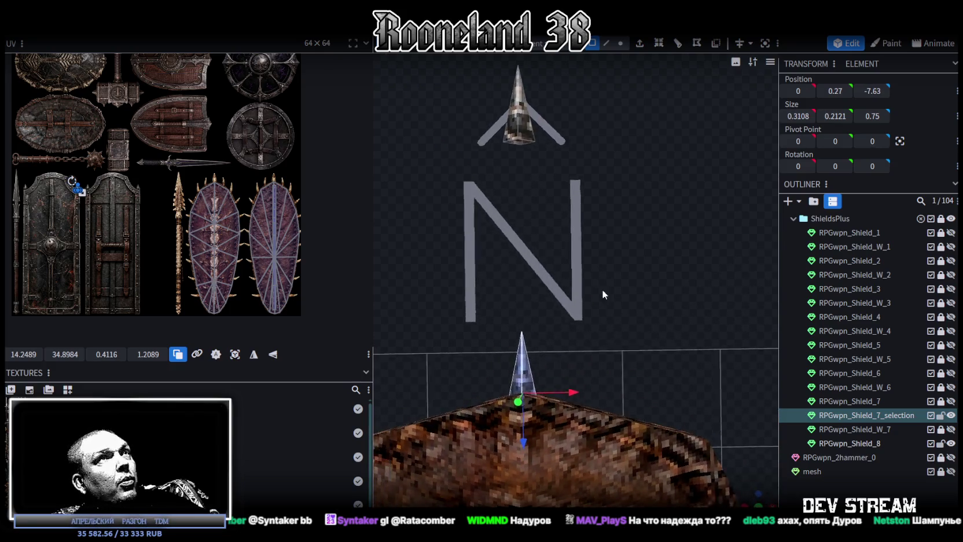
Lengthen the spike's tip vertex and widen its base to 0.5108 × 0.2121 × 1.35
click(620, 43)
mouse_move(523, 296)
mouse_down()
mouse_move(600, 385)
mouse_move(546, 343)
mouse_up()
scroll(571, 328, down, 2)
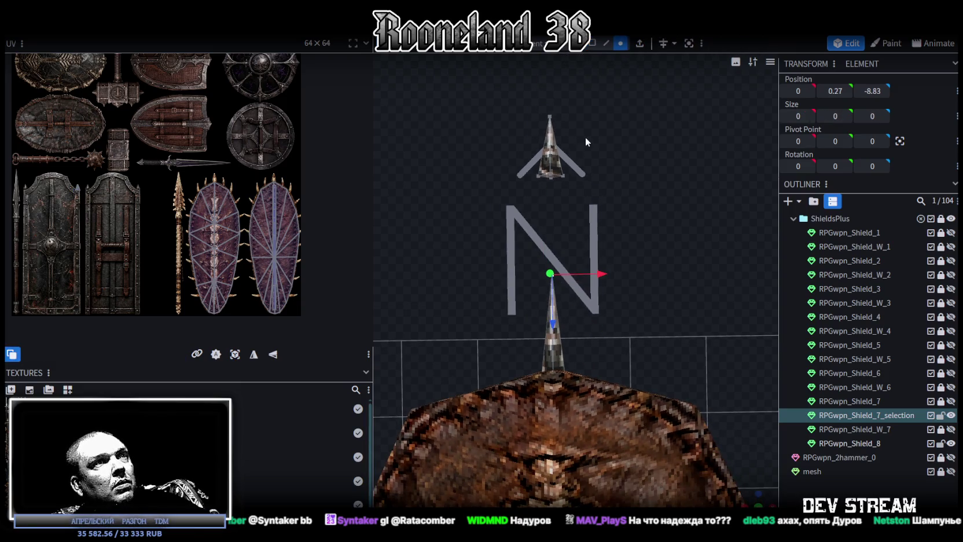
click(591, 43)
scroll(576, 298, up, 2)
click(549, 347)
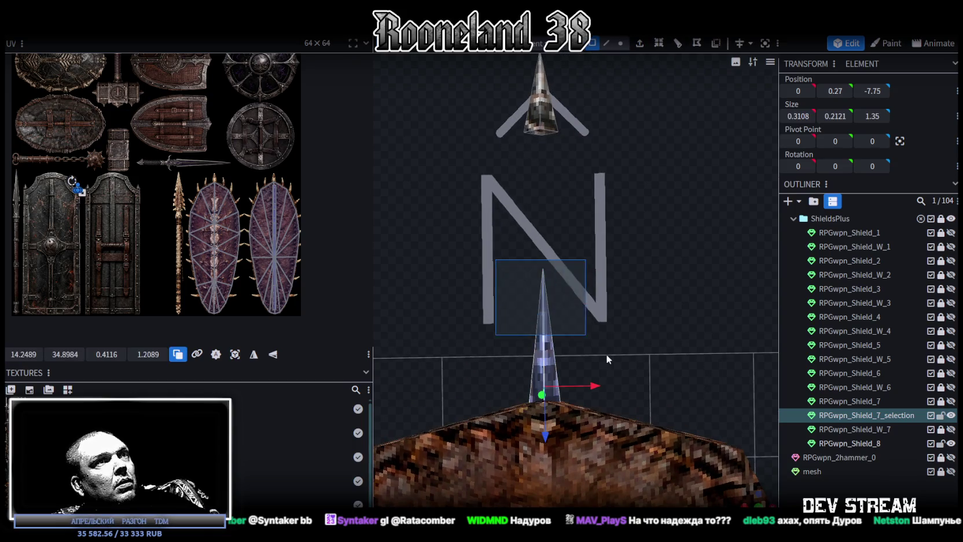
drag(596, 386, 607, 389)
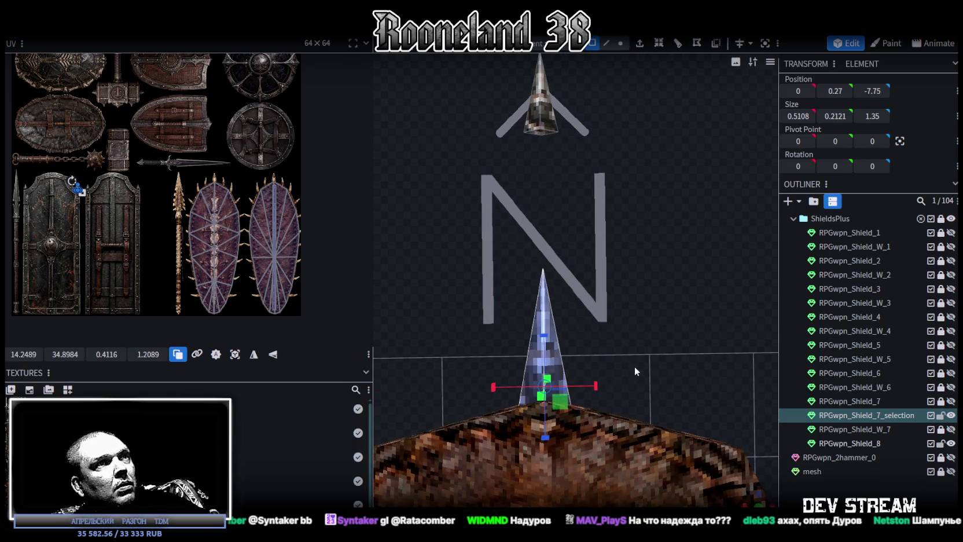
scroll(62, 195, up, 3)
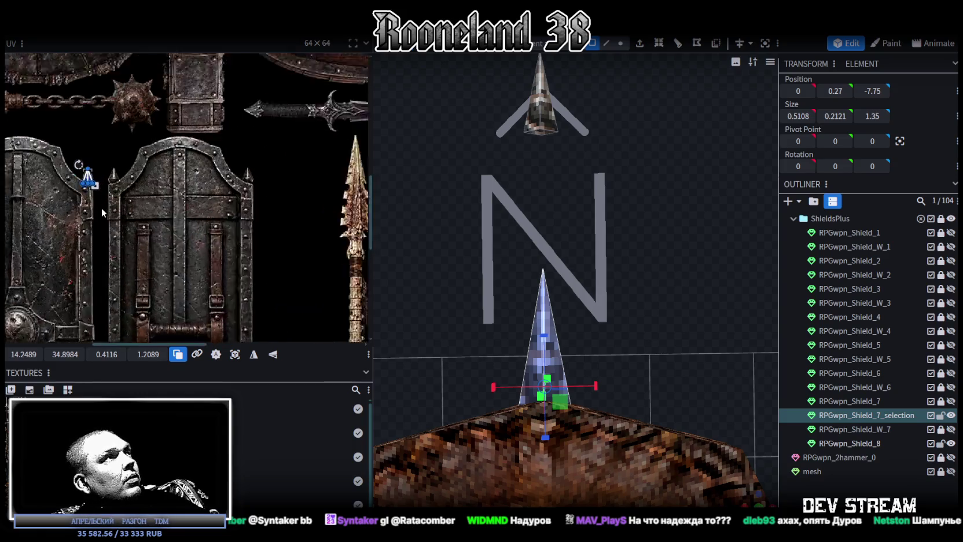
Move the rim spike's UV island over the spiked shield texture in the atlas
scroll(102, 207, up, 2)
drag(98, 174, 243, 136)
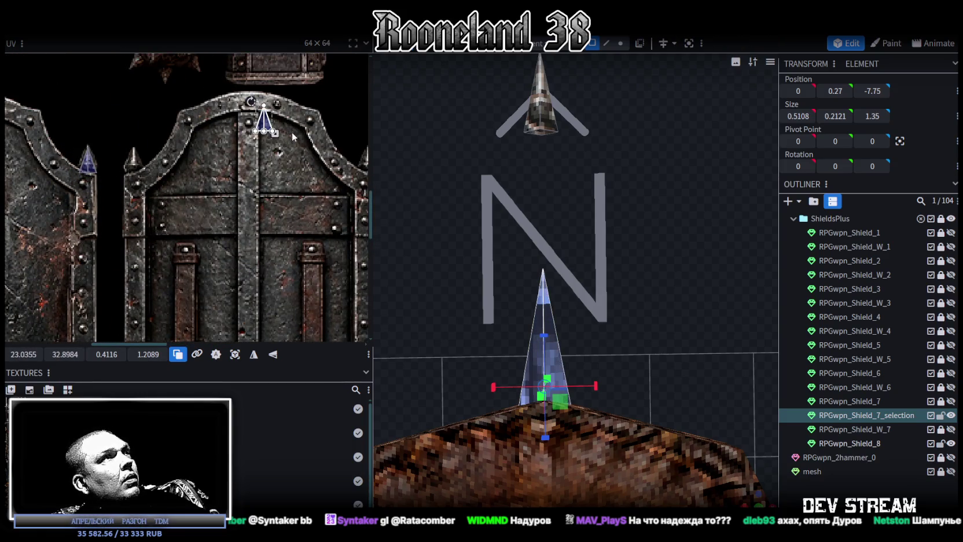
scroll(105, 248, down, 3)
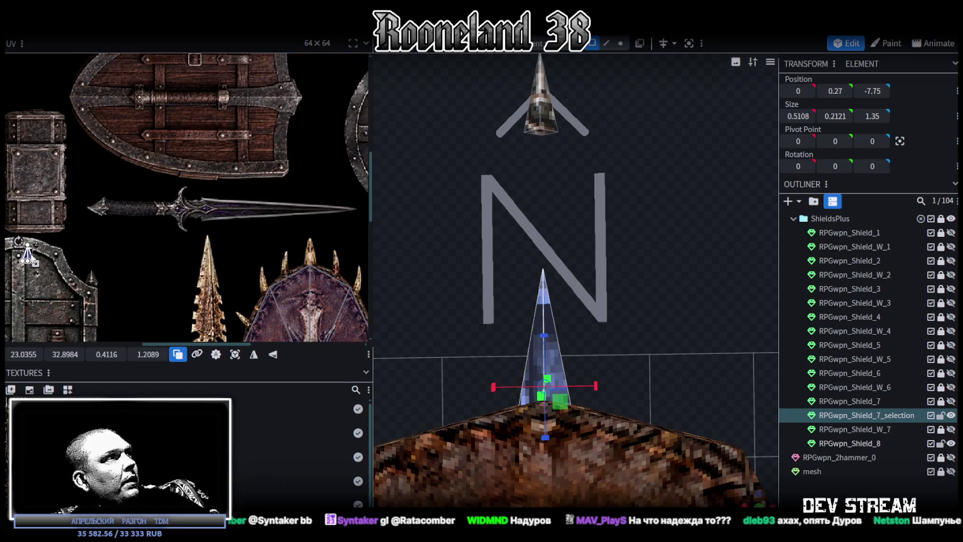
mouse_move(32, 259)
mouse_down()
mouse_move(304, 246)
mouse_move(295, 271)
mouse_up()
scroll(304, 244, up, 3)
scroll(304, 248, up, 2)
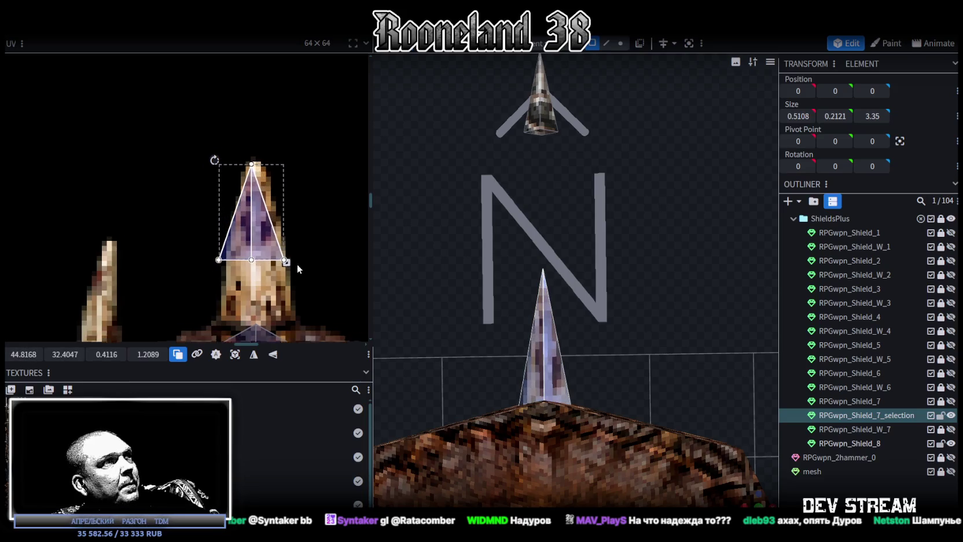
middle_drag(295, 271, 304, 248)
Fit the UV triangle over the painted spike at 0.4491 × 2.0651, then reselect the rim spike
drag(238, 222, 248, 220)
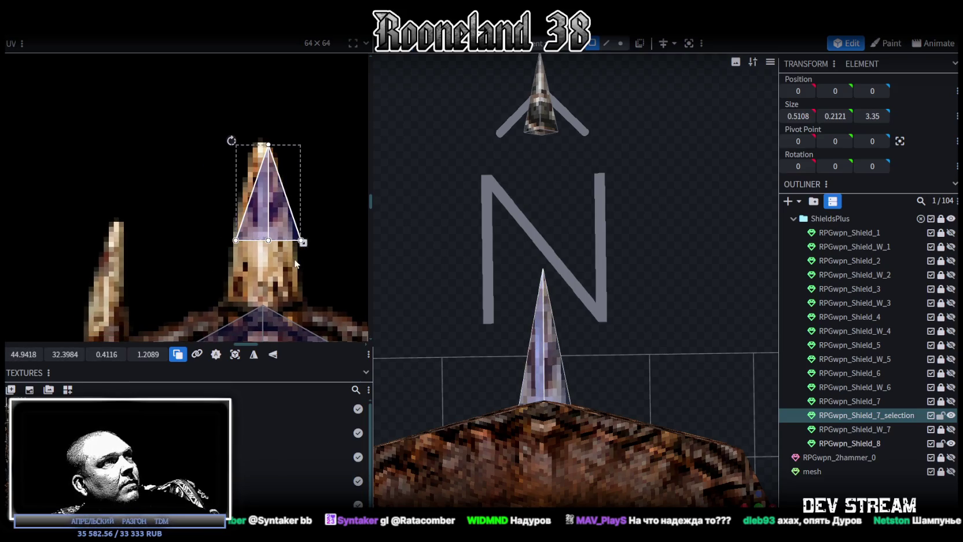
mouse_move(302, 243)
mouse_down()
mouse_move(298, 312)
mouse_move(264, 298)
mouse_move(299, 310)
mouse_up()
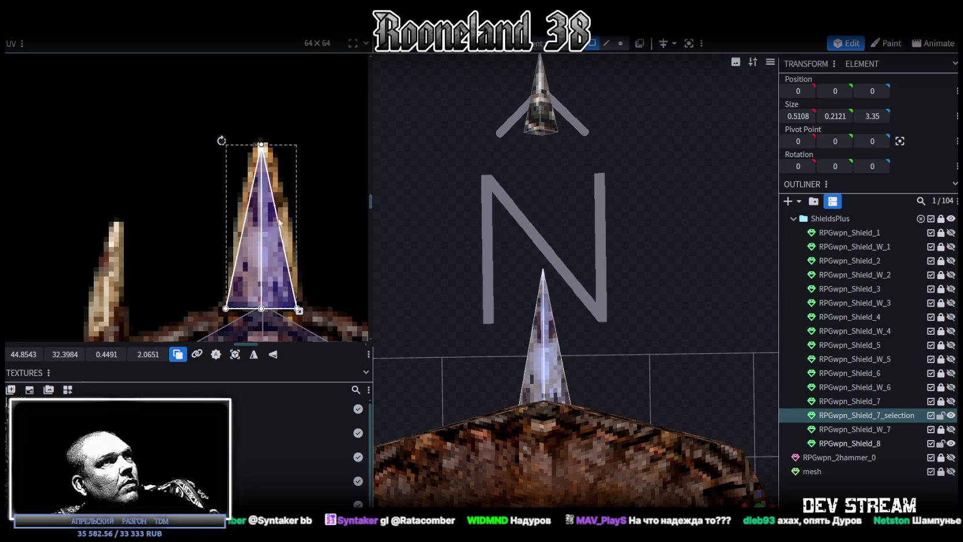
drag(275, 239, 276, 240)
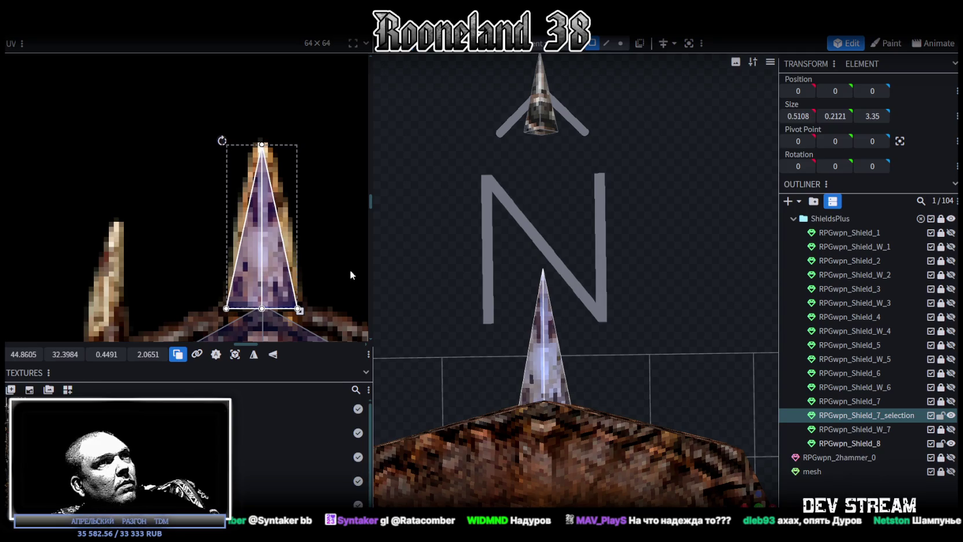
mouse_move(712, 435)
middle_down()
mouse_move(577, 343)
mouse_move(570, 365)
mouse_move(565, 327)
mouse_move(623, 485)
mouse_move(575, 173)
mouse_move(585, 200)
mouse_move(604, 200)
middle_up()
click(550, 297)
click(574, 333)
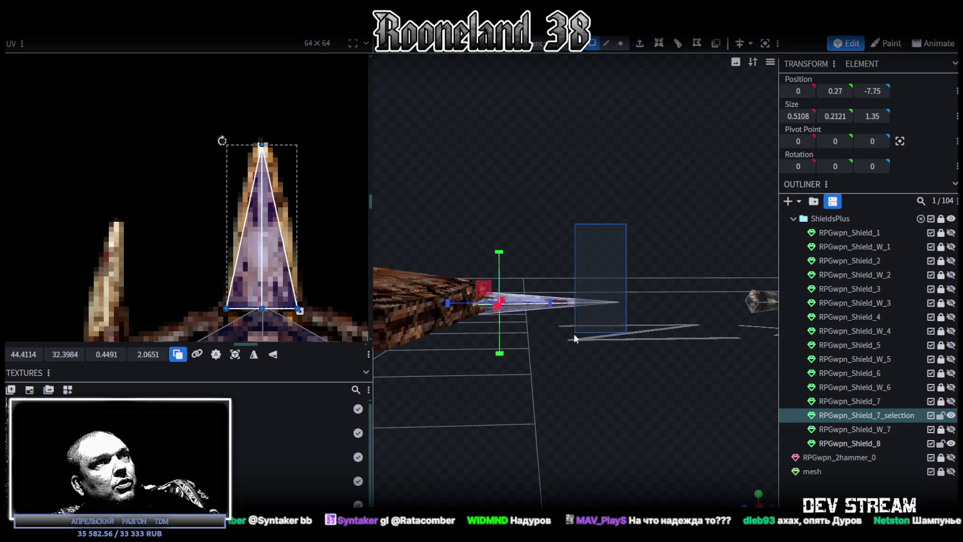
Raise the top rim spike slightly along Y and view the shield from above
drag(499, 253, 498, 240)
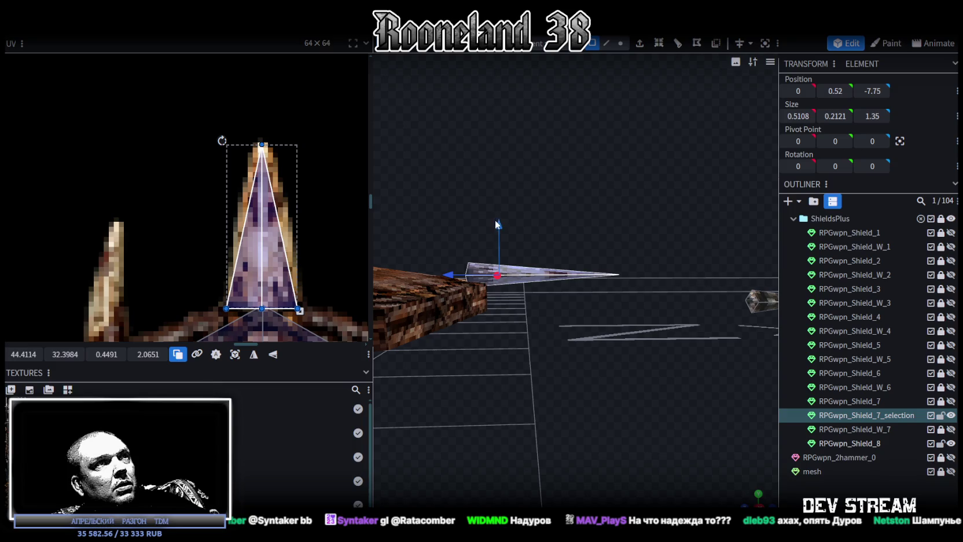
mouse_move(511, 246)
middle_down()
mouse_move(571, 270)
mouse_move(502, 400)
mouse_move(642, 434)
mouse_move(712, 440)
mouse_move(618, 316)
middle_up()
scroll(218, 258, down, 2)
scroll(219, 259, down, 2)
mouse_move(585, 254)
middle_down()
mouse_move(600, 261)
mouse_move(621, 328)
middle_up()
scroll(593, 246, up, 2)
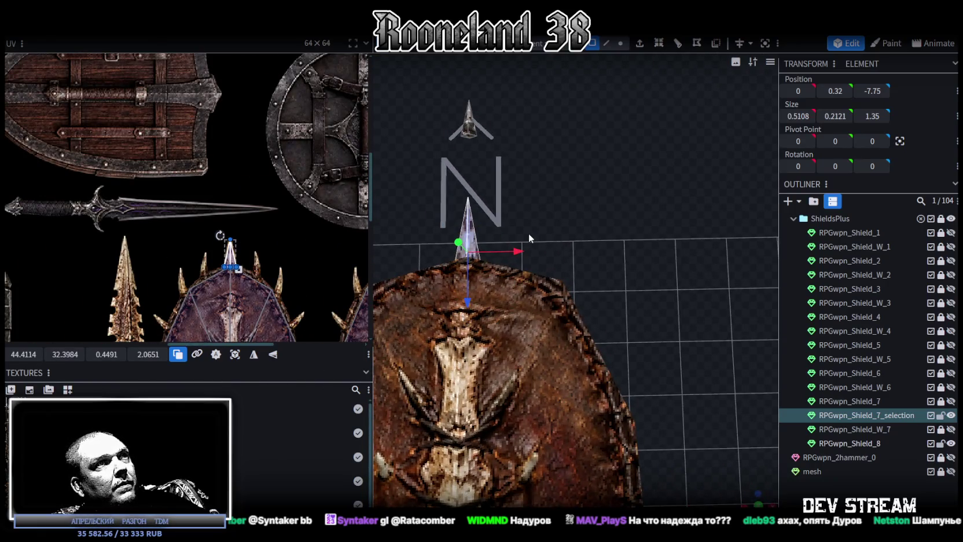
Paste a new spike as a mesh selection, move it along X and Z to the rim, and tilt it outward
key(ctrl+v)
click(550, 260)
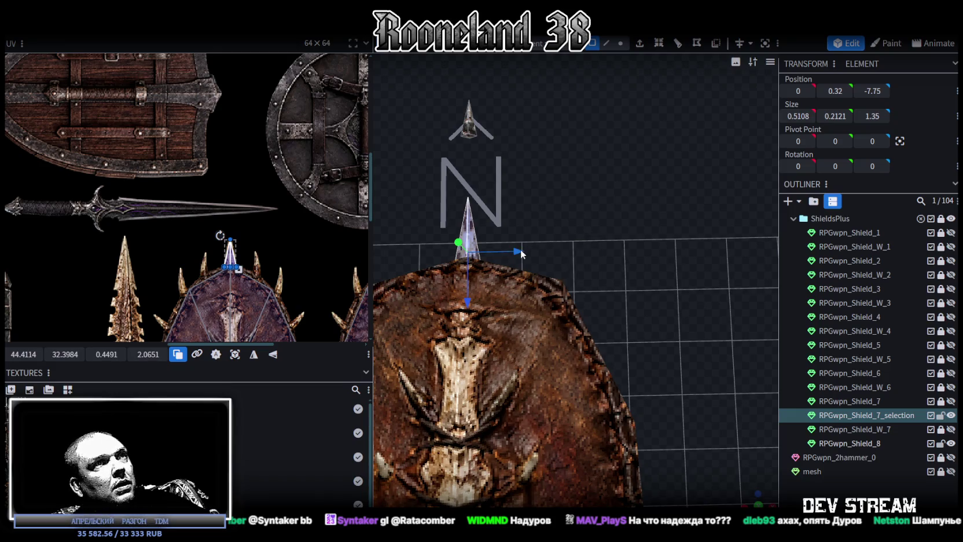
drag(519, 250, 622, 266)
mouse_move(569, 296)
mouse_down()
mouse_move(661, 314)
mouse_move(579, 174)
mouse_move(592, 167)
mouse_up()
key(r)
mouse_move(591, 235)
mouse_down()
mouse_move(645, 419)
mouse_move(694, 349)
mouse_move(605, 255)
mouse_up()
drag(579, 300, 556, 301)
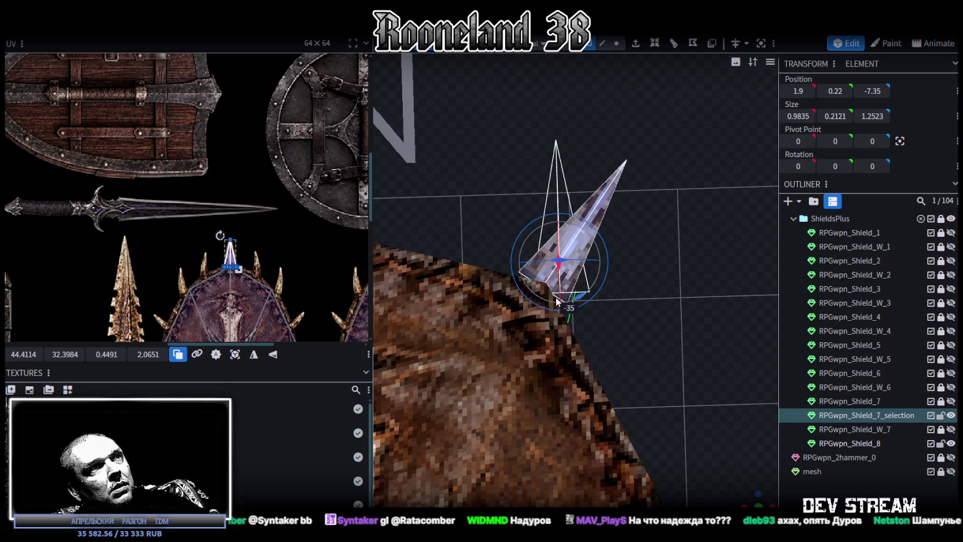
key(v)
Settle the tilted spike down and along Z onto the rim edge
drag(600, 267, 615, 324)
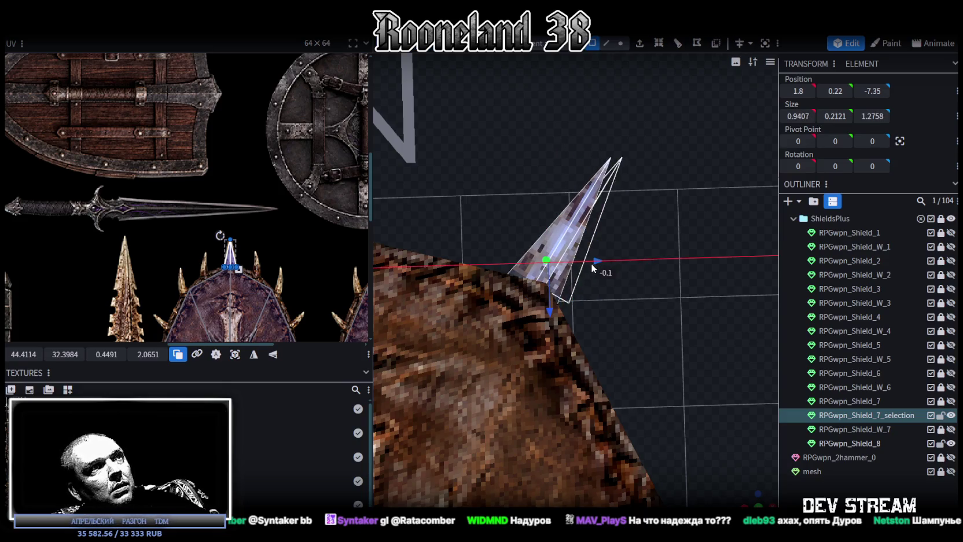
scroll(615, 324, down, 2)
scroll(611, 349, down, 2)
scroll(608, 349, down, 2)
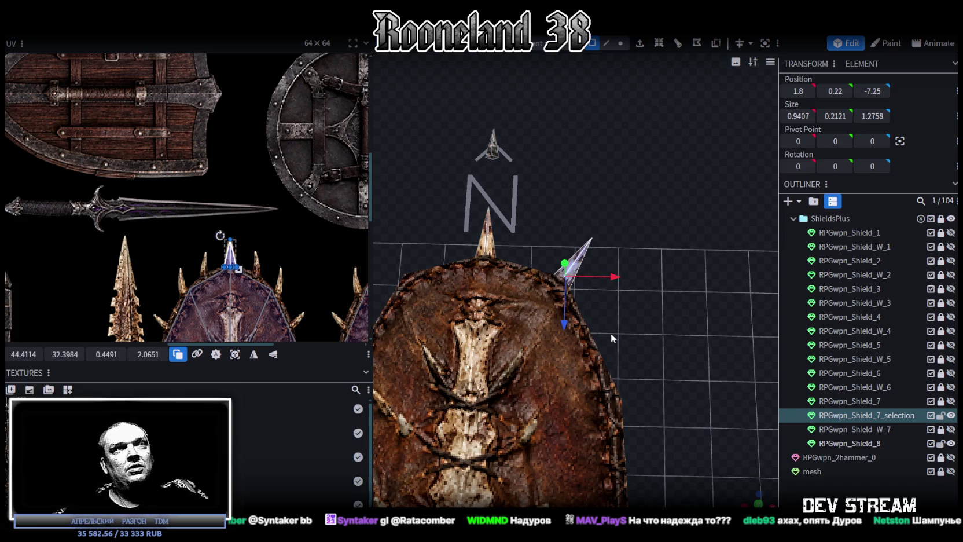
scroll(573, 330, up, 3)
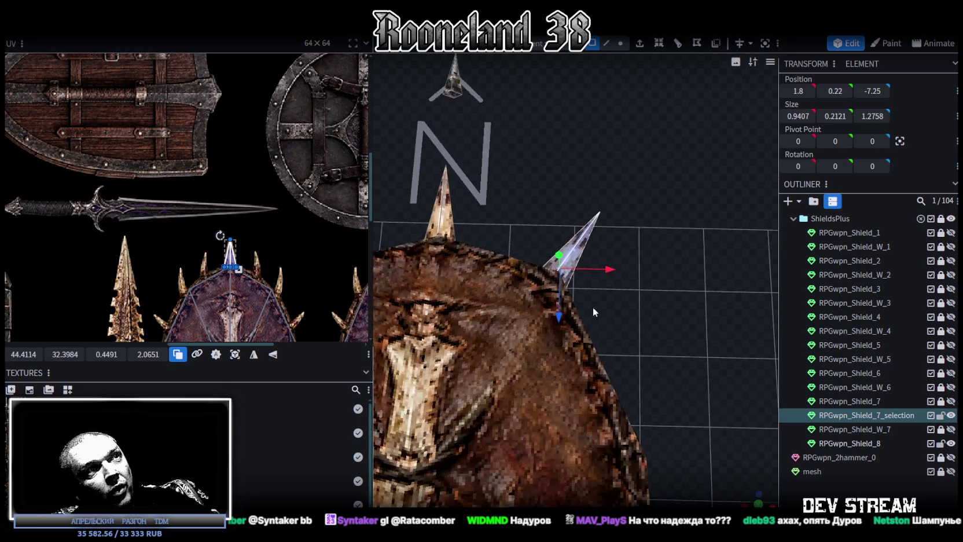
scroll(567, 319, up, 2)
drag(551, 306, 596, 294)
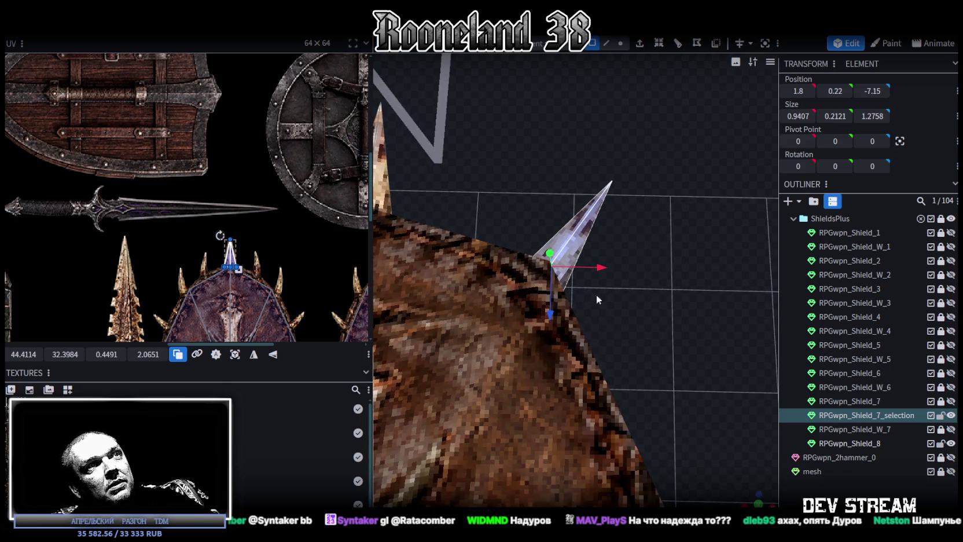
scroll(621, 327, up, 2)
scroll(622, 328, up, 1)
scroll(624, 335, down, 5)
mouse_move(567, 252)
mouse_down()
mouse_move(470, 284)
mouse_move(433, 254)
mouse_move(502, 218)
mouse_move(562, 364)
mouse_up()
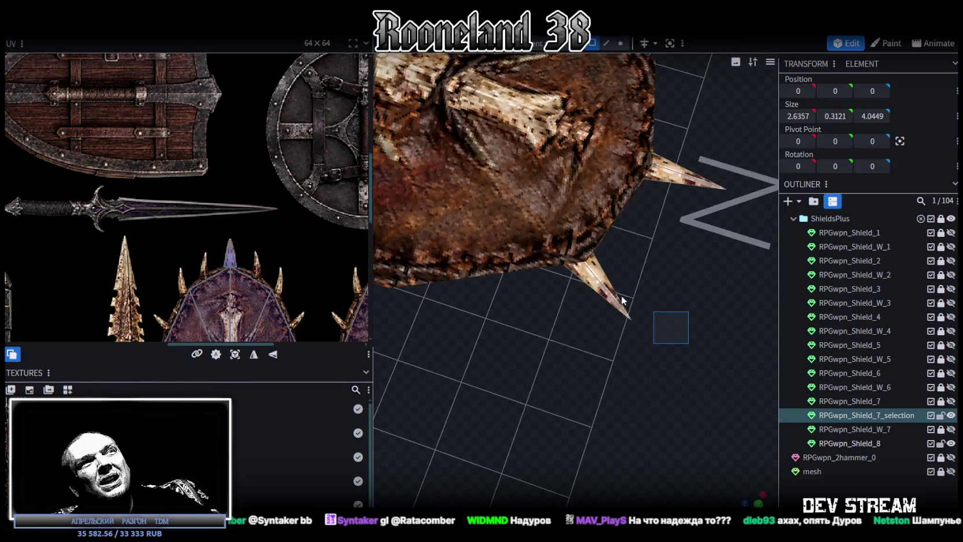
scroll(596, 357, up, 3)
scroll(266, 227, down, 1)
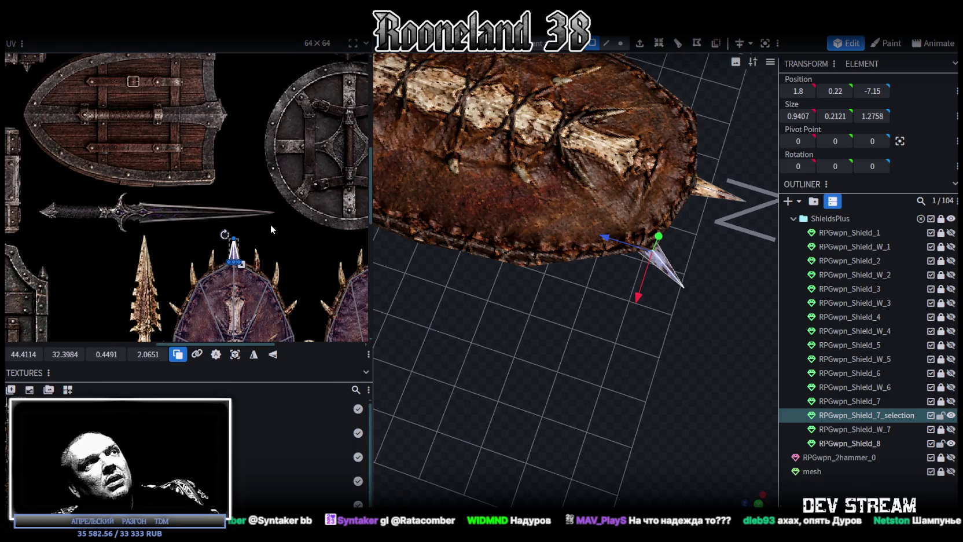
mouse_move(611, 356)
mouse_down()
mouse_move(592, 330)
mouse_move(602, 312)
mouse_move(572, 318)
mouse_up()
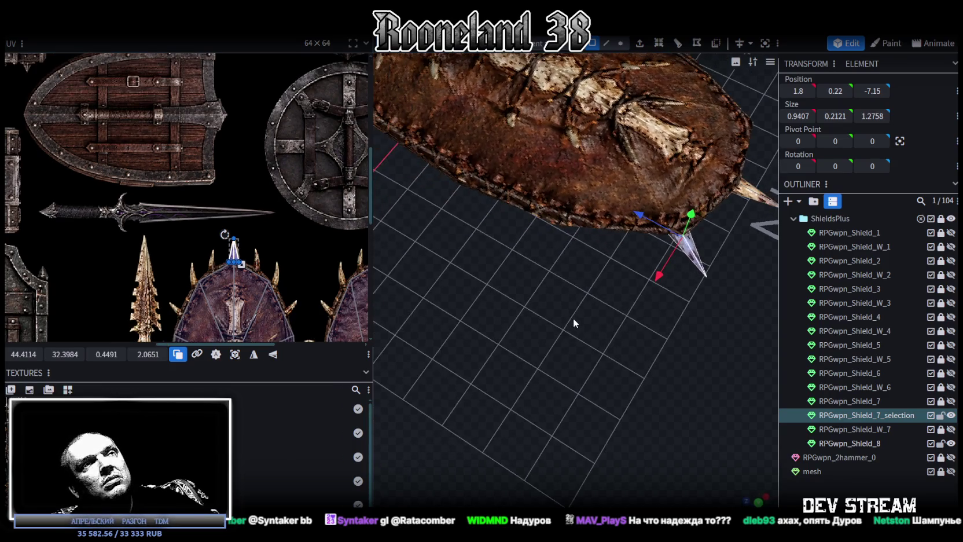
Copy the tilted spike and paste another, sliding it along X and Z to a new rim spot
key(ctrl+c)
right_click(677, 308)
click(721, 329)
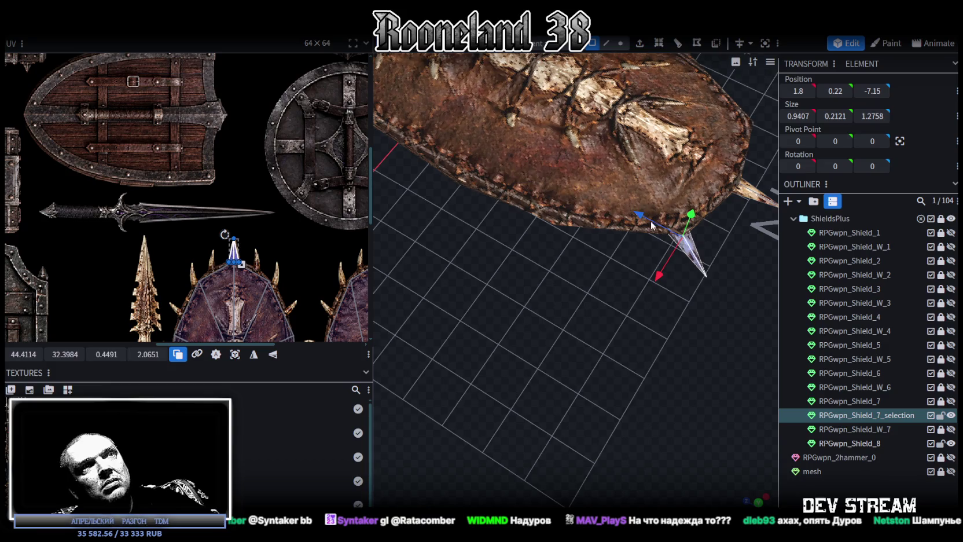
drag(654, 251, 626, 304)
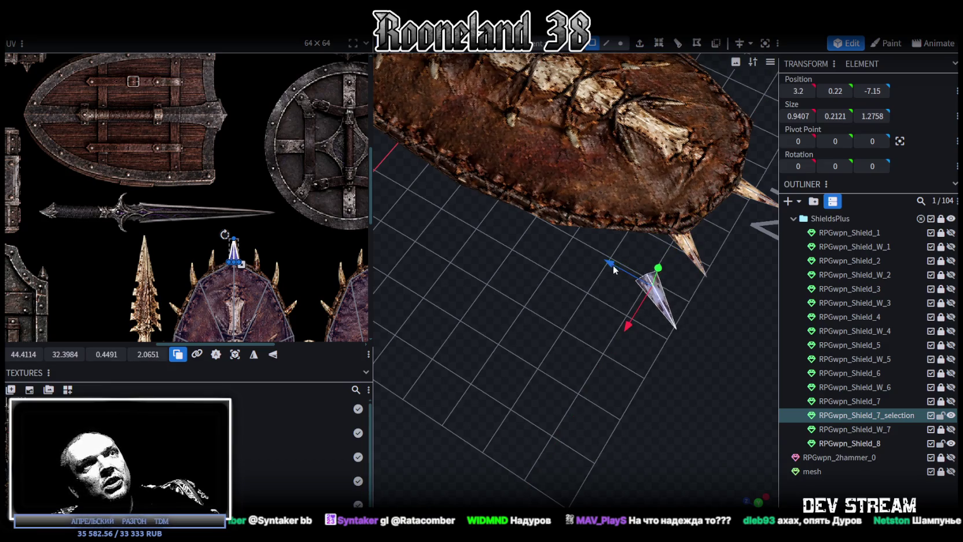
drag(613, 265, 513, 210)
scroll(290, 314, down, 2)
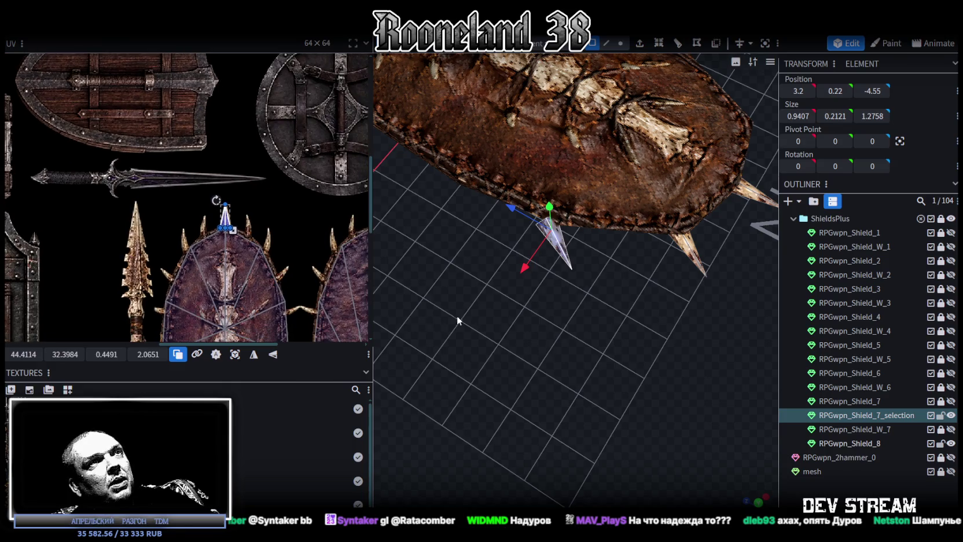
drag(456, 315, 605, 359)
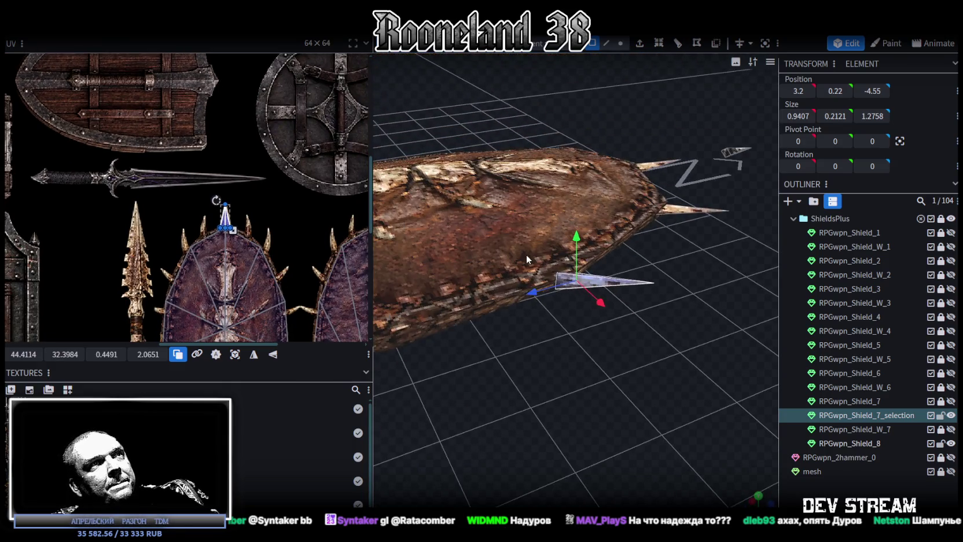
Reselect the new spike and rotate it −45° to point outward
click(526, 254)
scroll(653, 378, up, 3)
scroll(653, 378, up, 2)
scroll(645, 395, down, 3)
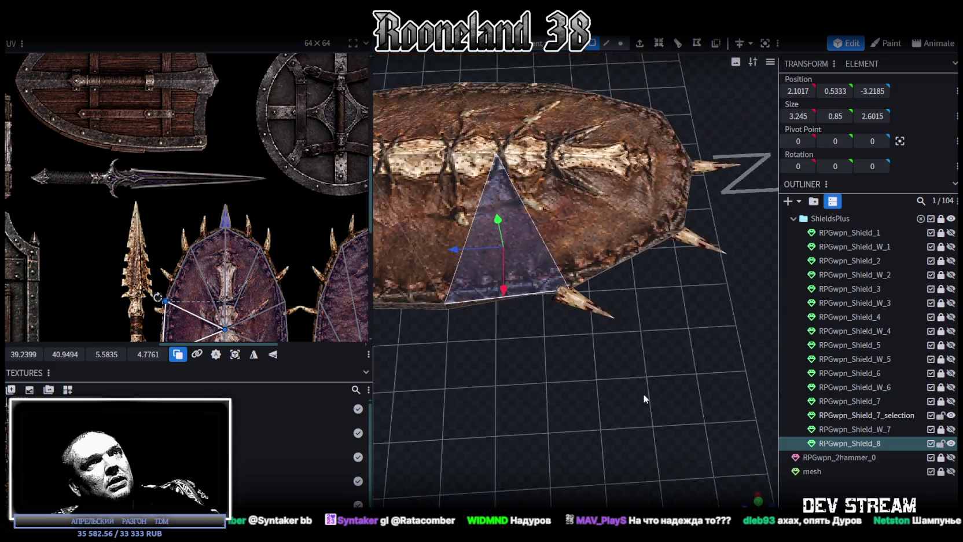
drag(637, 399, 631, 380)
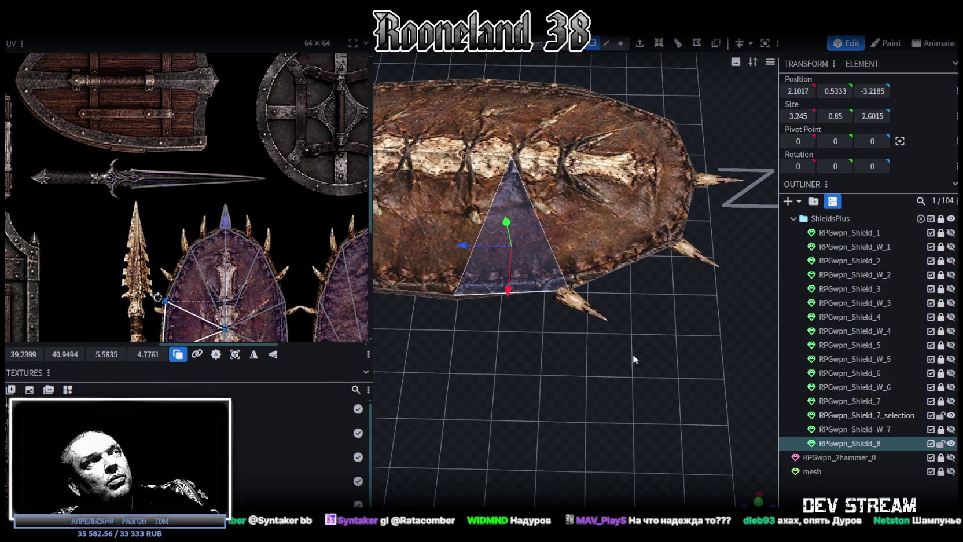
click(633, 354)
click(579, 302)
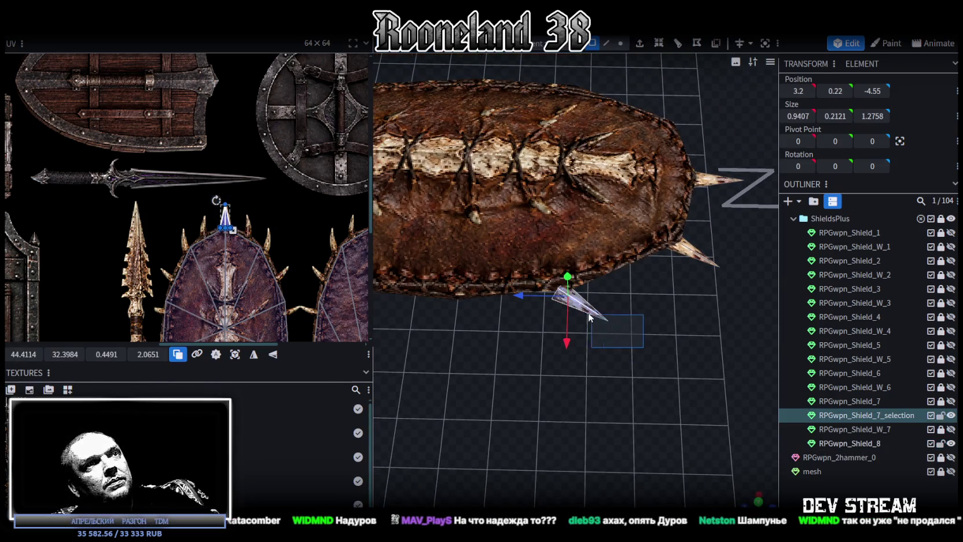
scroll(654, 372, up, 3)
scroll(642, 358, up, 2)
key(r)
mouse_move(565, 333)
mouse_down()
mouse_move(529, 323)
mouse_move(598, 358)
mouse_move(671, 299)
mouse_up()
key(v)
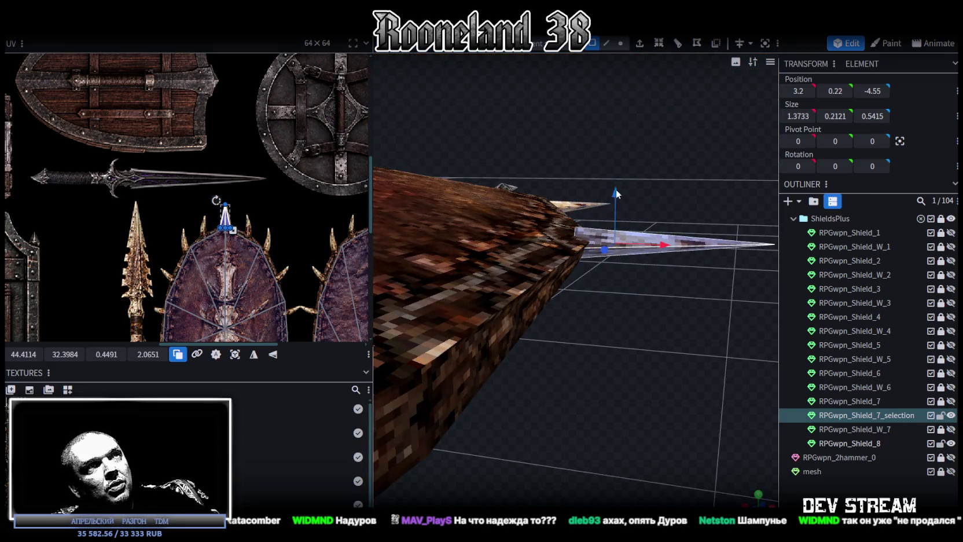
Fine-tune the spike's height and X so it sits at 3.1, 0.17, −4.55
mouse_move(615, 188)
mouse_down()
mouse_move(630, 320)
mouse_move(649, 280)
mouse_up()
drag(616, 204, 612, 193)
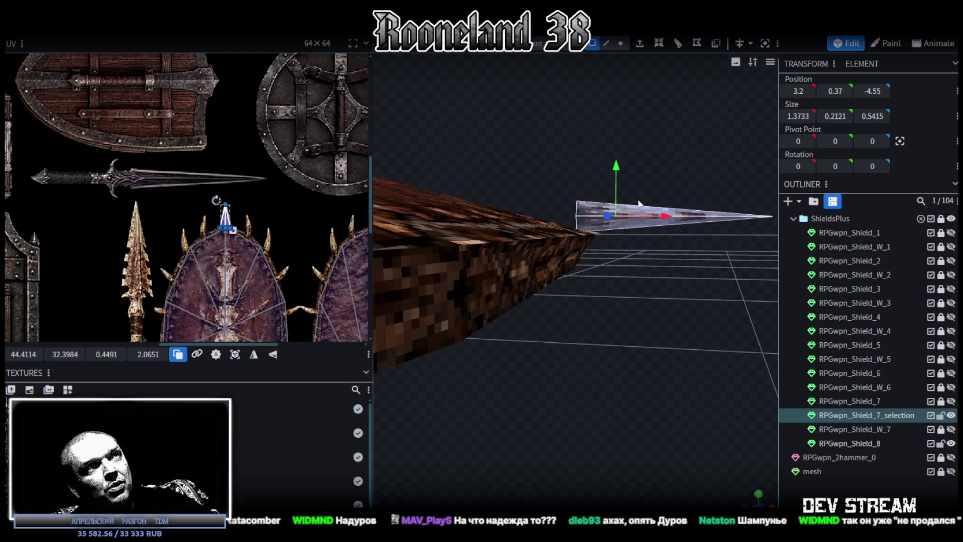
drag(665, 247, 659, 247)
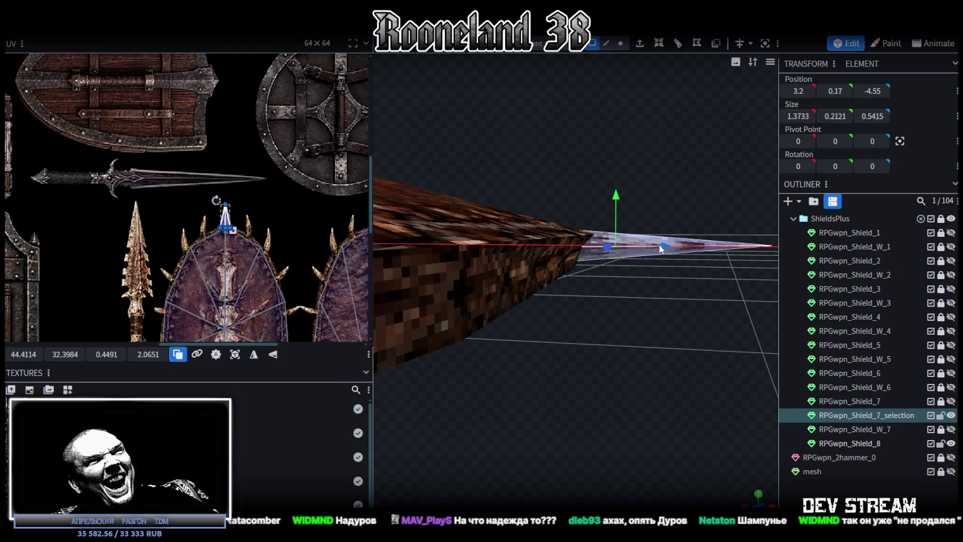
drag(633, 134, 661, 294)
scroll(661, 294, up, 5)
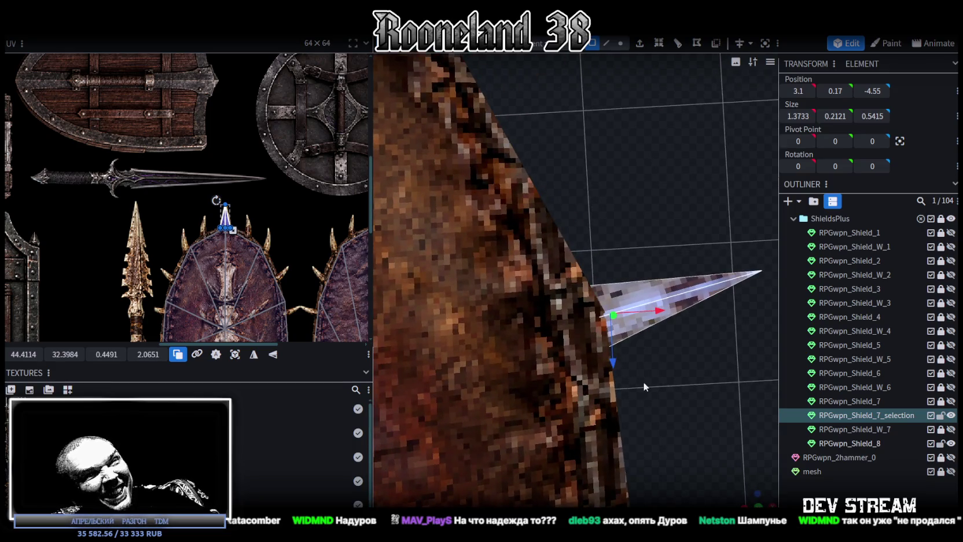
scroll(644, 381, down, 3)
scroll(653, 397, down, 3)
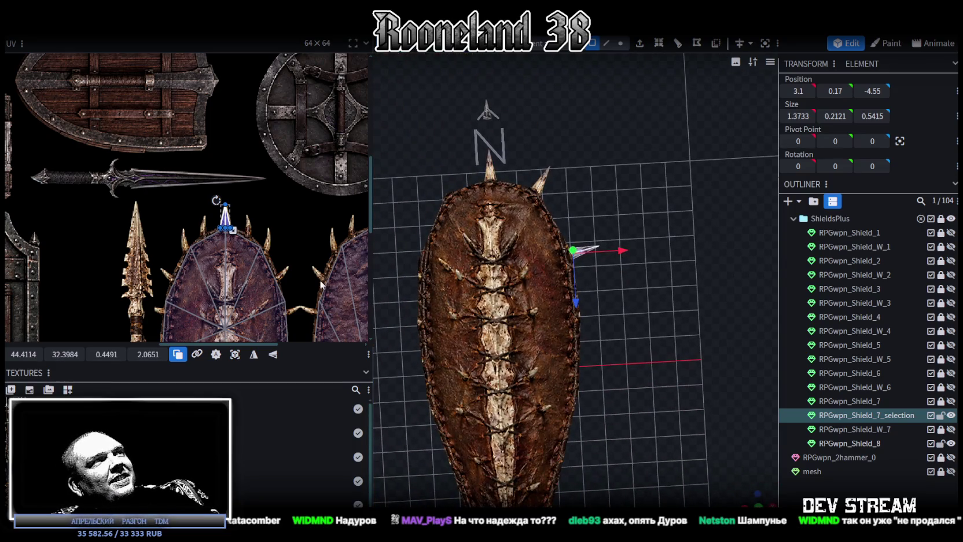
Copy the spike and paste a new one, sliding it along Z to −1.95
scroll(583, 273, up, 3)
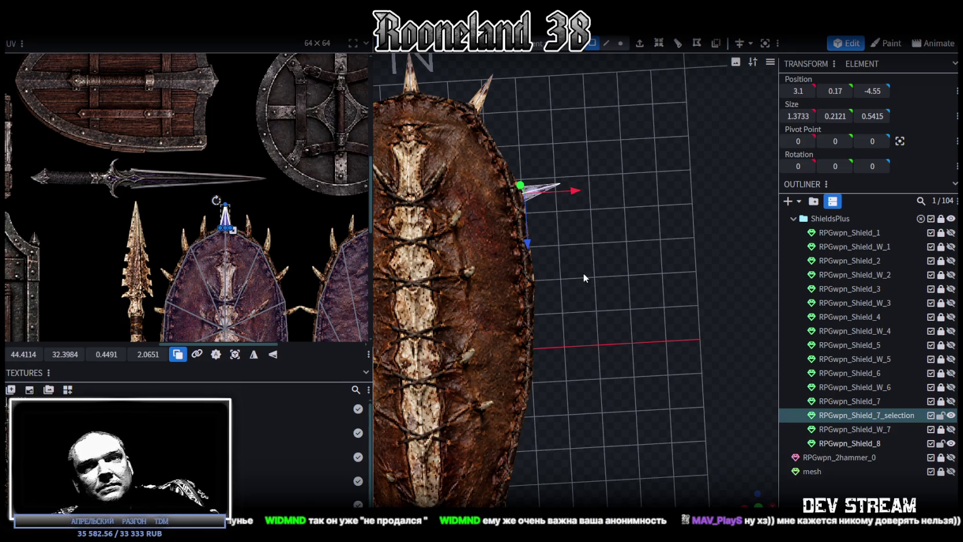
drag(584, 272, 626, 264)
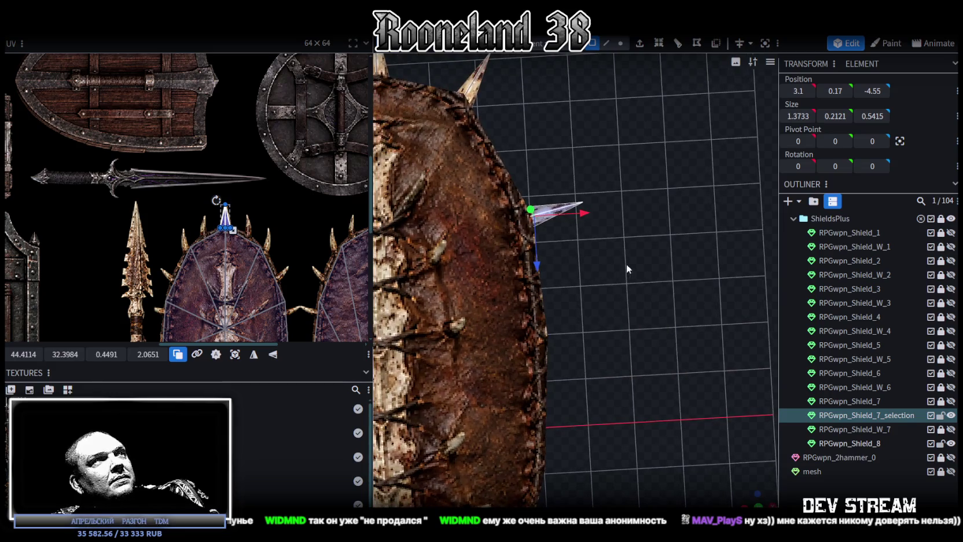
drag(662, 257, 649, 262)
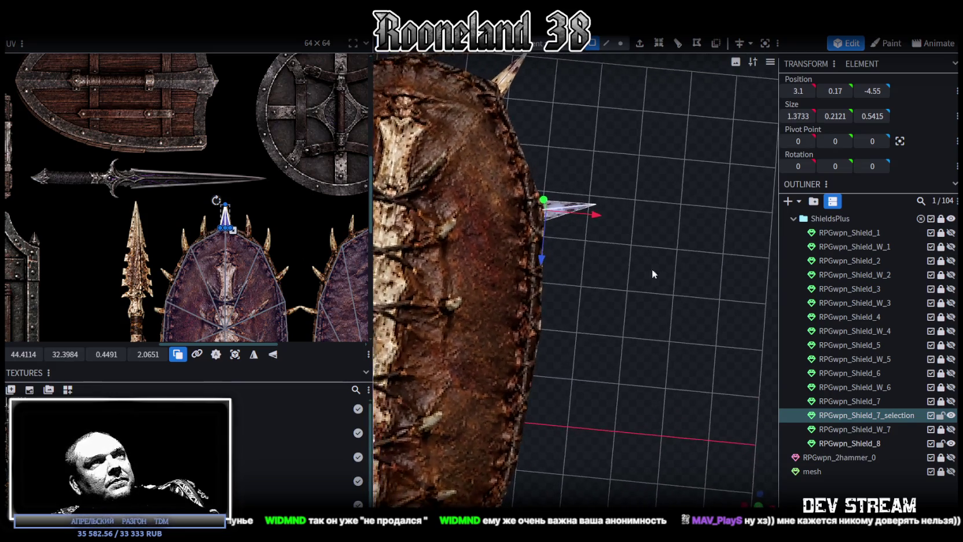
mouse_move(606, 238)
mouse_down()
mouse_move(622, 283)
mouse_move(604, 250)
mouse_move(470, 279)
mouse_move(478, 280)
mouse_up()
key(ctrl+c)
right_click(604, 250)
mouse_move(554, 306)
mouse_down()
mouse_move(661, 340)
mouse_move(625, 289)
mouse_move(620, 351)
mouse_move(503, 272)
mouse_up()
scroll(662, 340, up, 2)
Rotate the new spike −12.5° so it sticks out from the right edge
key(r)
drag(683, 312, 769, 332)
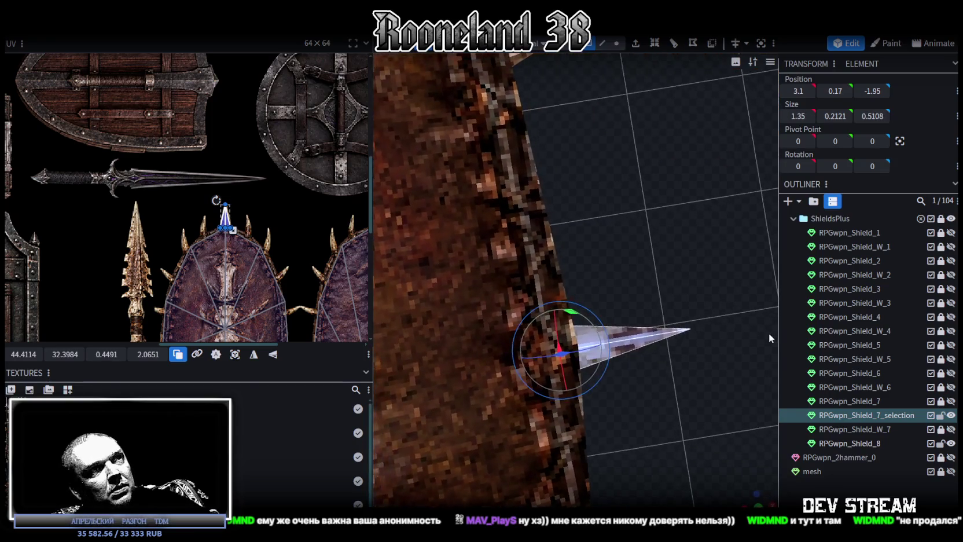
mouse_move(696, 279)
mouse_down()
mouse_move(679, 264)
mouse_move(683, 293)
mouse_up()
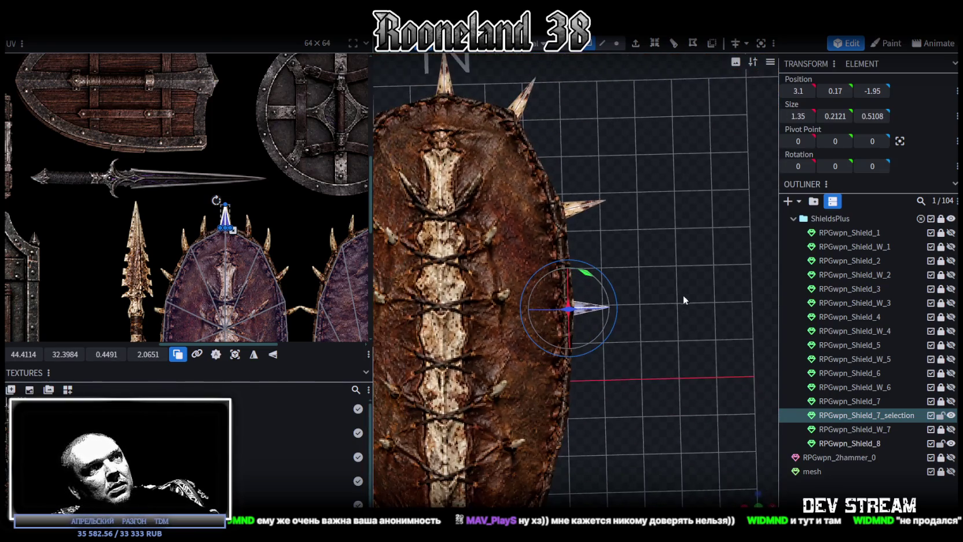
scroll(647, 309, down, 5)
scroll(702, 247, up, 5)
drag(702, 246, 554, 433)
scroll(575, 398, up, 3)
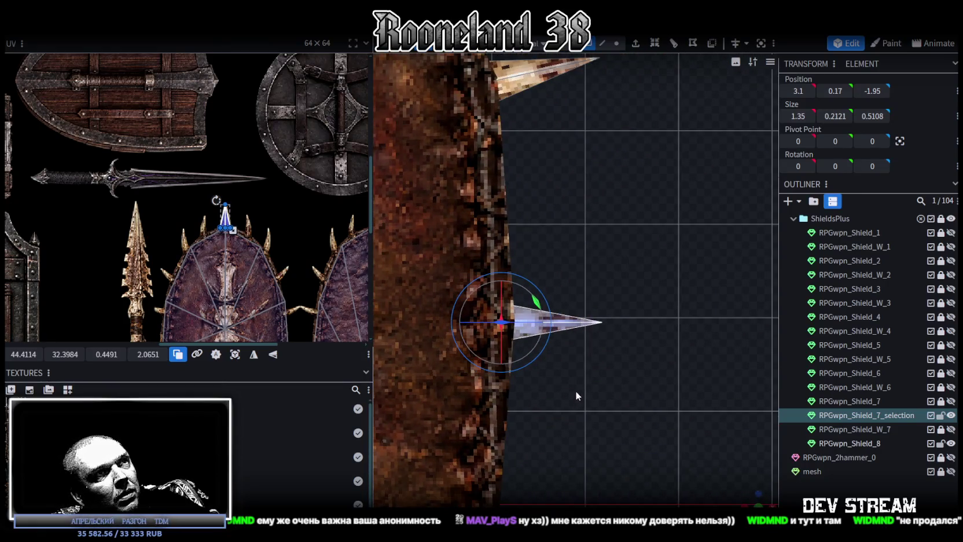
scroll(567, 369, down, 2)
scroll(566, 368, down, 2)
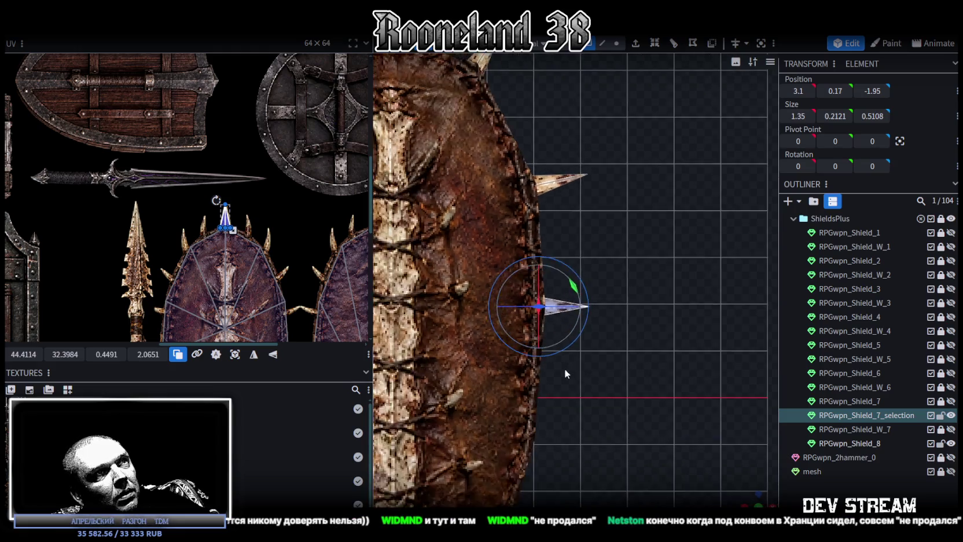
scroll(564, 368, down, 2)
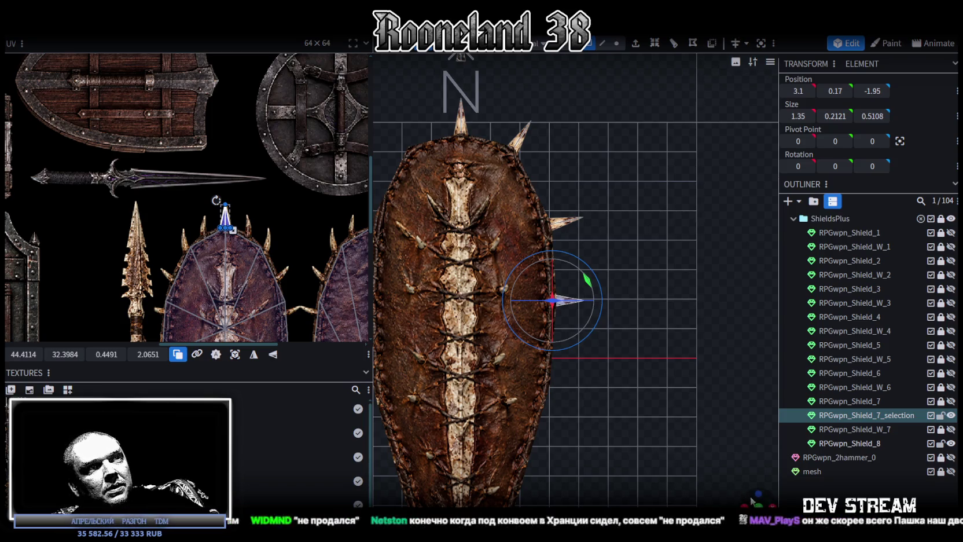
right_drag(740, 485, 640, 320)
mouse_move(640, 319)
mouse_down()
mouse_move(645, 396)
mouse_move(656, 403)
mouse_up()
Adjust its height and push it out along X, placing it at 3.4, 0.12, −1.95
drag(557, 341, 664, 389)
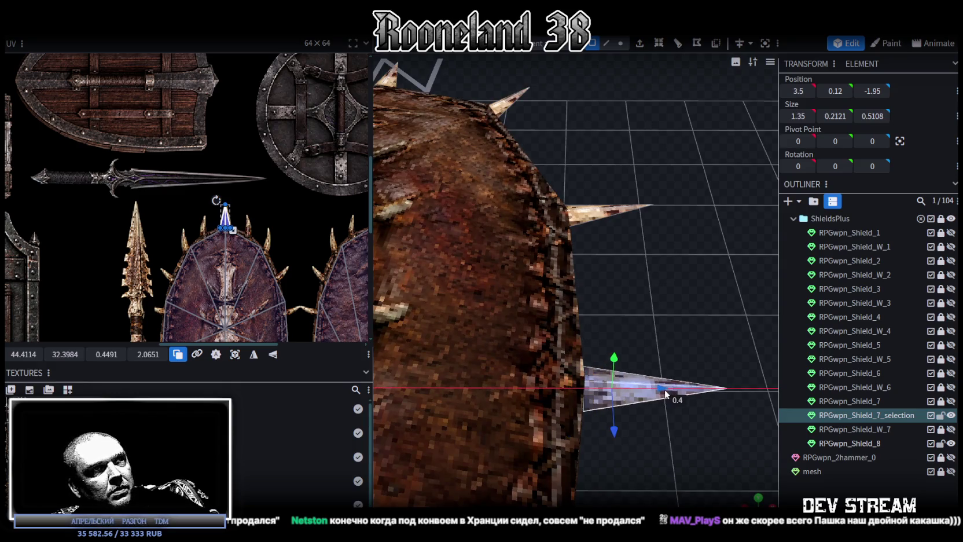
mouse_move(637, 428)
mouse_down()
mouse_move(617, 457)
mouse_move(663, 397)
mouse_move(660, 447)
mouse_up()
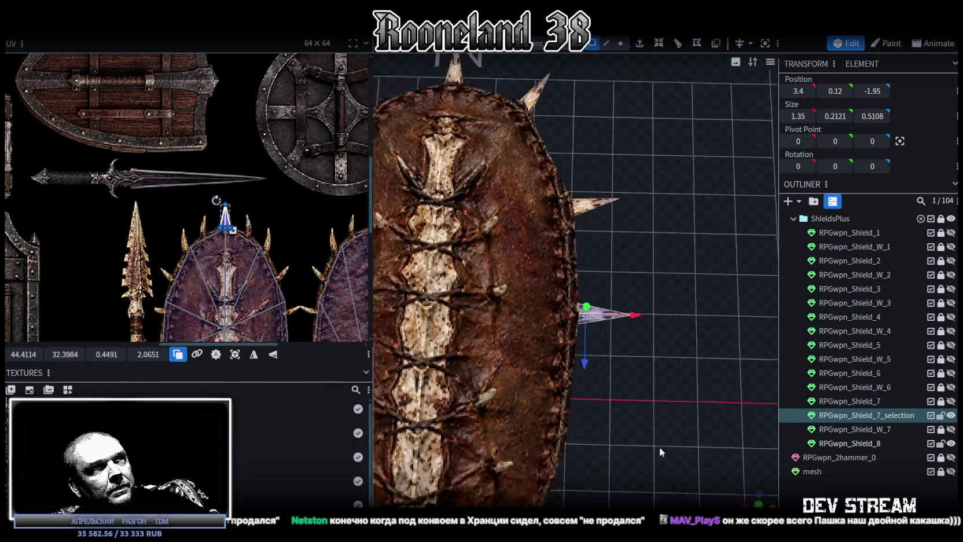
scroll(661, 445, down, 4)
scroll(271, 299, down, 4)
scroll(272, 299, up, 2)
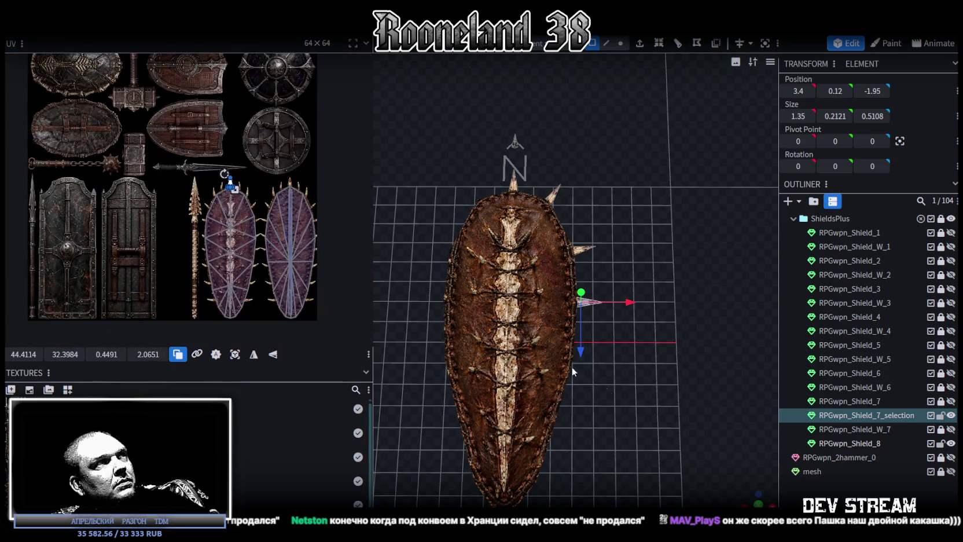
scroll(646, 424, up, 3)
scroll(614, 364, up, 3)
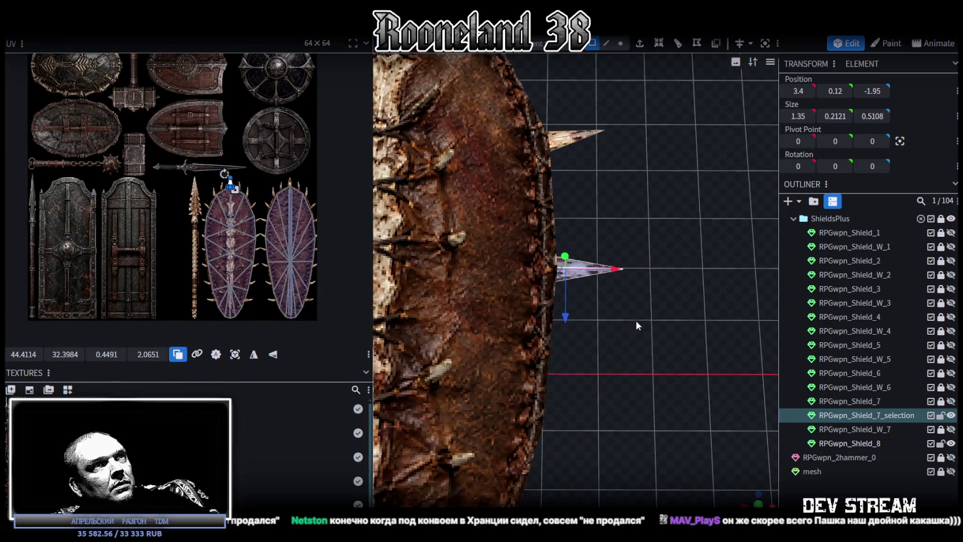
scroll(652, 314, down, 5)
mouse_move(634, 317)
mouse_down()
mouse_move(630, 308)
mouse_move(601, 317)
mouse_move(502, 316)
mouse_up()
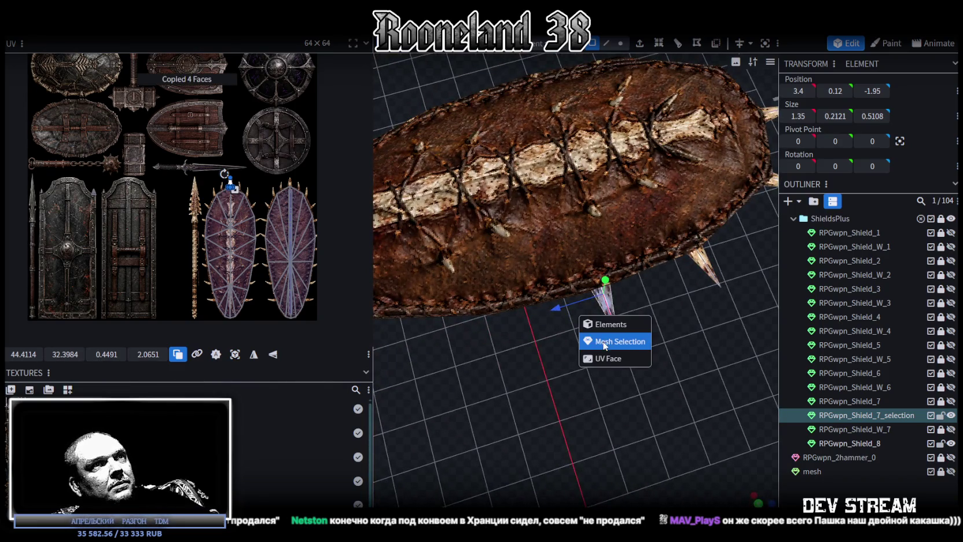
Paste a spike copy as mesh geometry, slide it to Z 0.95 and adjust X onto the rim
click(604, 342)
mouse_move(563, 307)
mouse_down()
mouse_move(442, 328)
mouse_move(665, 381)
mouse_up()
mouse_move(614, 360)
mouse_down()
mouse_move(593, 361)
mouse_move(629, 359)
mouse_move(644, 406)
mouse_move(645, 373)
mouse_up()
mouse_move(584, 396)
mouse_down()
mouse_move(593, 396)
mouse_move(591, 366)
mouse_move(608, 364)
mouse_move(559, 380)
mouse_move(575, 383)
mouse_move(594, 343)
mouse_move(582, 372)
mouse_move(540, 385)
mouse_move(554, 377)
mouse_up()
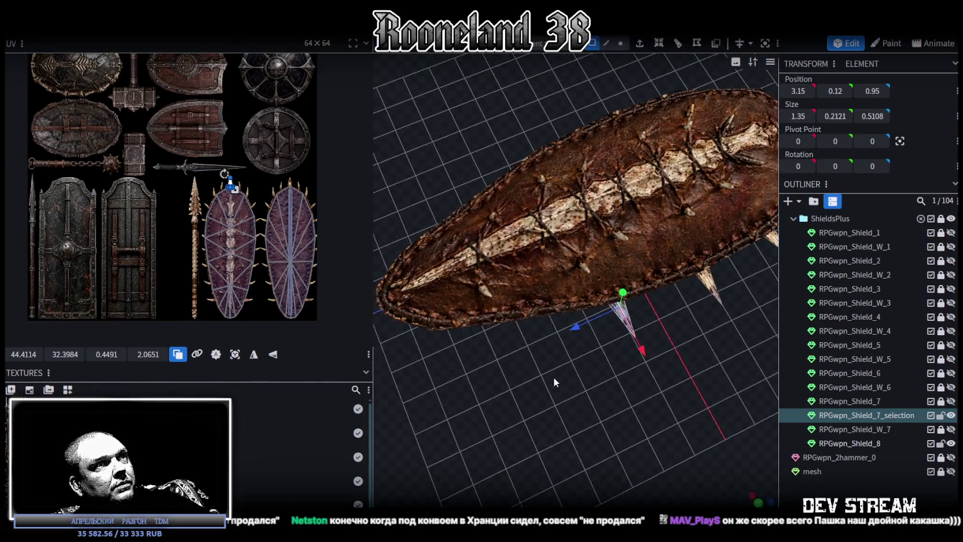
Copy and paste another spike, slide it further down the rim, and push X out to 2.45
key(ctrl+c)
right_click(654, 351)
key(Escape)
drag(576, 329, 493, 353)
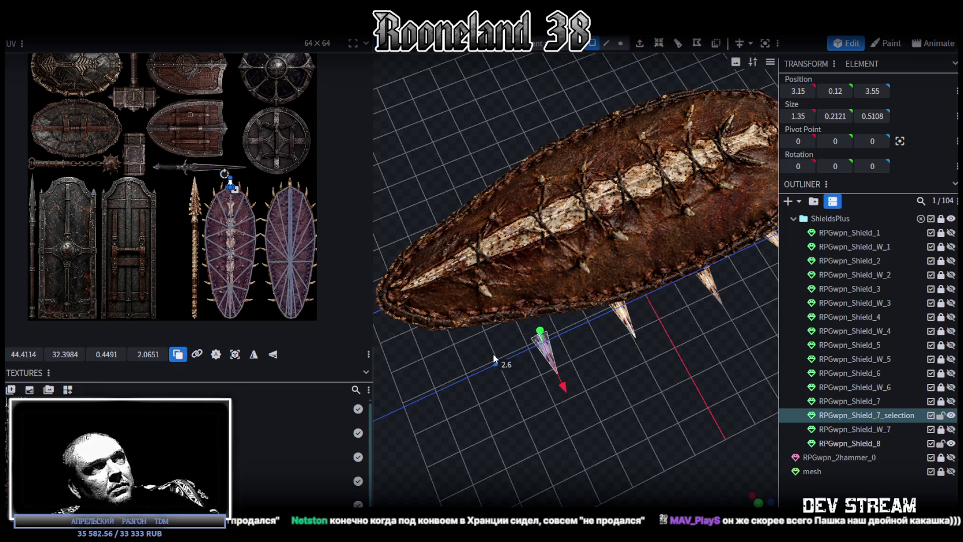
drag(563, 388, 552, 369)
mouse_move(550, 366)
middle_down()
mouse_move(569, 301)
mouse_move(634, 282)
mouse_move(659, 231)
middle_up()
drag(660, 232, 674, 229)
Raise that spike to Y 0.17, pull X in to 2.35, and copy it again
mouse_move(671, 287)
middle_down()
mouse_move(630, 349)
mouse_move(641, 340)
middle_up()
mouse_move(630, 206)
mouse_down()
mouse_move(623, 183)
mouse_move(637, 220)
mouse_up()
middle_drag(659, 322, 661, 373)
drag(664, 348, 654, 341)
mouse_move(647, 372)
middle_down()
mouse_move(638, 341)
mouse_move(650, 285)
mouse_move(644, 423)
mouse_move(634, 372)
mouse_move(643, 310)
middle_up()
key(ctrl+c)
right_click(643, 298)
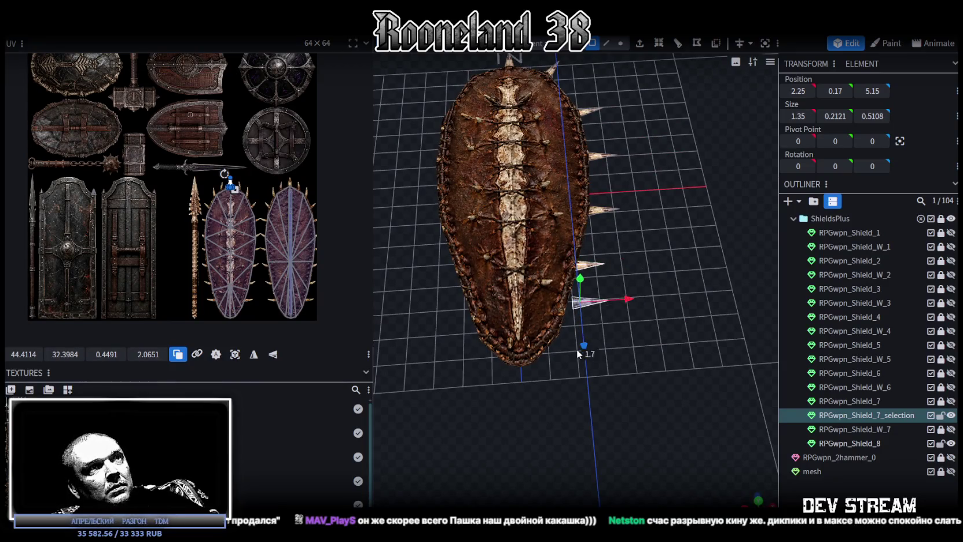
Move the new spike to Z 5.55, pull it 0.8 inward on X and raise it 0.1 on Y
drag(576, 349, 620, 338)
scroll(620, 339, up, 3)
scroll(638, 370, up, 3)
scroll(644, 381, up, 2)
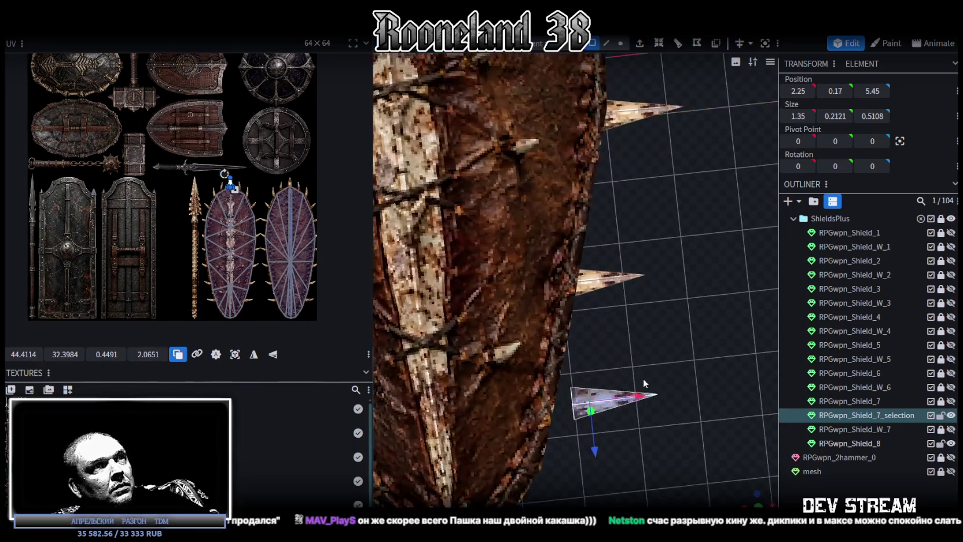
middle_drag(643, 378, 611, 350)
drag(592, 364, 596, 365)
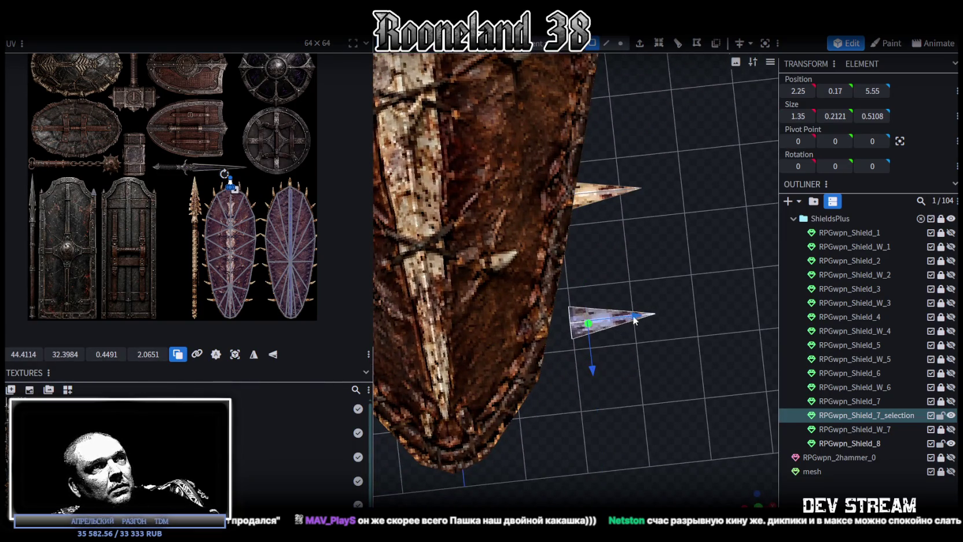
drag(635, 320, 588, 326)
mouse_move(592, 326)
middle_down()
mouse_move(590, 243)
mouse_move(617, 237)
mouse_move(643, 401)
mouse_move(575, 279)
middle_up()
drag(553, 275, 550, 251)
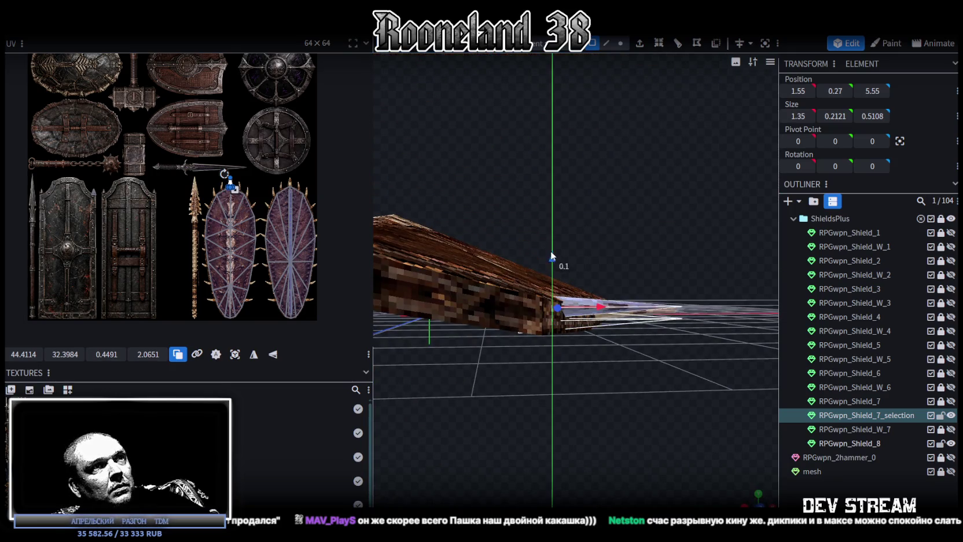
Narrow the spike along X and lower it slightly against the shield edge
mouse_move(550, 250)
middle_down()
mouse_move(617, 400)
mouse_move(617, 428)
mouse_move(623, 346)
middle_up()
drag(602, 346, 578, 349)
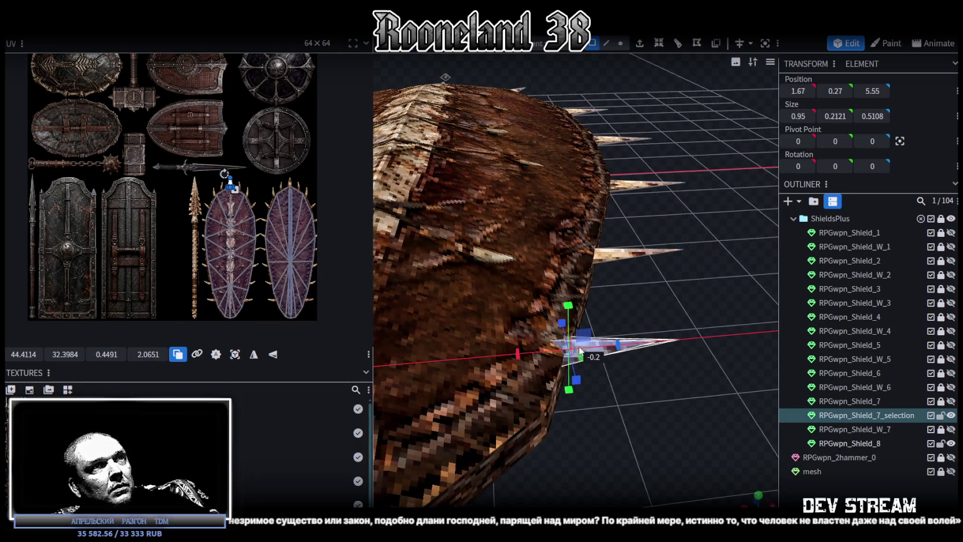
middle_drag(661, 434, 657, 389)
mouse_move(562, 254)
mouse_down()
mouse_move(563, 235)
mouse_move(562, 271)
mouse_up()
Box-select the shield's faces from a top-down view
mouse_move(694, 268)
middle_down()
mouse_move(702, 370)
mouse_move(693, 401)
mouse_move(645, 326)
mouse_move(638, 372)
mouse_move(645, 284)
middle_up()
mouse_move(650, 383)
middle_down()
mouse_move(625, 328)
mouse_move(651, 303)
mouse_move(661, 268)
mouse_move(674, 404)
mouse_move(699, 420)
middle_up()
mouse_move(699, 424)
mouse_down()
mouse_move(540, 158)
mouse_move(512, 147)
mouse_up()
middle_drag(693, 252, 662, 313)
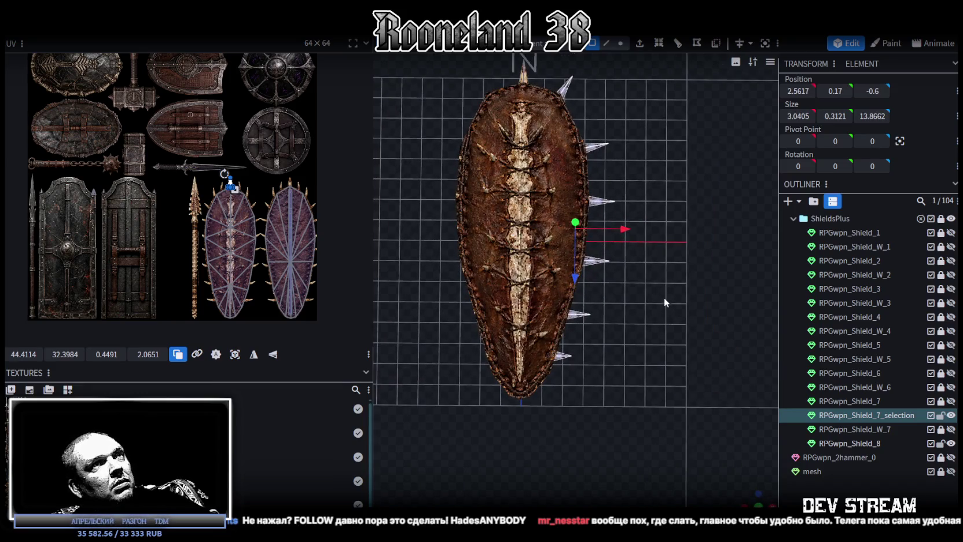
Copy the Mesh Selection and apply Flip X to its UV mapping
right_click(639, 273)
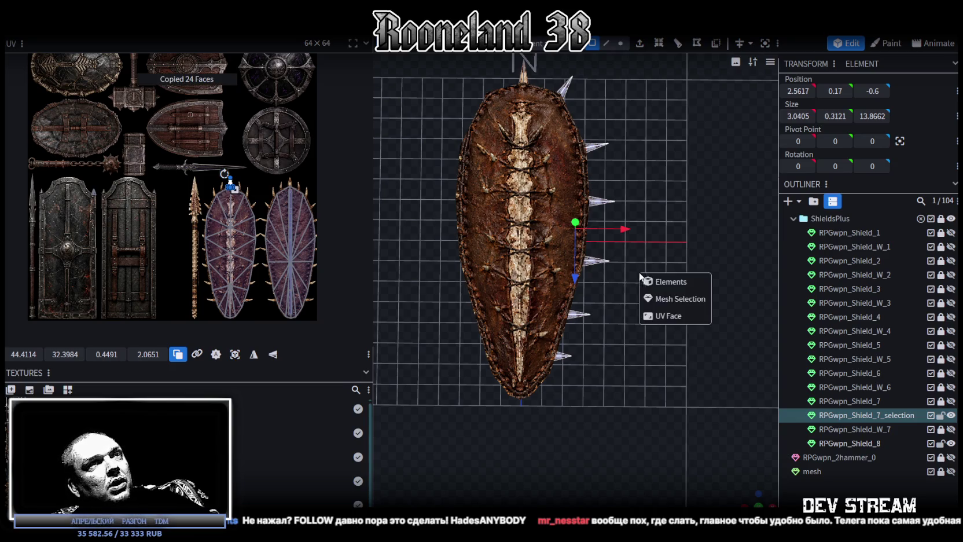
click(665, 299)
right_click(120, 33)
mouse_move(142, 57)
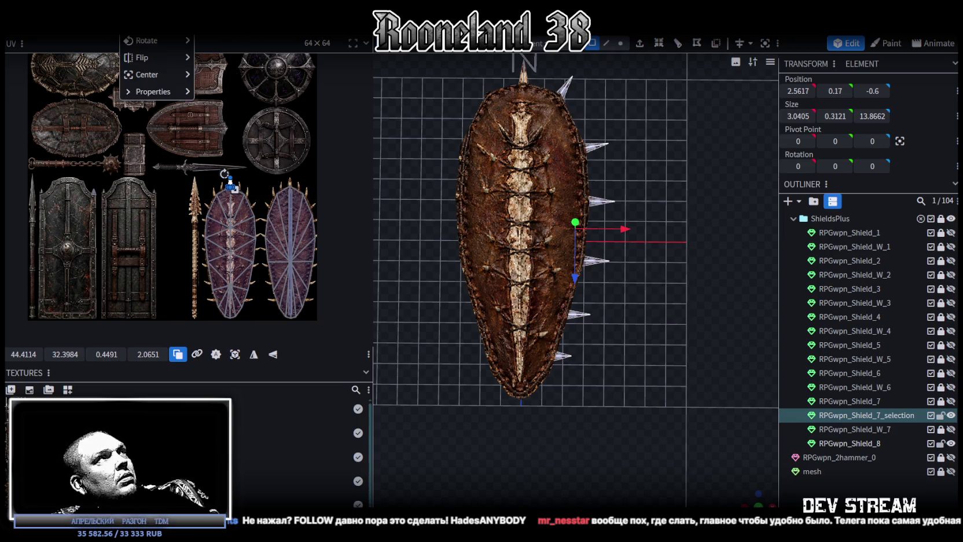
click(216, 60)
Select the upper right rim spike from a tilted view
mouse_move(694, 194)
middle_down()
mouse_move(713, 238)
mouse_move(679, 164)
mouse_move(693, 211)
mouse_move(603, 239)
mouse_move(650, 212)
mouse_move(695, 233)
mouse_move(453, 78)
middle_up()
click(480, 113)
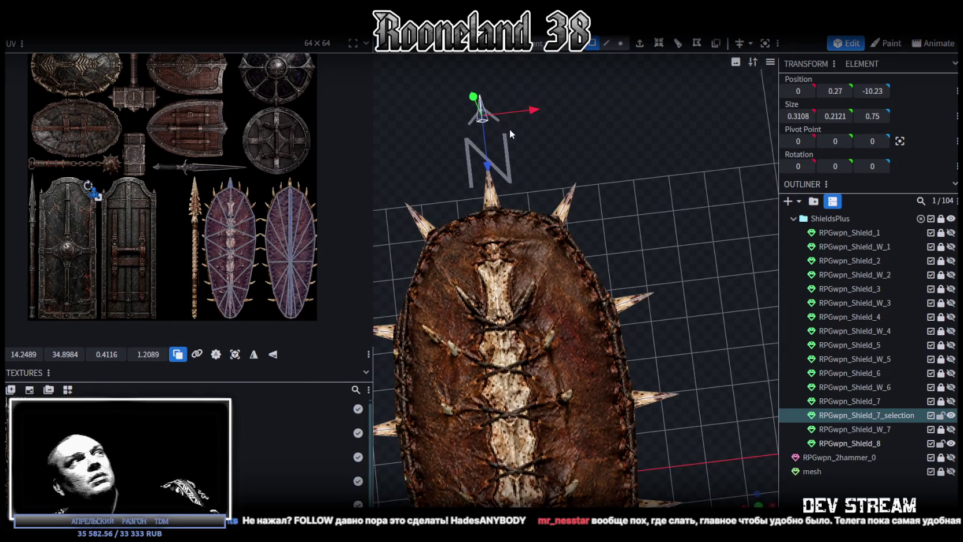
click(510, 135)
middle_drag(594, 166, 619, 162)
drag(626, 162, 576, 198)
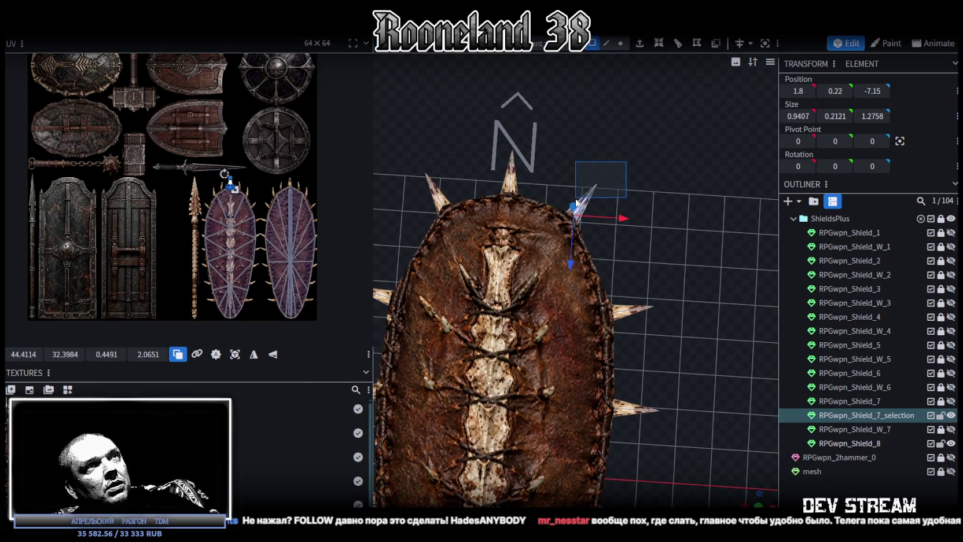
scroll(257, 194, up, 3)
scroll(233, 185, up, 2)
Fit the first spike's UV triangle onto the left texture spike, shrunk to match
drag(101, 157, 163, 196)
scroll(201, 200, up, 3)
middle_drag(245, 257, 241, 156)
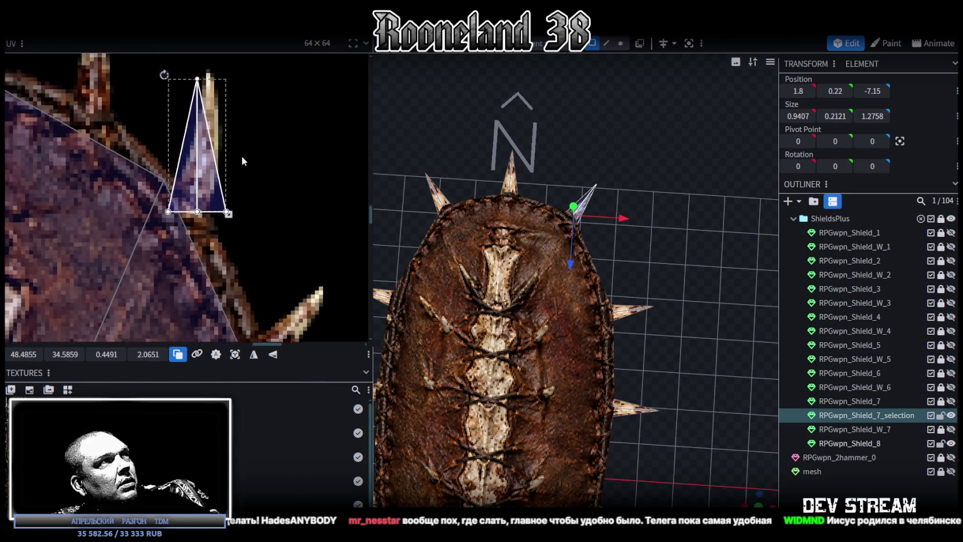
scroll(221, 169, down, 2)
drag(199, 180, 130, 133)
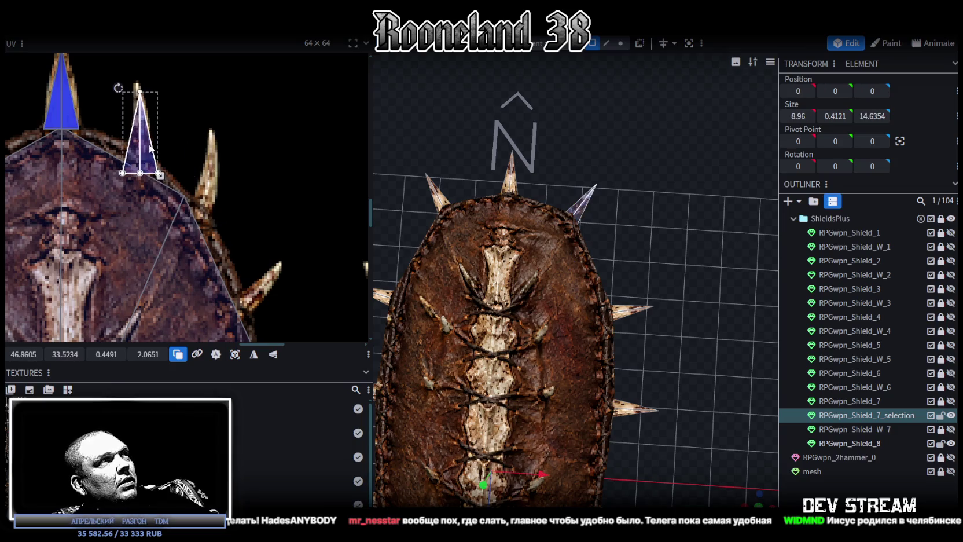
scroll(133, 136, up, 2)
drag(164, 185, 145, 150)
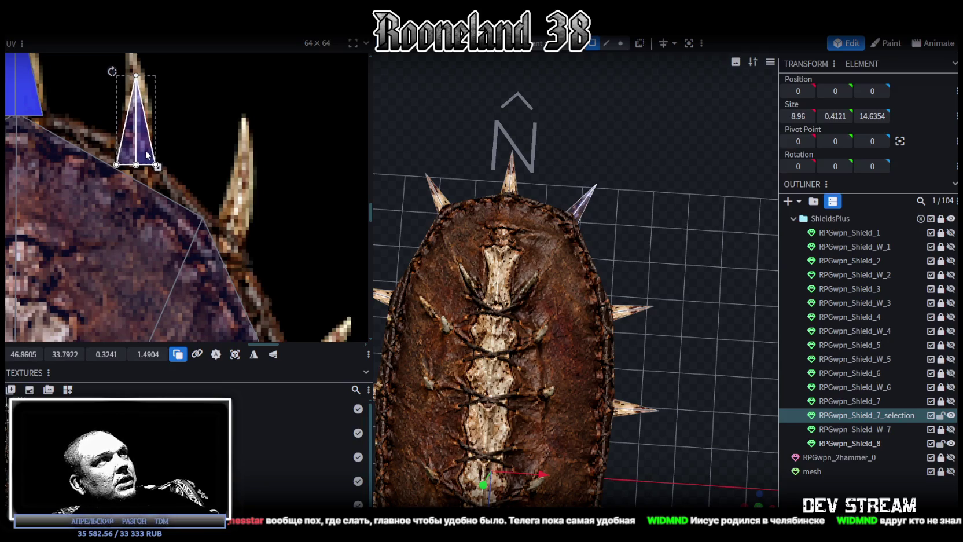
drag(540, 238, 560, 152)
Rotate the right-side spike's UV triangle to point right and fit it on a spike tip
click(592, 241)
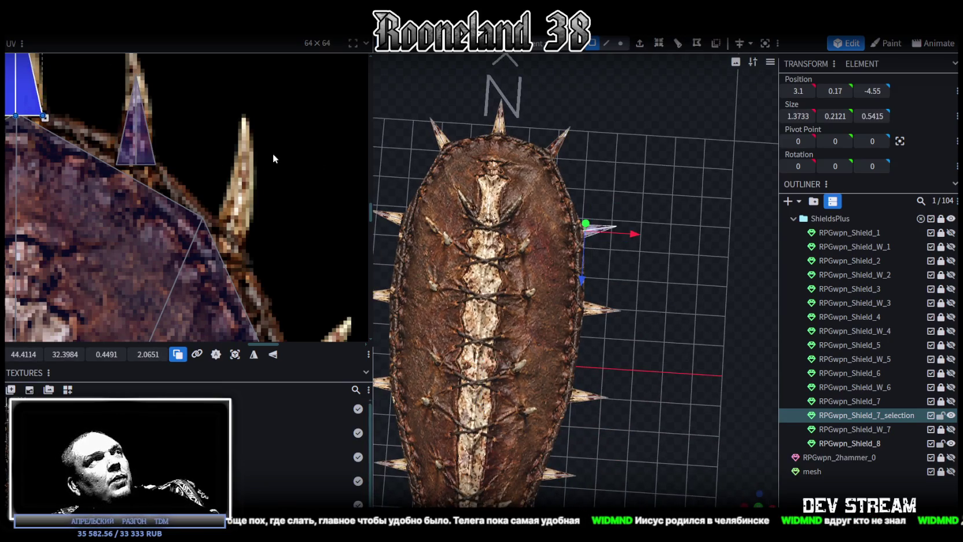
scroll(319, 162, down, 3)
scroll(172, 123, up, 3)
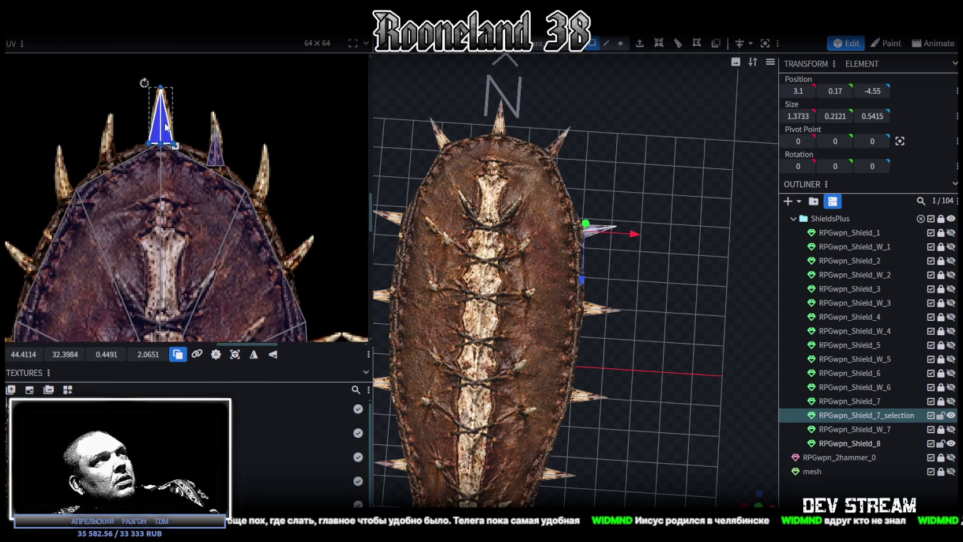
drag(165, 127, 249, 272)
scroll(260, 168, up, 2)
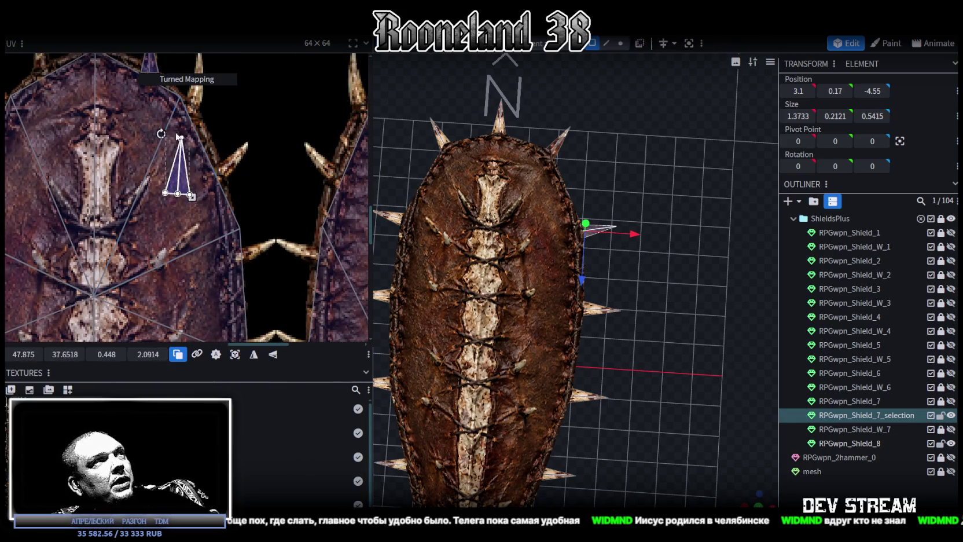
drag(171, 135, 207, 135)
drag(209, 180, 228, 181)
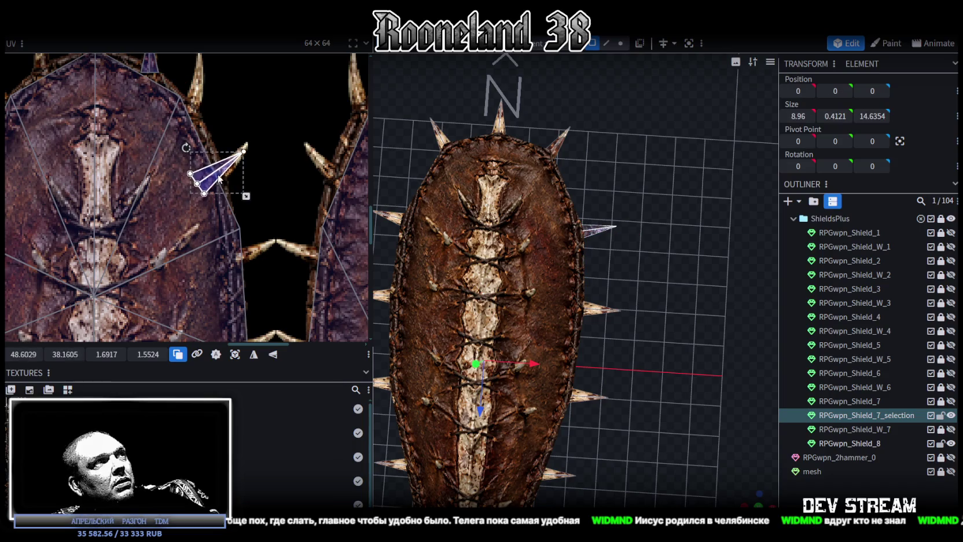
scroll(243, 175, up, 2)
mouse_move(165, 135)
mouse_down()
mouse_move(272, 212)
mouse_move(220, 184)
mouse_up()
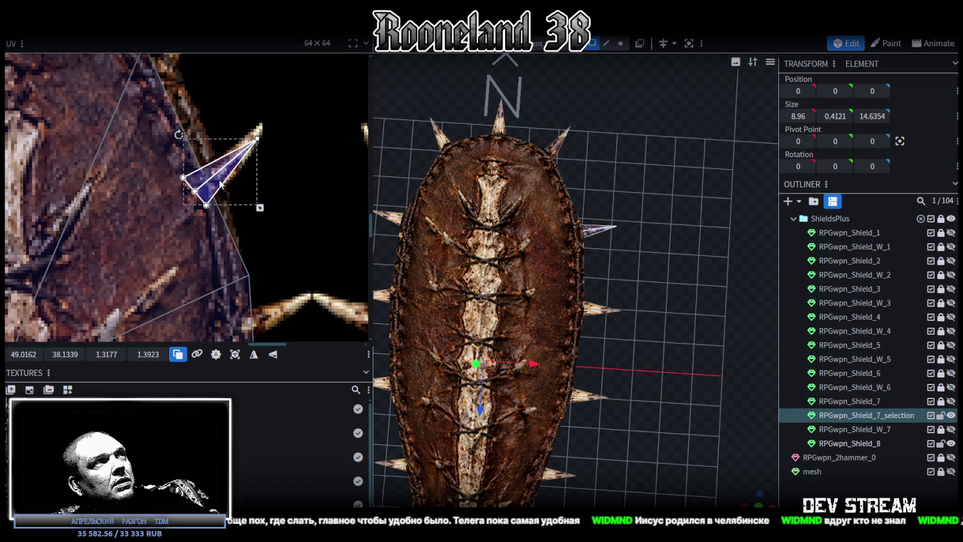
scroll(241, 173, down, 5)
scroll(609, 186, up, 3)
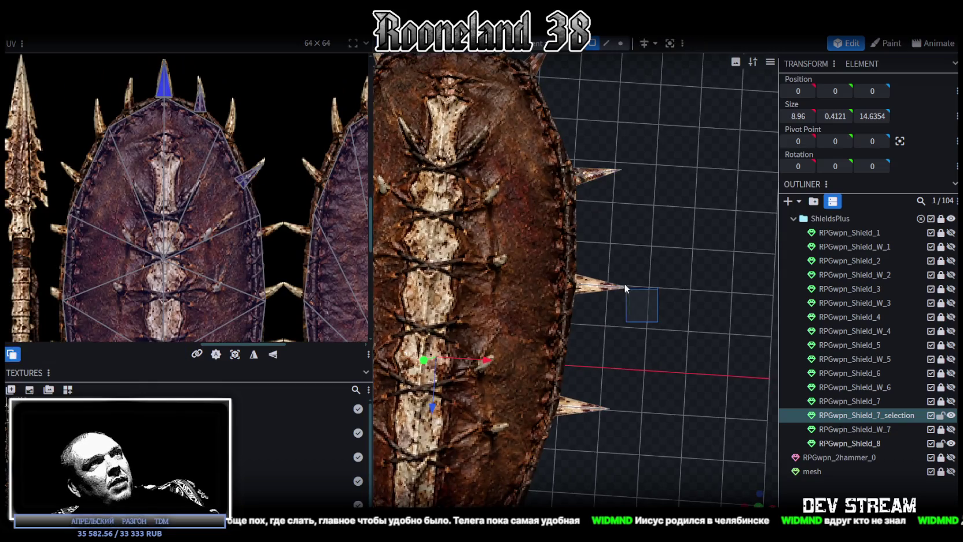
Move, rotate and scale a side spike's UV triangle onto a side texture spike
click(625, 285)
scroll(220, 98, down, 4)
scroll(222, 94, up, 3)
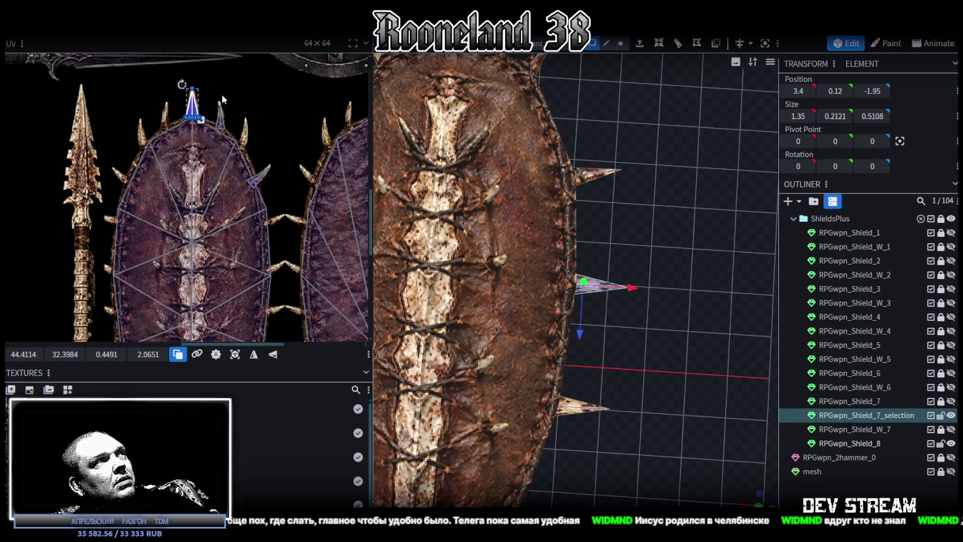
drag(194, 105, 288, 290)
scroll(260, 202, up, 2)
scroll(259, 188, up, 2)
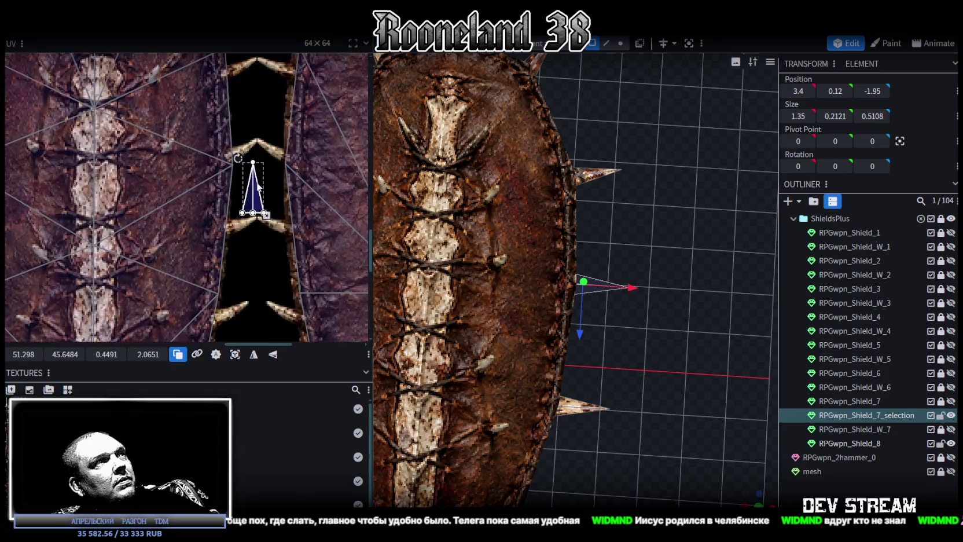
drag(259, 199, 235, 163)
mouse_move(224, 131)
mouse_down()
mouse_move(261, 139)
mouse_move(246, 155)
mouse_up()
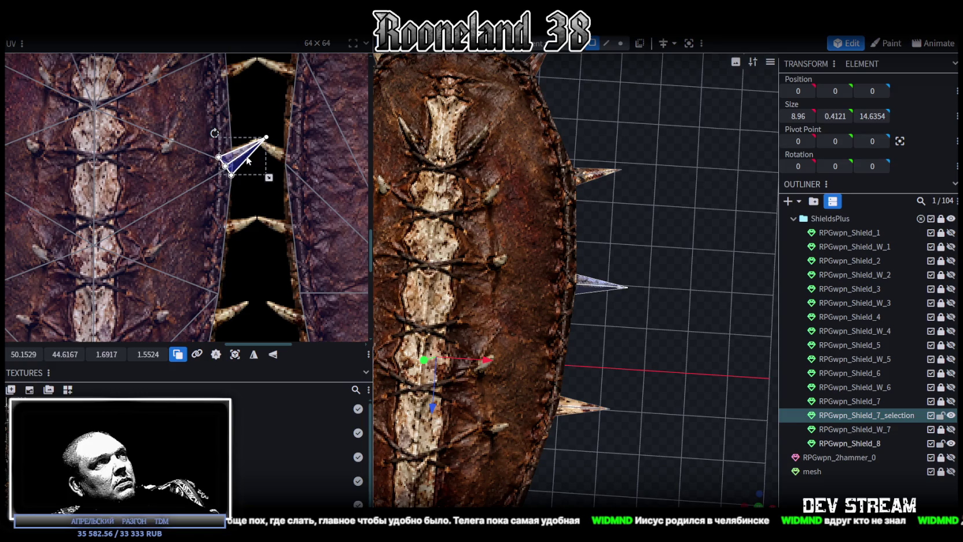
scroll(243, 159, up, 2)
drag(283, 191, 264, 188)
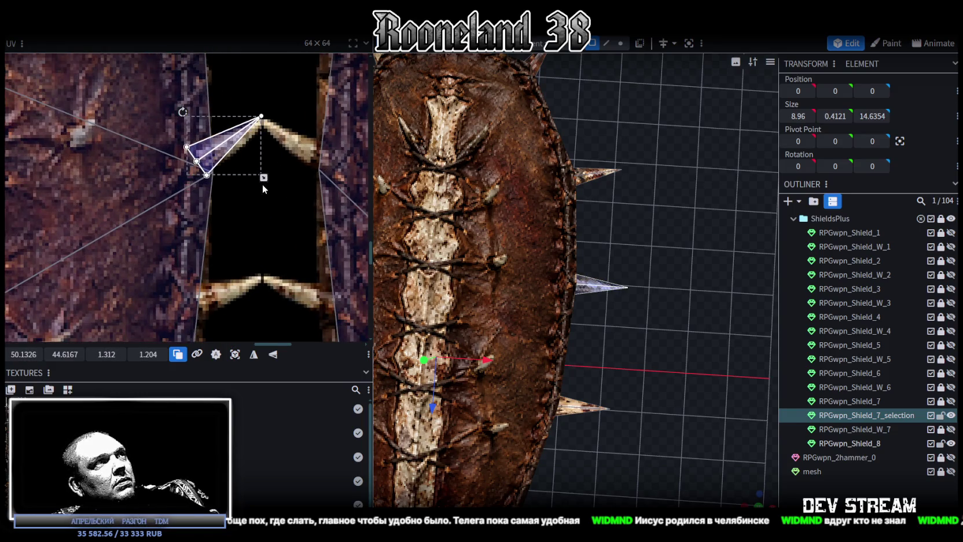
drag(183, 112, 184, 118)
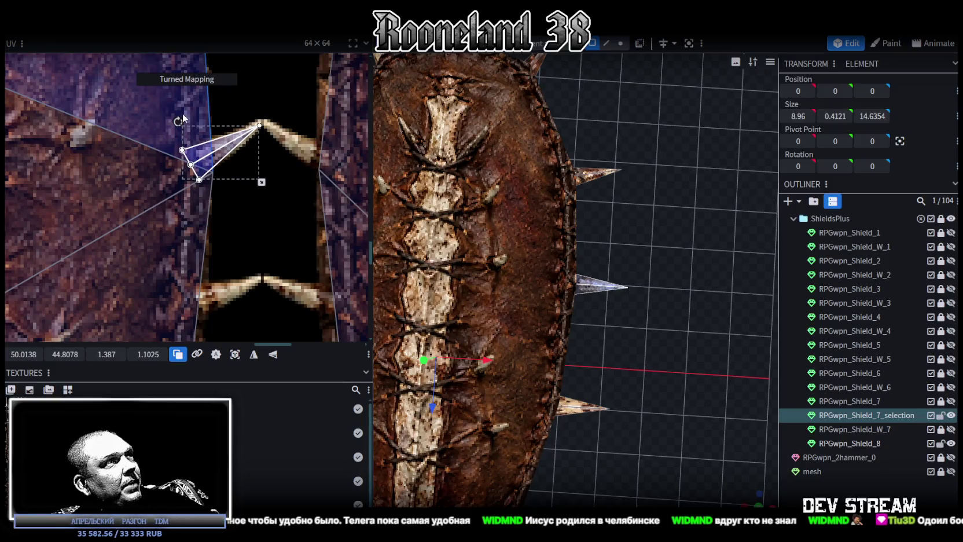
drag(228, 150, 226, 151)
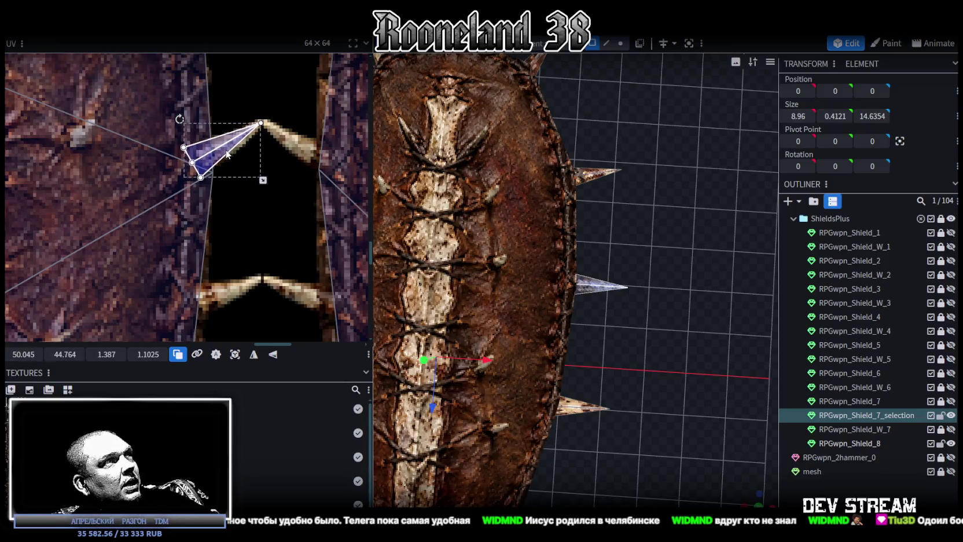
scroll(226, 154, down, 2)
scroll(231, 152, down, 2)
scroll(231, 152, down, 1)
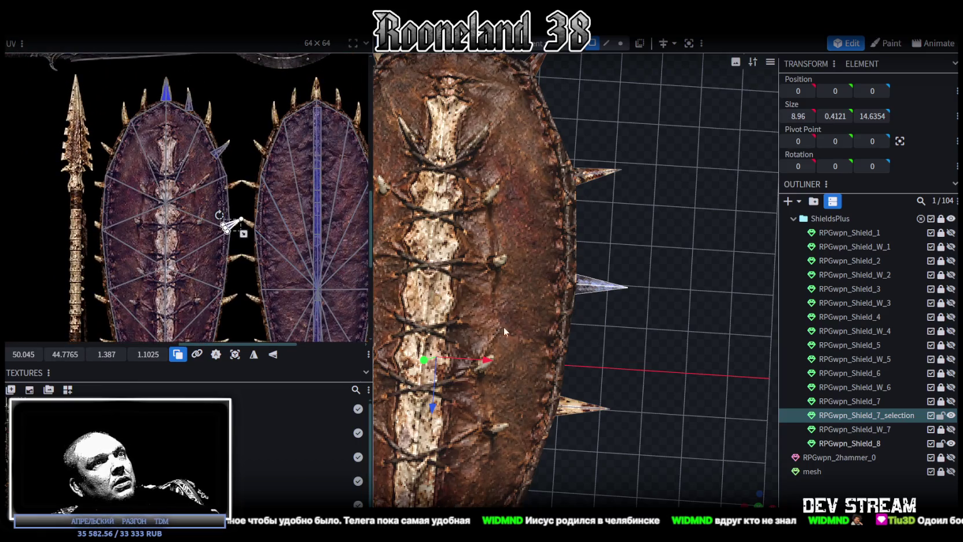
Turn the next rim spike's UV triangle rightward and shrink it onto a side texture spike
right_drag(608, 361, 623, 286)
click(613, 331)
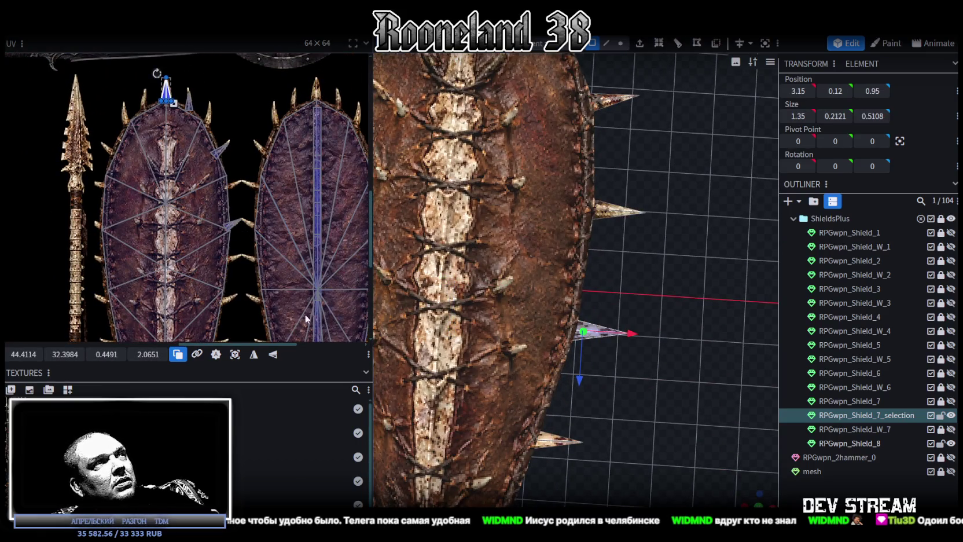
scroll(336, 331, down, 2)
scroll(206, 86, up, 1)
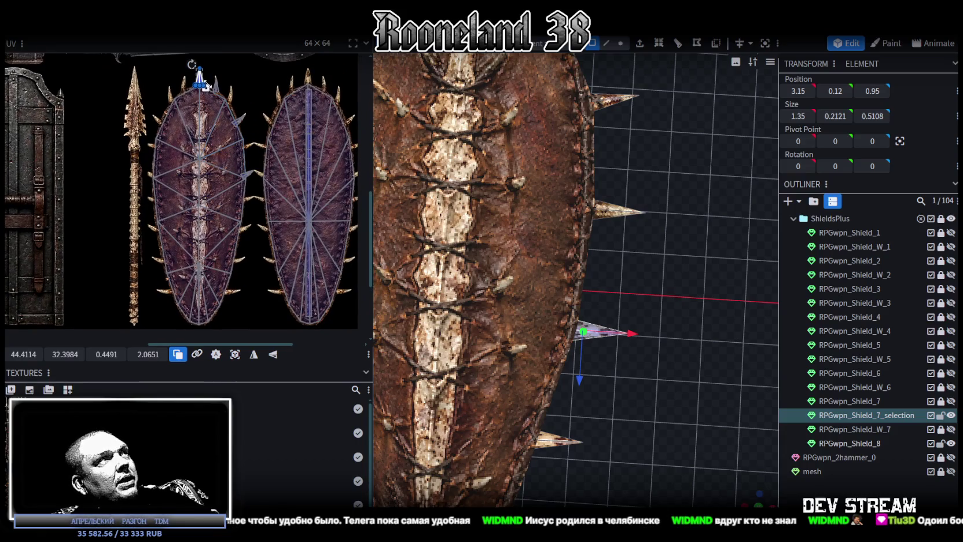
drag(204, 85, 228, 119)
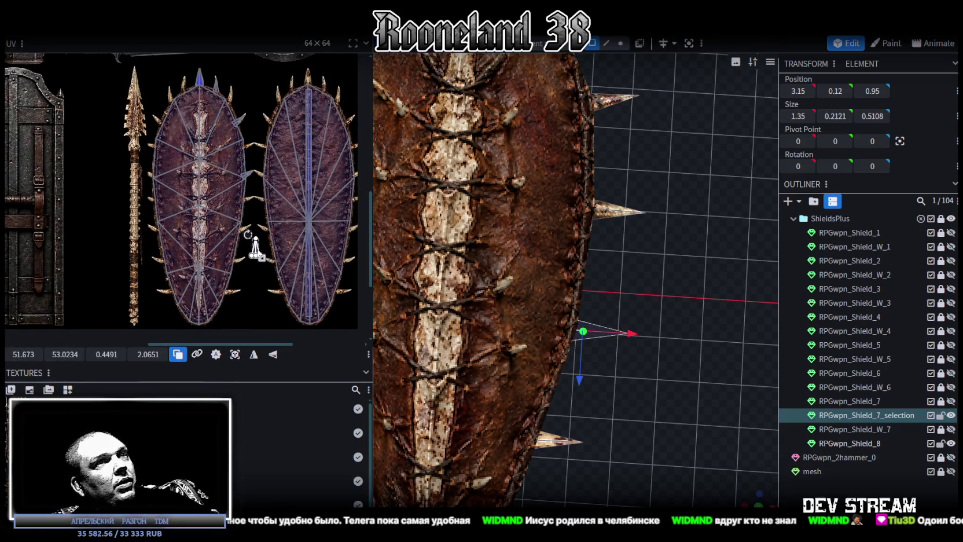
scroll(249, 243, up, 3)
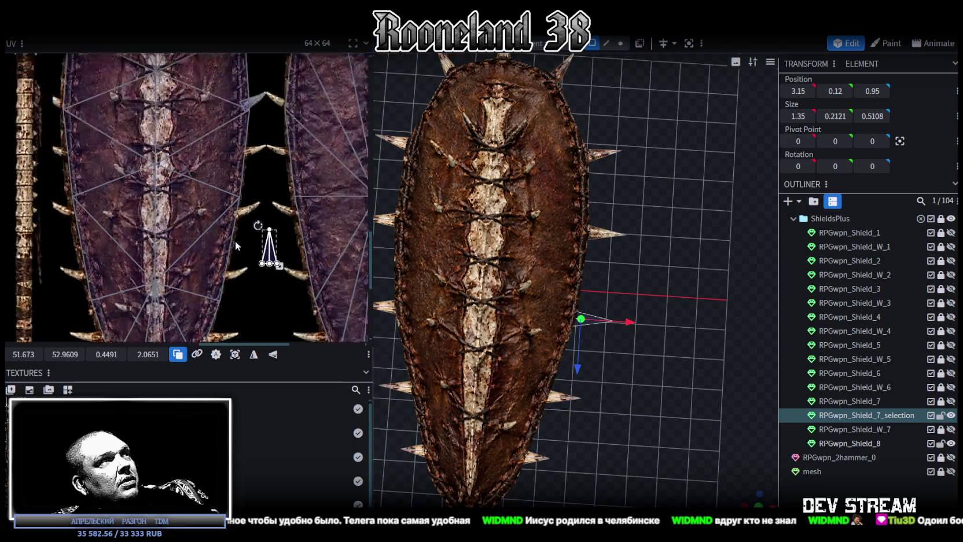
scroll(283, 249, up, 2)
drag(284, 249, 269, 220)
mouse_move(254, 179)
mouse_down()
mouse_move(254, 210)
mouse_move(250, 198)
mouse_up()
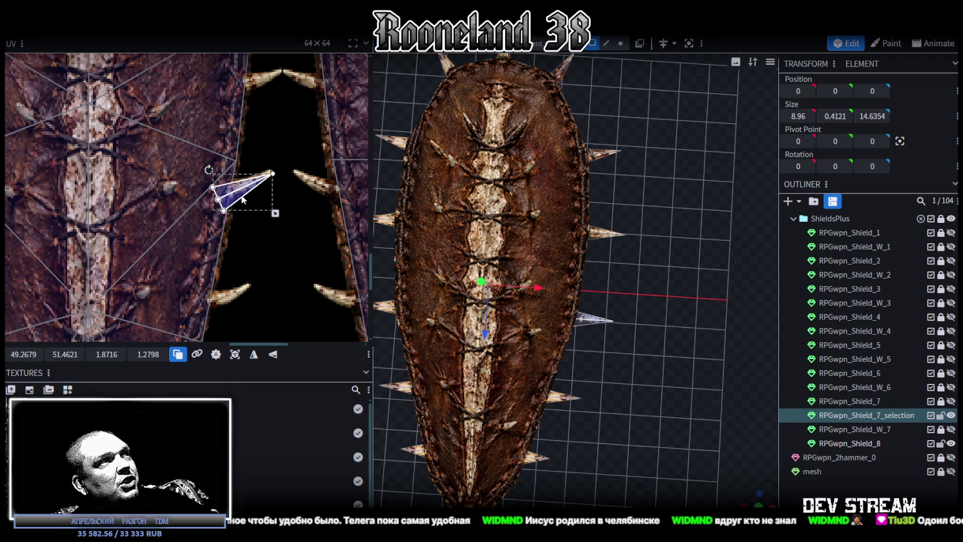
scroll(250, 198, up, 2)
drag(288, 224, 273, 212)
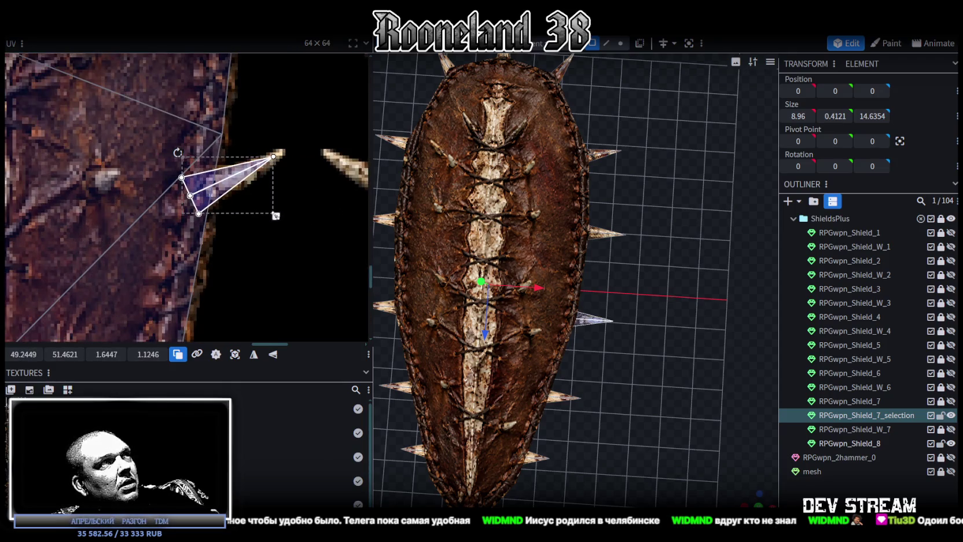
drag(234, 187, 241, 186)
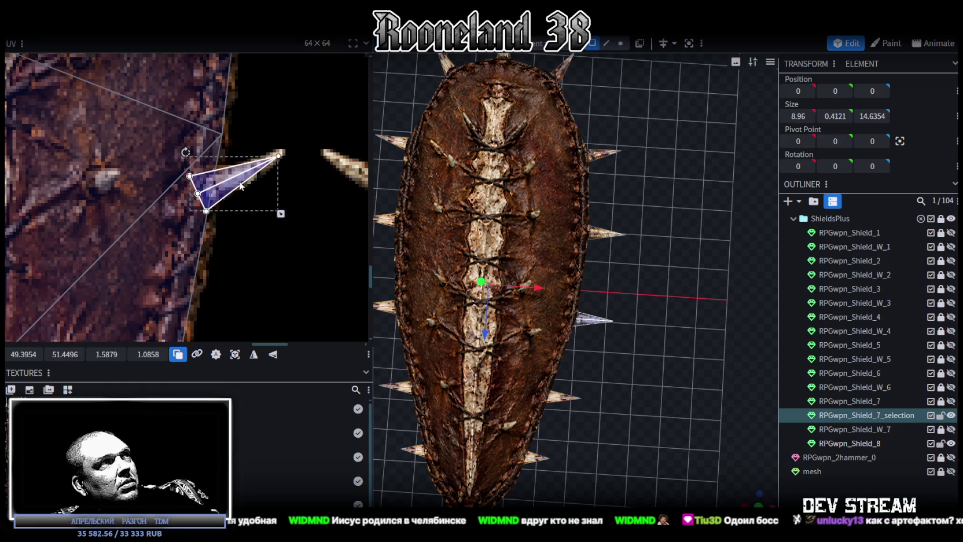
scroll(268, 220, down, 4)
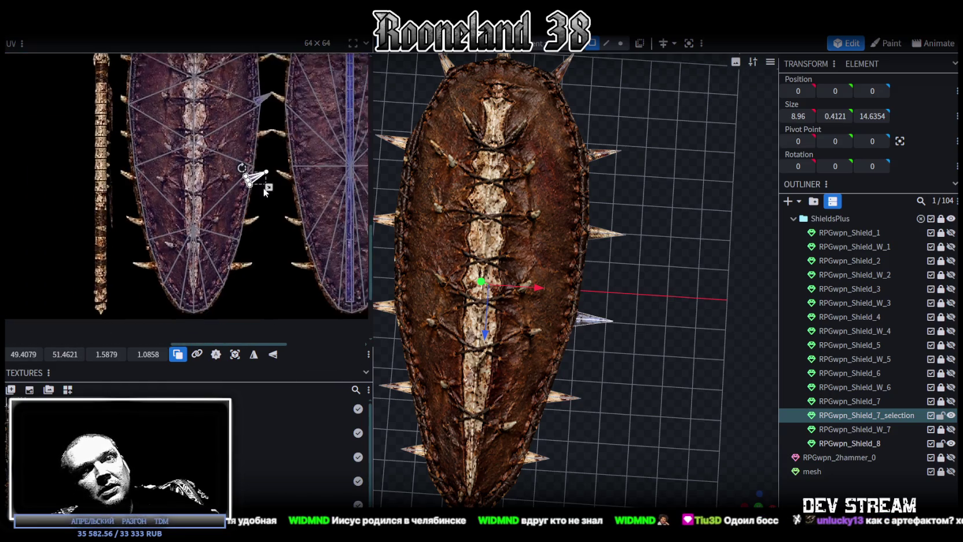
click(570, 391)
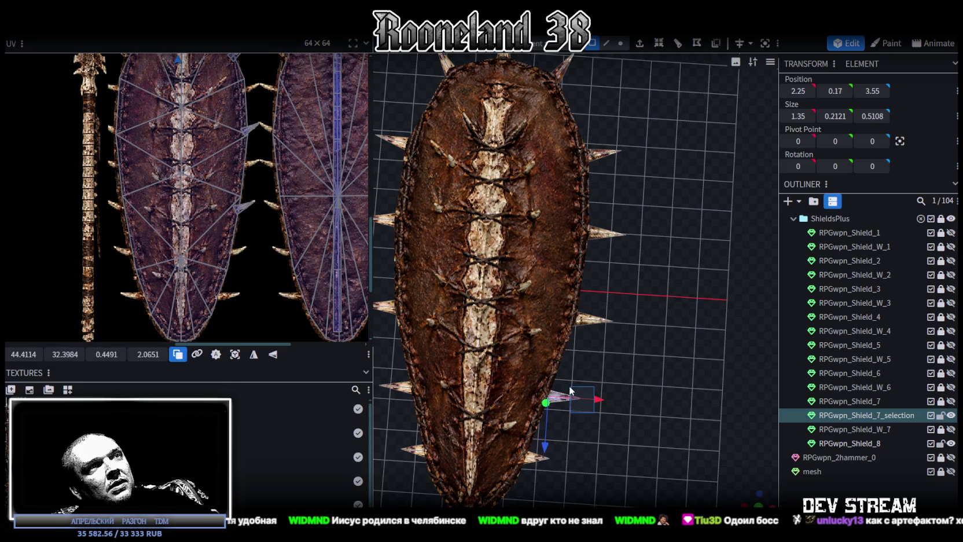
Rotate, shrink and fit the lower-right spike's UV triangle over the matching texture spike
scroll(267, 237, down, 2)
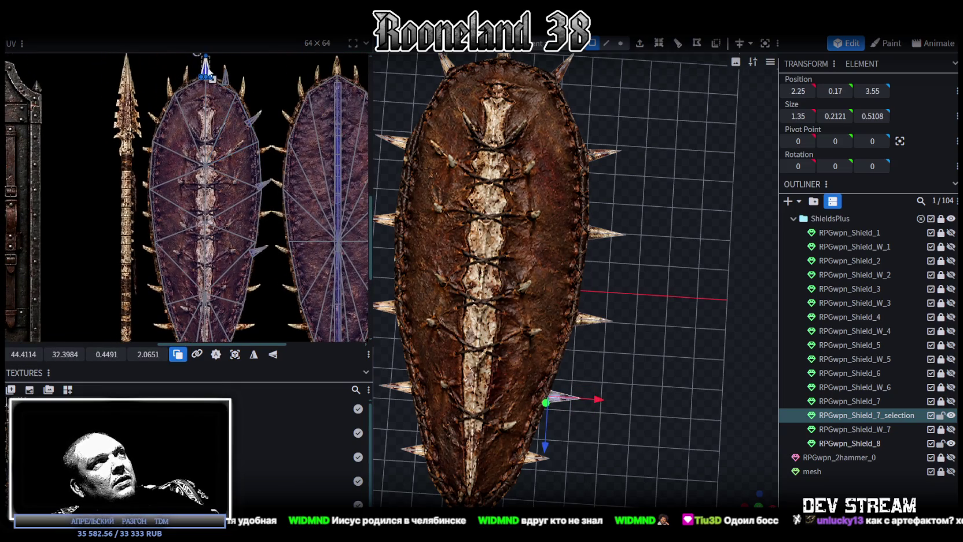
drag(212, 78, 226, 123)
scroll(255, 243, up, 3)
scroll(243, 220, up, 2)
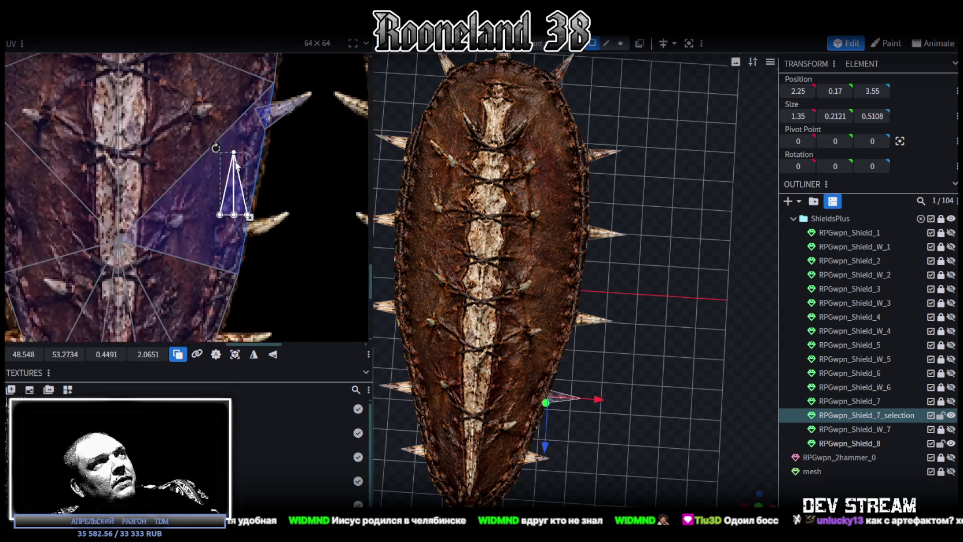
drag(211, 152, 273, 164)
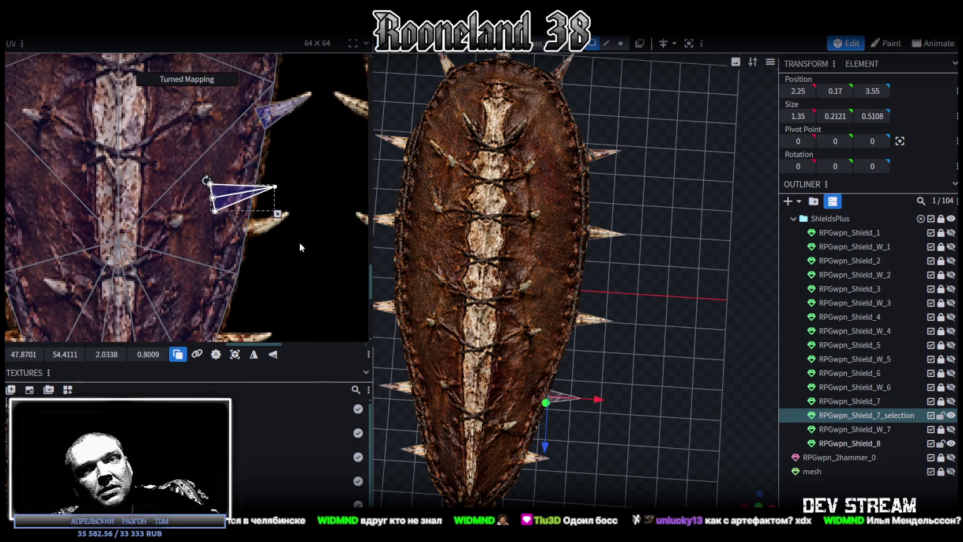
middle_drag(299, 243, 272, 173)
scroll(237, 215, up, 2)
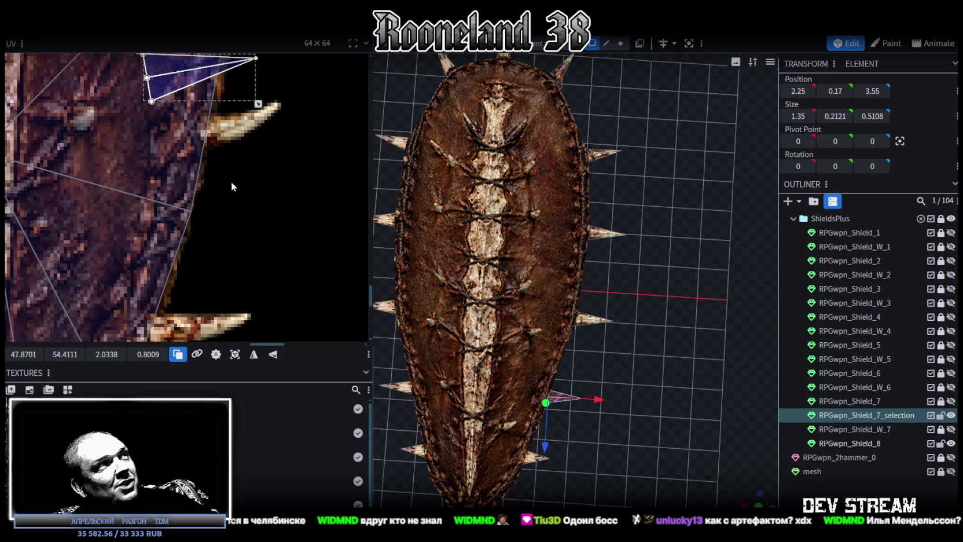
key(ctrl+z)
drag(226, 146, 223, 150)
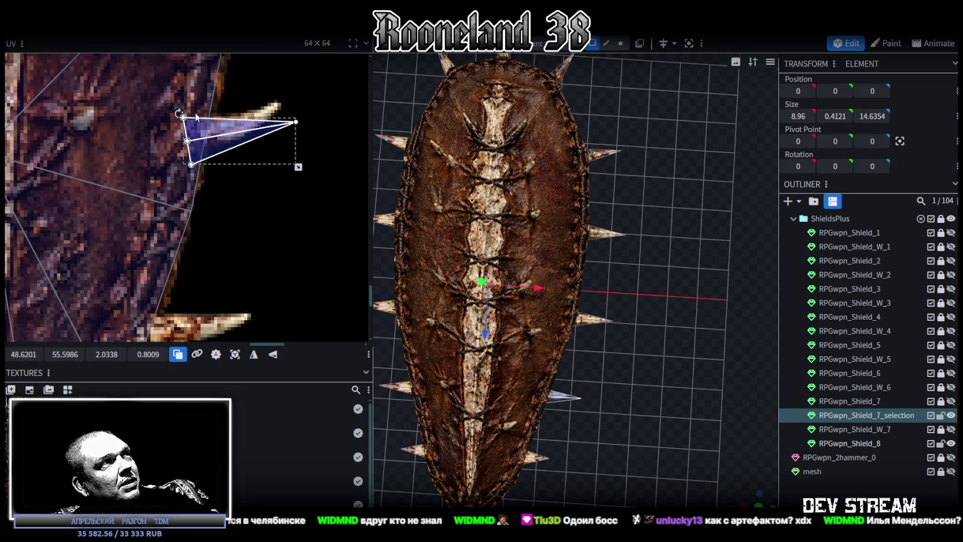
drag(179, 112, 171, 120)
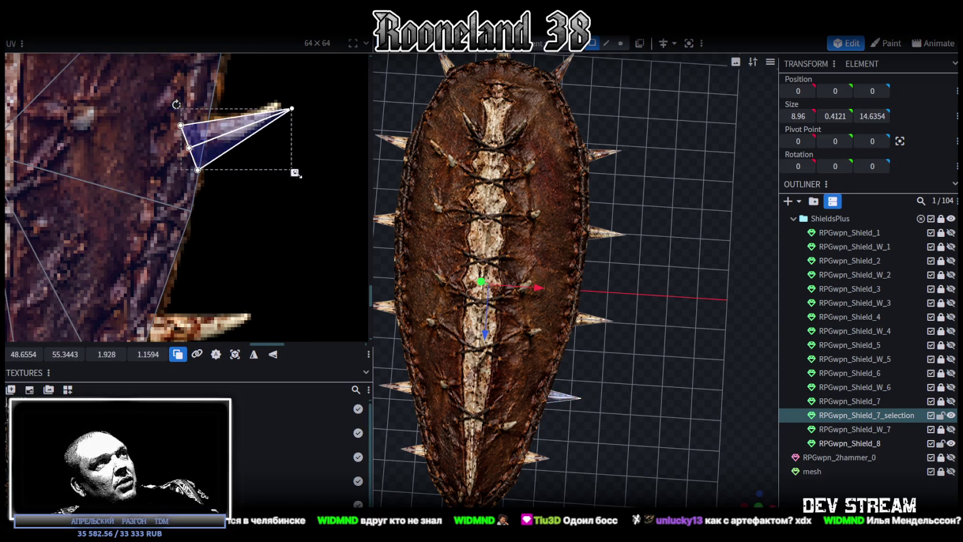
drag(296, 174, 273, 161)
drag(224, 136, 227, 138)
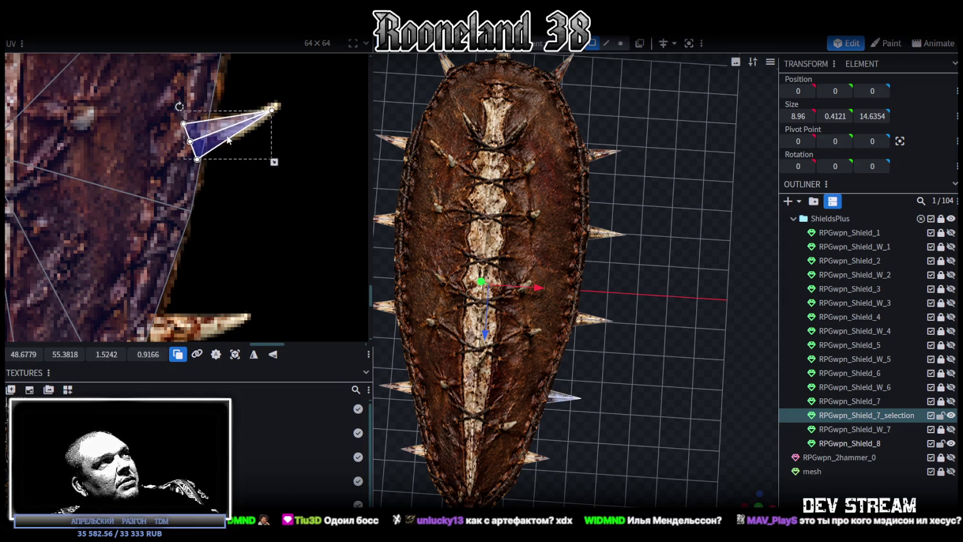
scroll(210, 122, down, 2)
scroll(220, 127, down, 2)
scroll(225, 174, down, 2)
scroll(231, 226, down, 1)
Select another spike plus RPGwpn_Shield_8 and pick the UV triangle's two bottom corners
click(541, 458)
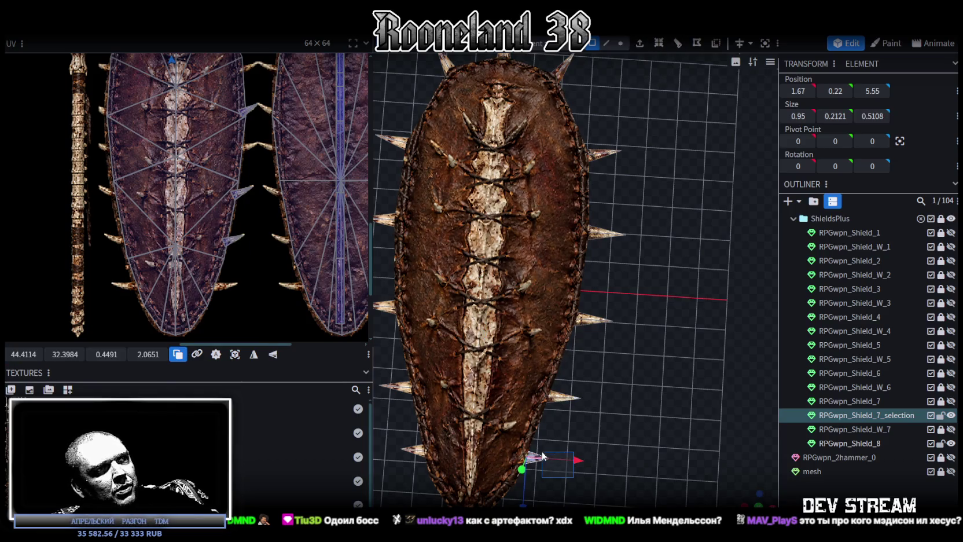
scroll(277, 168, down, 1)
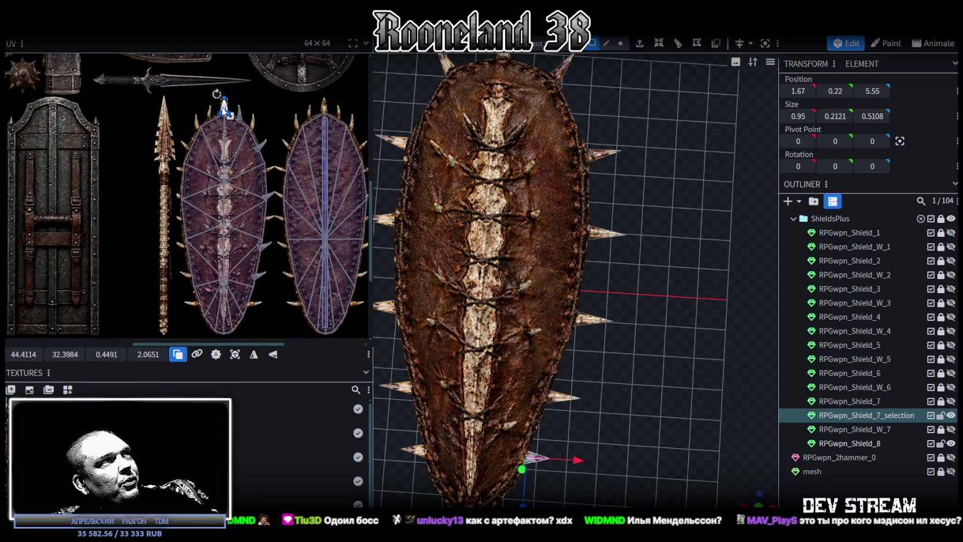
drag(556, 476, 542, 452)
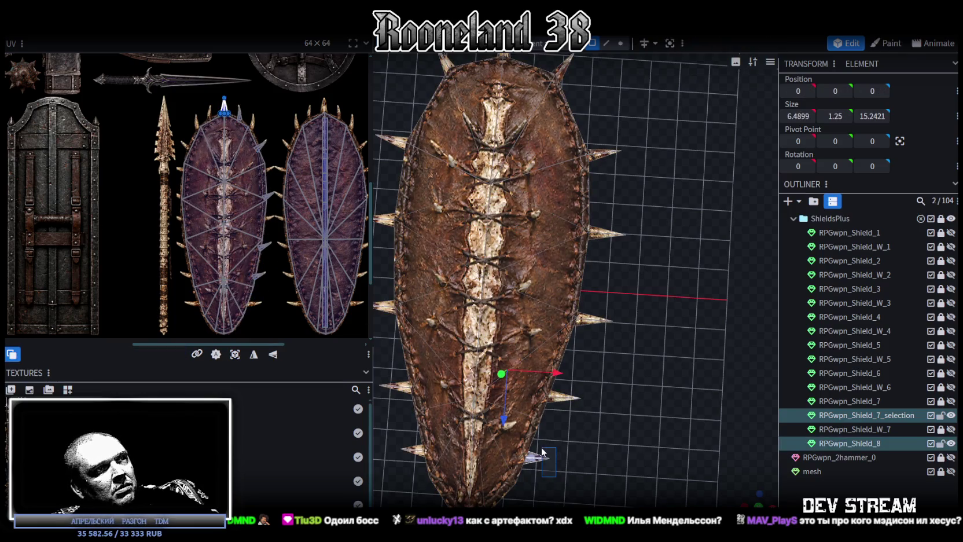
scroll(272, 168, up, 2)
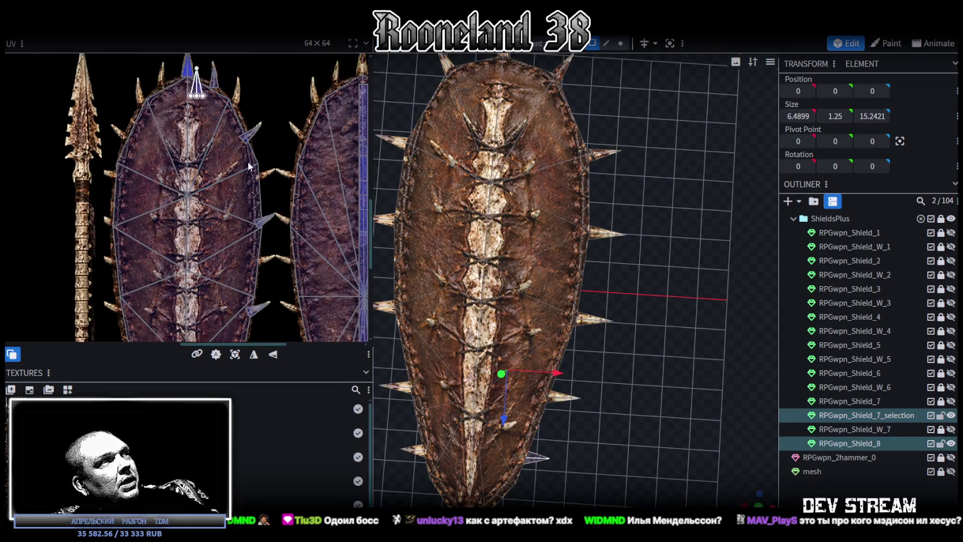
middle_drag(285, 306, 264, 107)
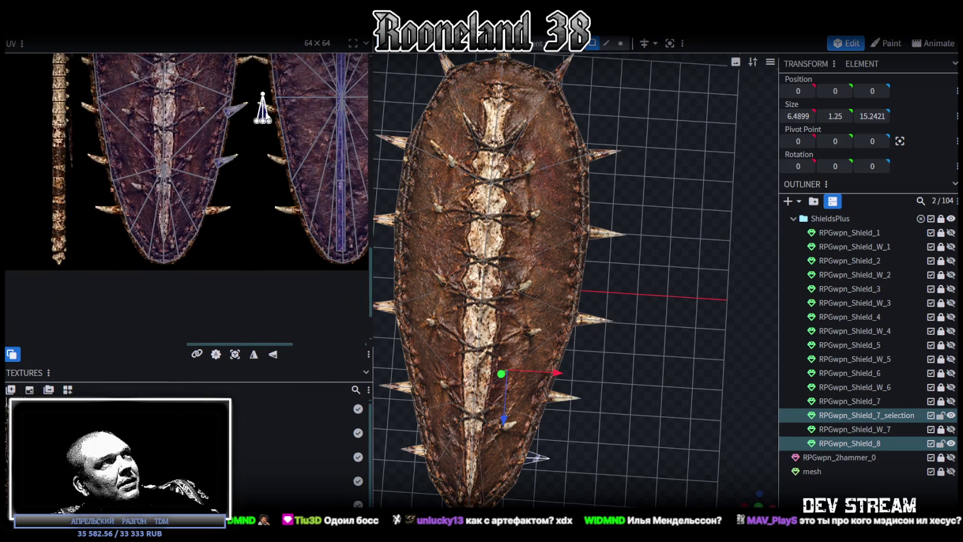
scroll(220, 198, up, 2)
scroll(226, 214, up, 2)
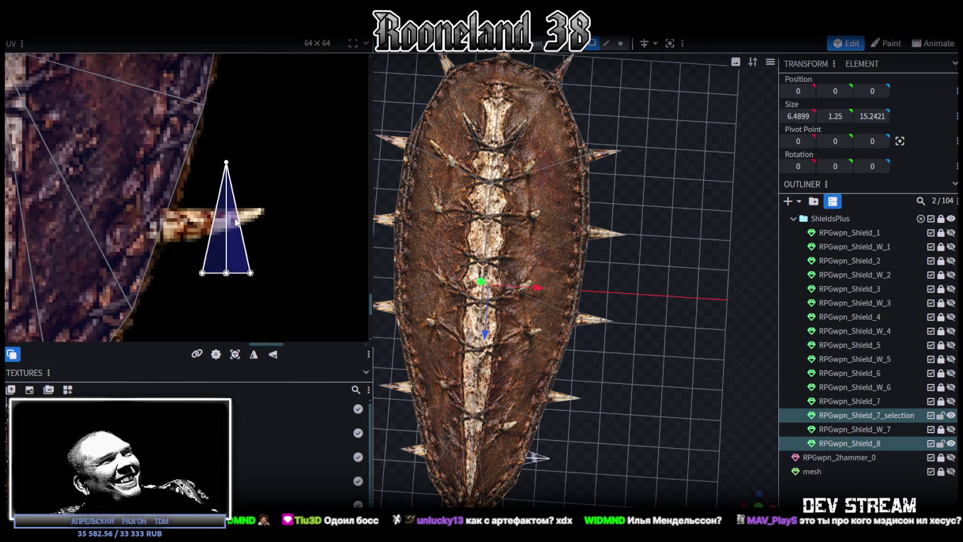
drag(207, 203, 261, 279)
scroll(274, 249, down, 2)
scroll(261, 237, down, 1)
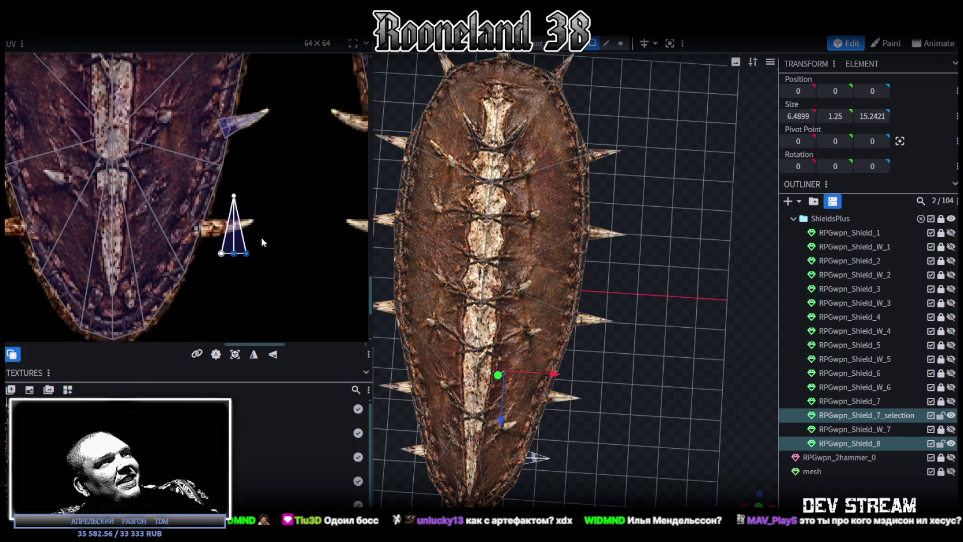
scroll(277, 231, down, 3)
scroll(253, 205, down, 2)
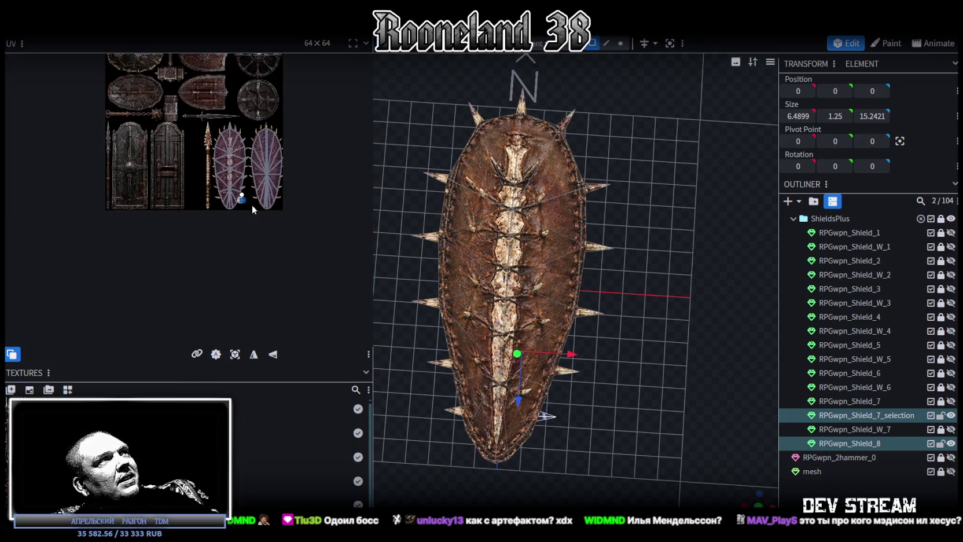
Undo an accidental Y move of the shield made while orbiting
scroll(689, 493, up, 2)
mouse_move(752, 499)
mouse_down()
mouse_move(627, 400)
mouse_move(614, 459)
mouse_up()
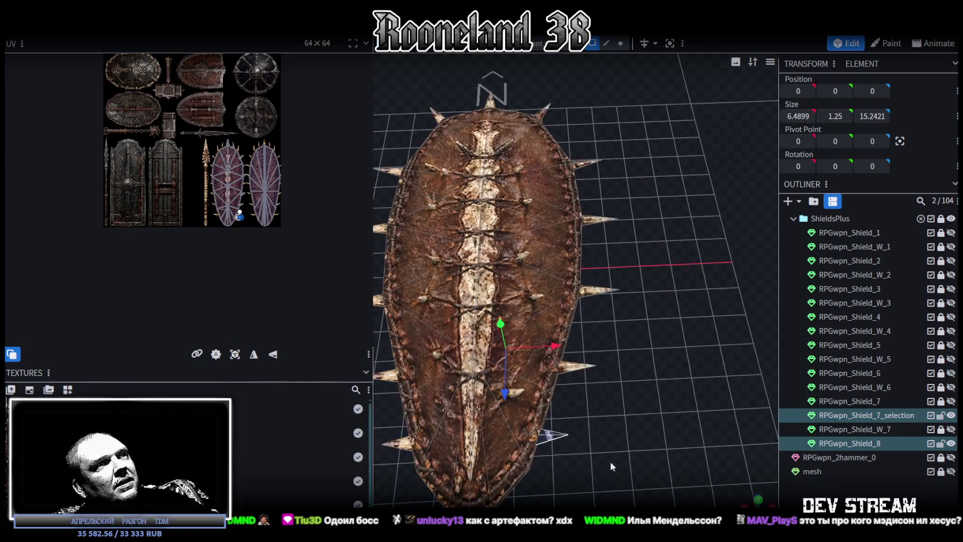
mouse_move(566, 418)
mouse_down()
mouse_move(572, 404)
mouse_move(576, 421)
mouse_move(566, 395)
mouse_move(639, 283)
mouse_move(634, 320)
mouse_up()
drag(521, 274, 528, 342)
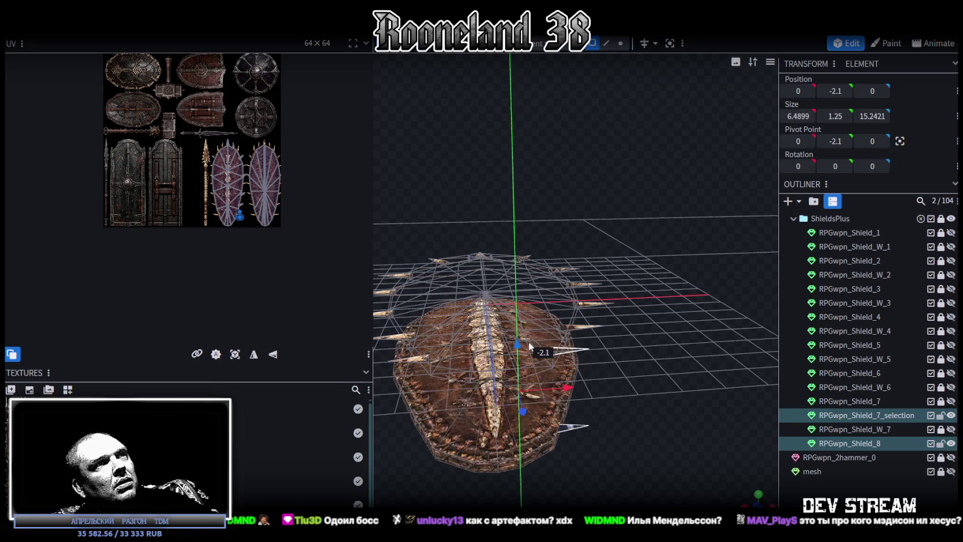
key(ctrl+z)
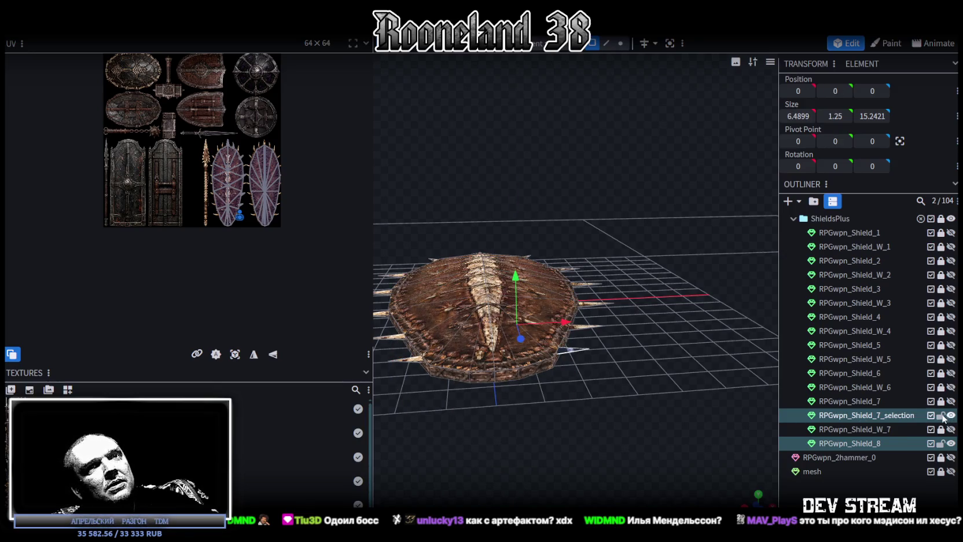
Lock RPGwpn_Shield_8, then unlock and select RPGwpn_Shield_7_selection and a spike face
click(941, 416)
click(921, 441)
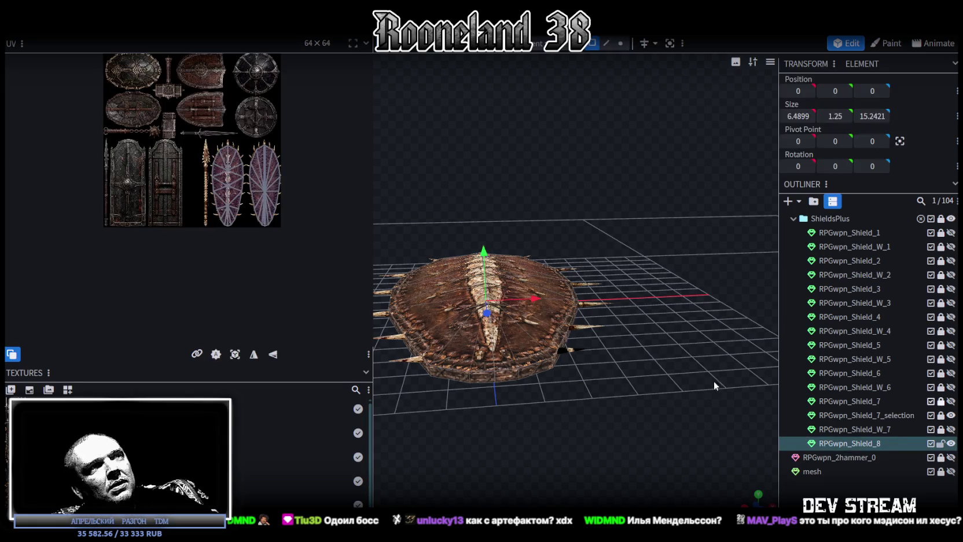
click(940, 444)
click(941, 415)
click(900, 414)
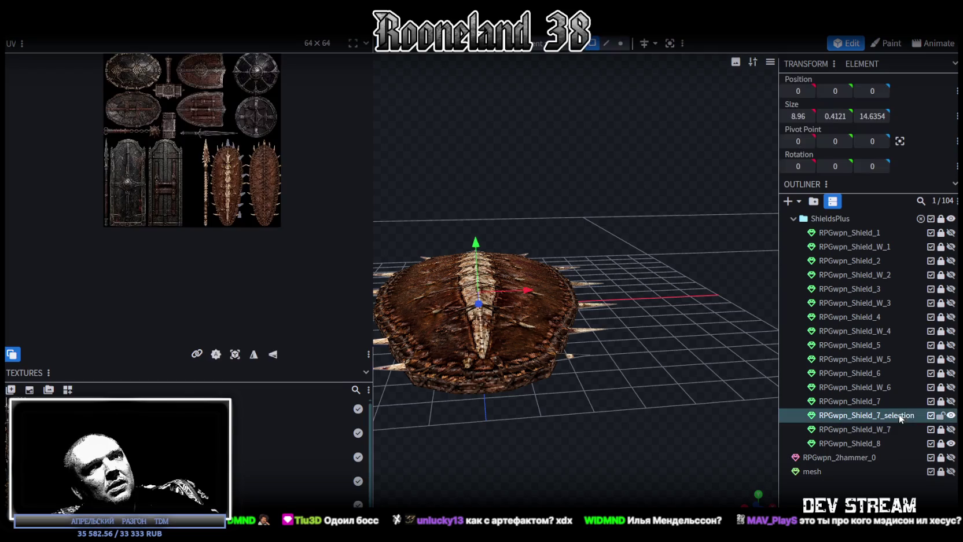
click(568, 363)
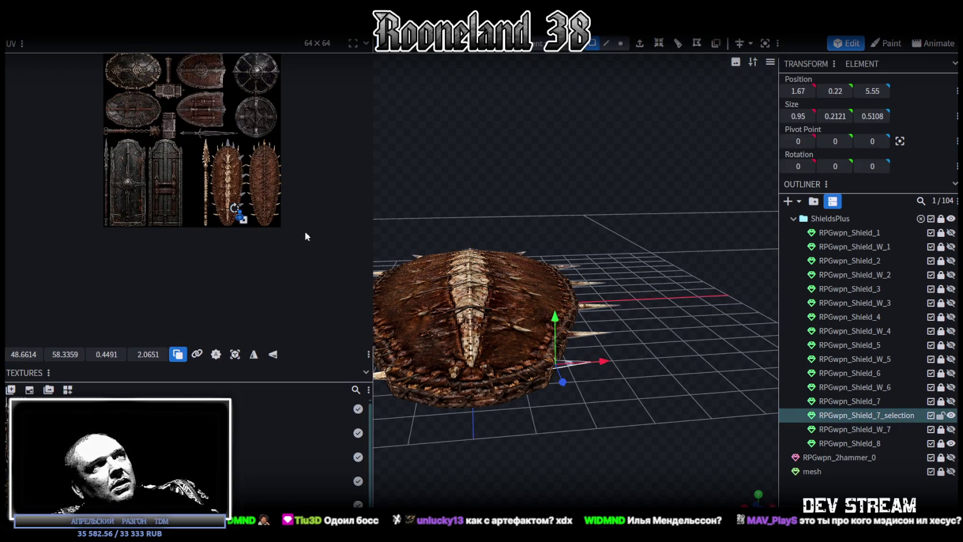
Turn the spike's UV 90° with T and shrink it onto a horizontal texture spike, 1.8094 × 0.5837
scroll(153, 241, up, 2)
scroll(208, 268, up, 2)
scroll(172, 174, up, 2)
scroll(188, 130, up, 1)
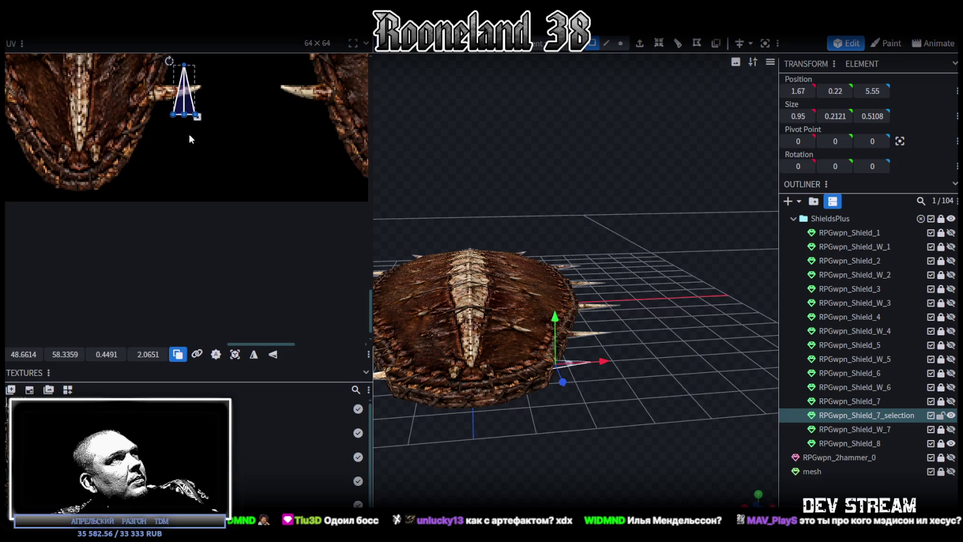
scroll(188, 132, up, 2)
key(t)
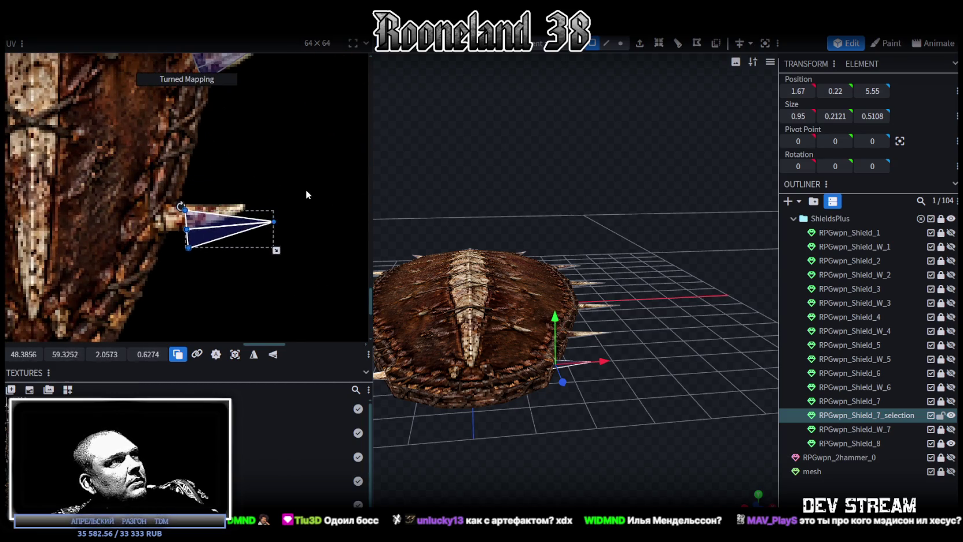
drag(217, 235, 179, 227)
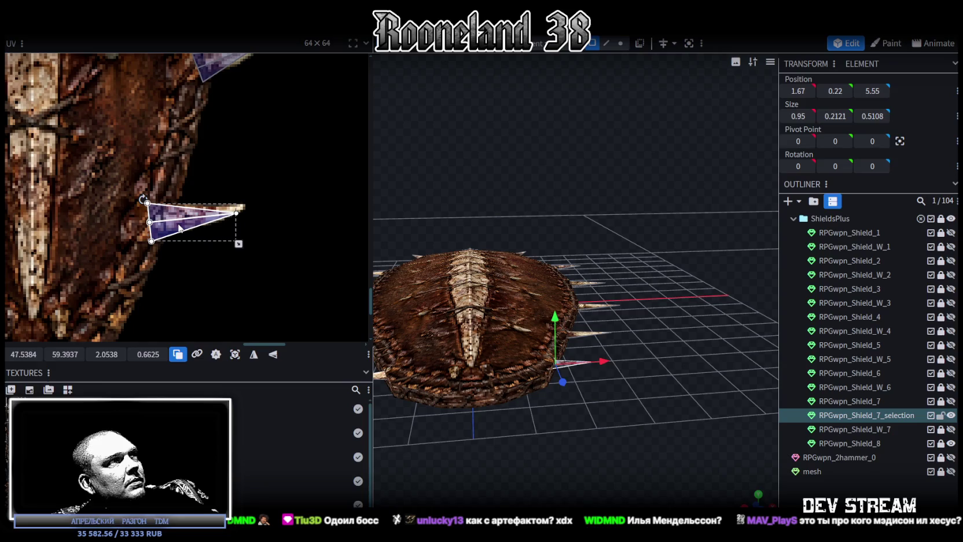
drag(234, 243, 193, 224)
scroll(533, 358, up, 3)
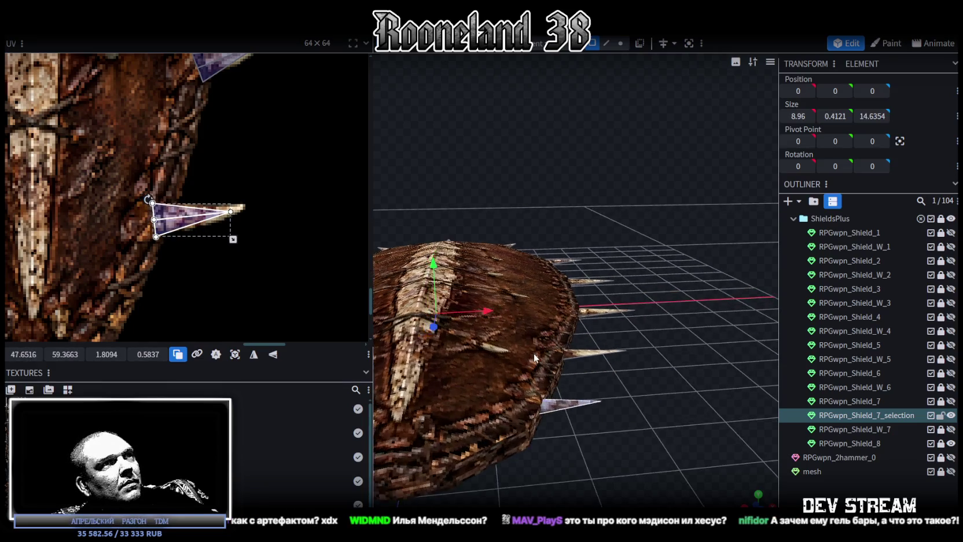
mouse_move(752, 498)
mouse_down()
mouse_move(663, 409)
mouse_move(632, 395)
mouse_up()
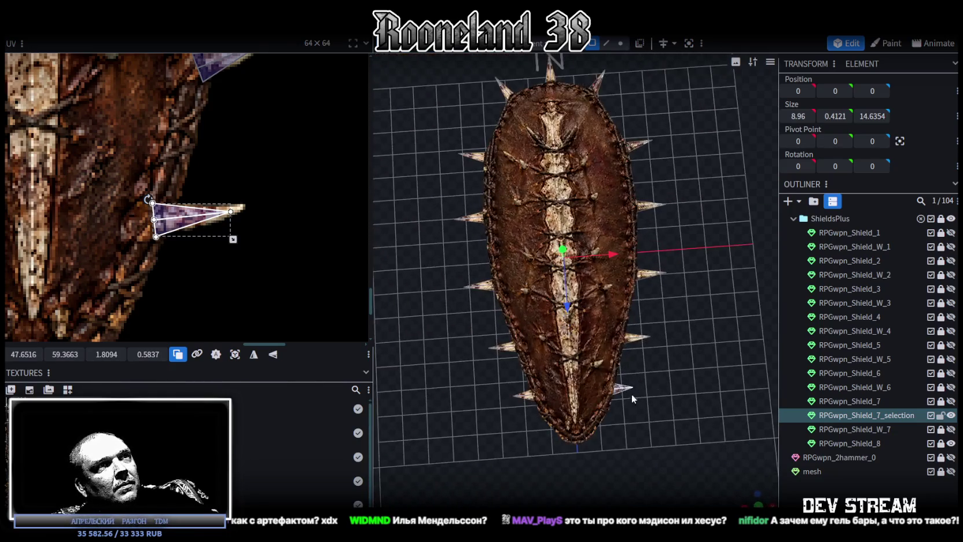
Select the next rim spike and drag its UV face down onto the shield texture
click(527, 398)
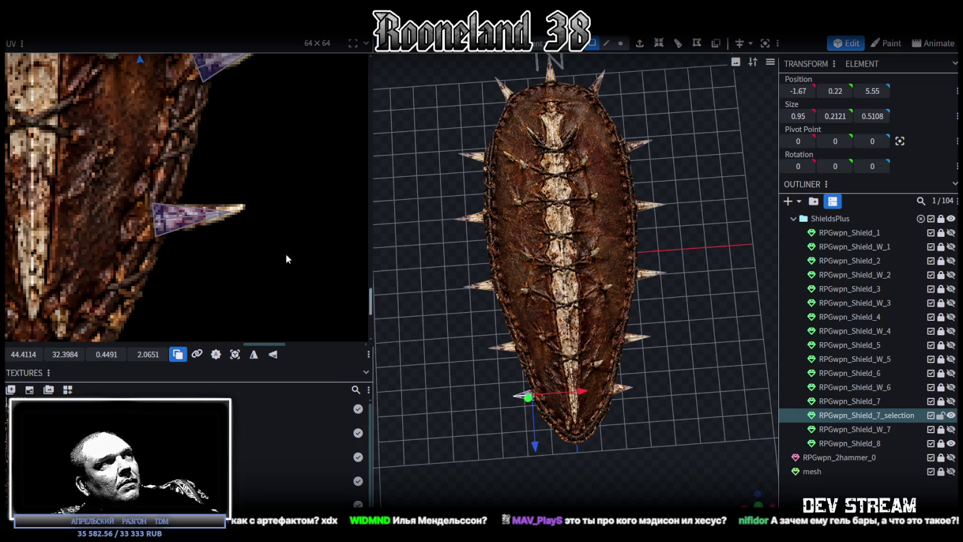
scroll(309, 268, down, 2)
scroll(290, 243, down, 2)
scroll(266, 214, down, 2)
scroll(258, 202, up, 2)
scroll(261, 157, up, 2)
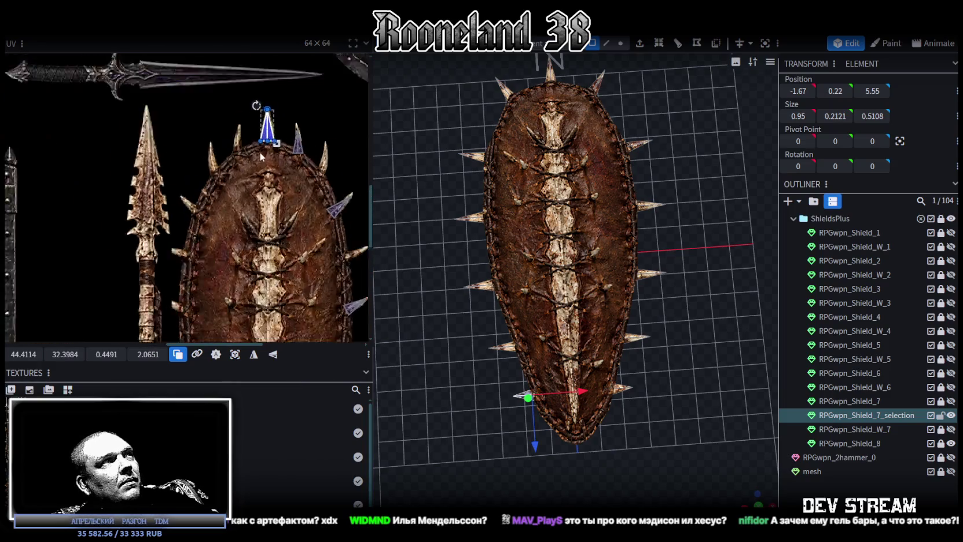
scroll(261, 156, up, 1)
drag(264, 130, 222, 293)
scroll(223, 292, up, 2)
drag(231, 81, 240, 291)
scroll(272, 167, down, 3)
Turn the spike's UV triangle 90° to point left over a left-edge texture spike, sized 1.8414 × 0.3945
drag(239, 149, 211, 208)
scroll(195, 184, up, 2)
drag(192, 157, 152, 231)
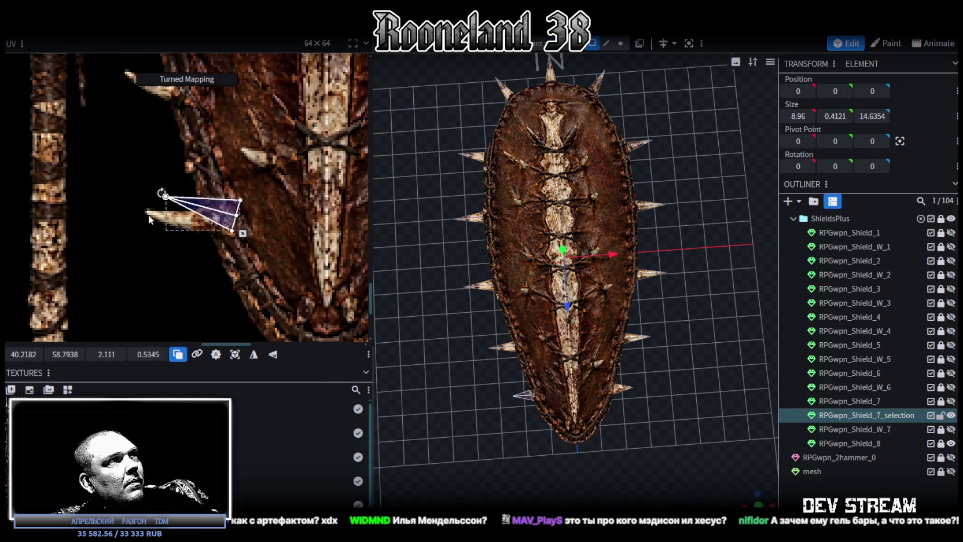
mouse_move(222, 222)
mouse_down()
mouse_move(224, 235)
mouse_move(212, 233)
mouse_up()
scroll(220, 243, down, 2)
scroll(234, 289, down, 1)
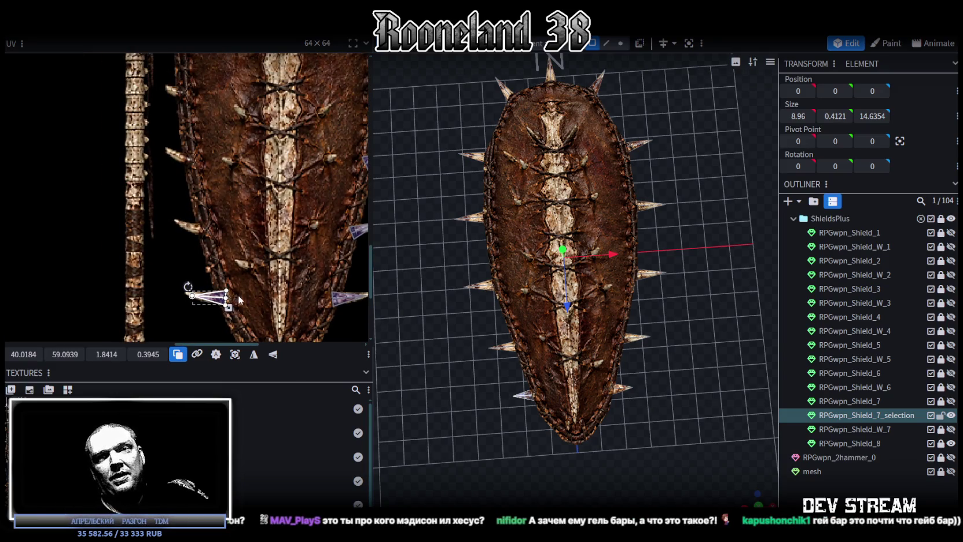
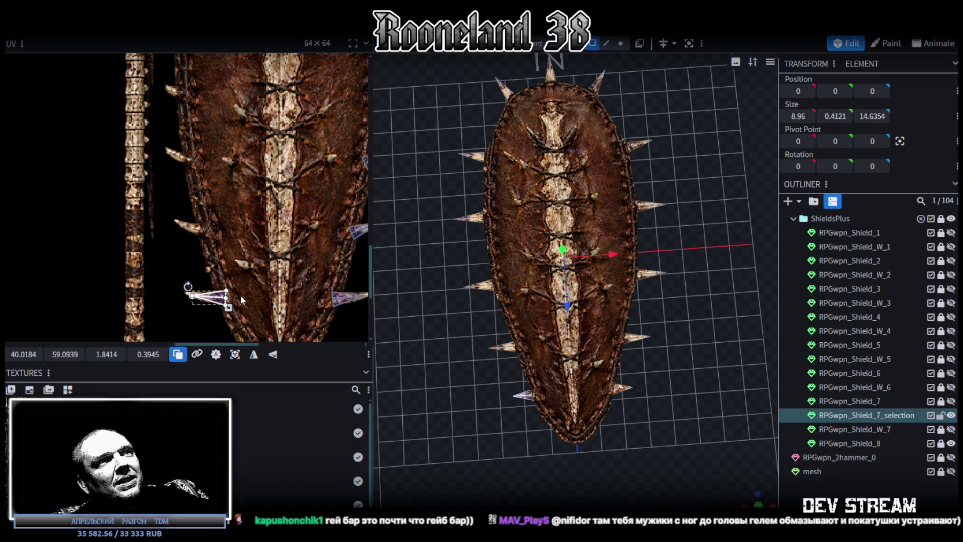
Fit one left spike's UV triangle onto a painted shield spike, rotated horizontal and stretched to cover it
scroll(225, 266, down, 3)
scroll(225, 266, down, 2)
scroll(225, 266, down, 2)
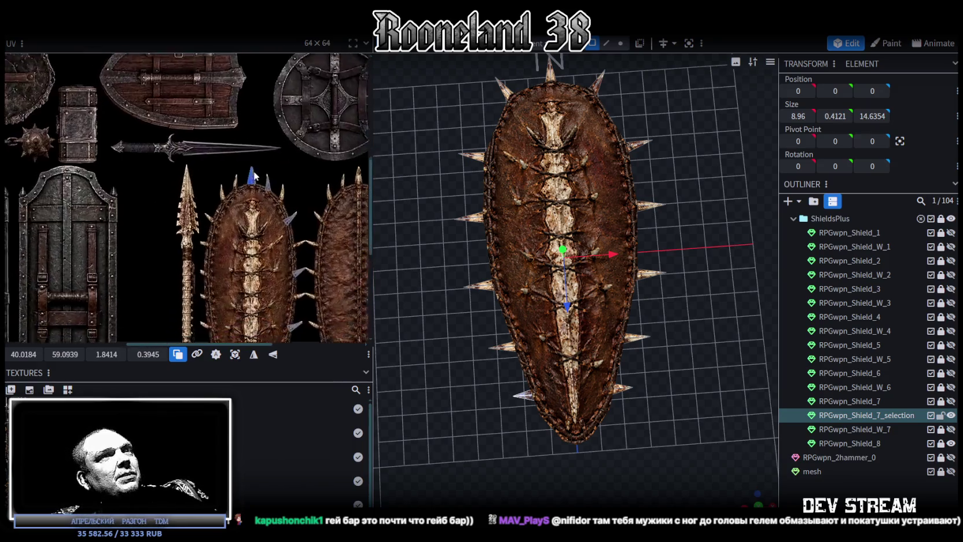
click(500, 353)
scroll(290, 139, up, 1)
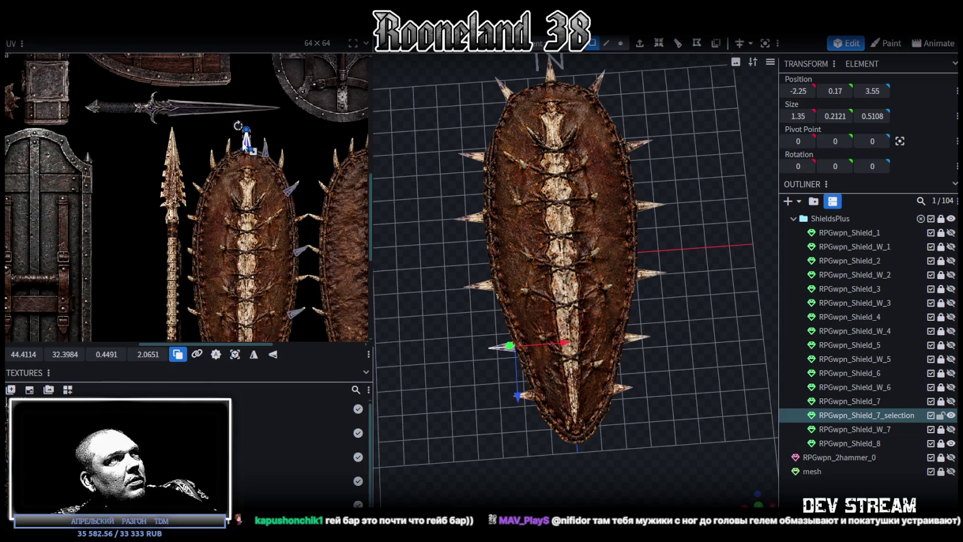
click(487, 346)
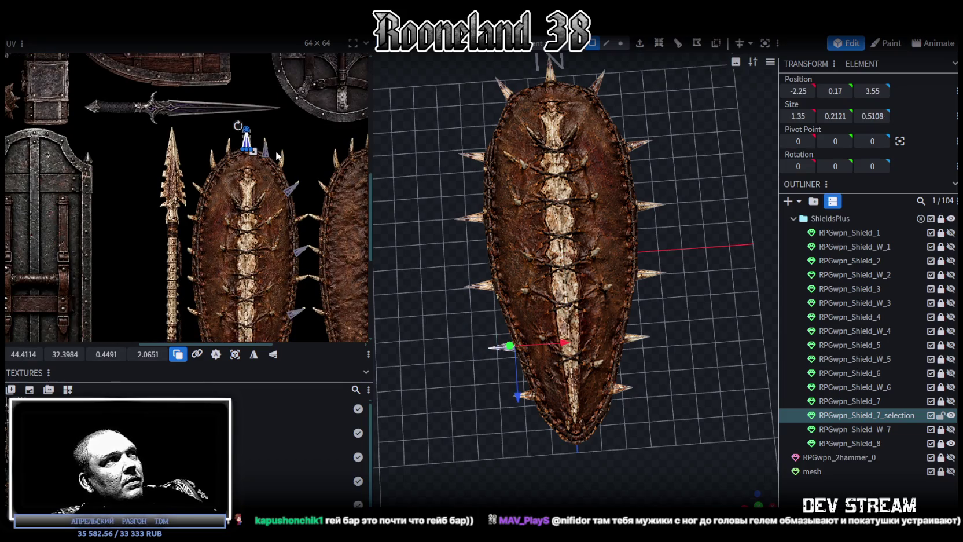
scroll(243, 147, up, 1)
scroll(239, 150, up, 2)
click(226, 220)
scroll(221, 235, up, 2)
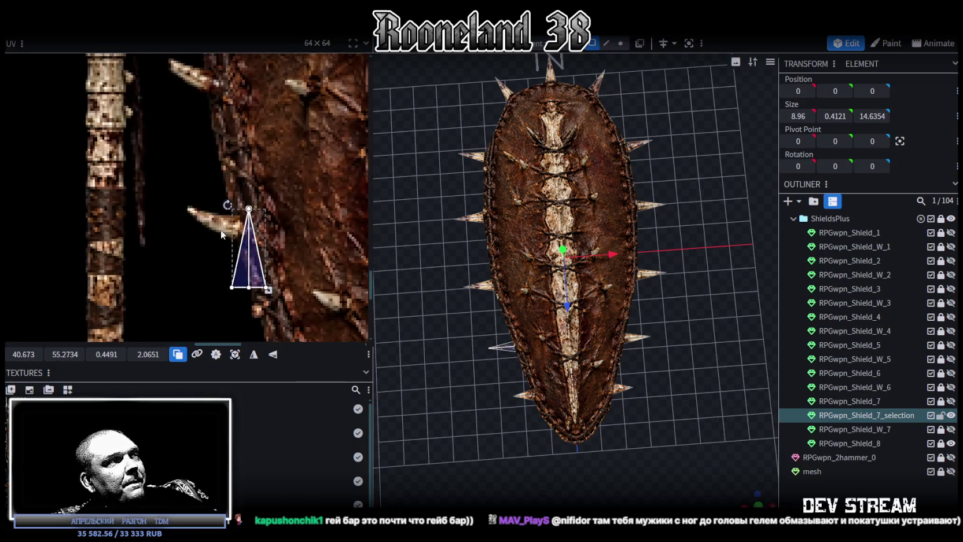
drag(228, 206, 181, 267)
mouse_move(252, 267)
mouse_down()
mouse_move(251, 235)
mouse_move(257, 246)
mouse_move(242, 236)
mouse_up()
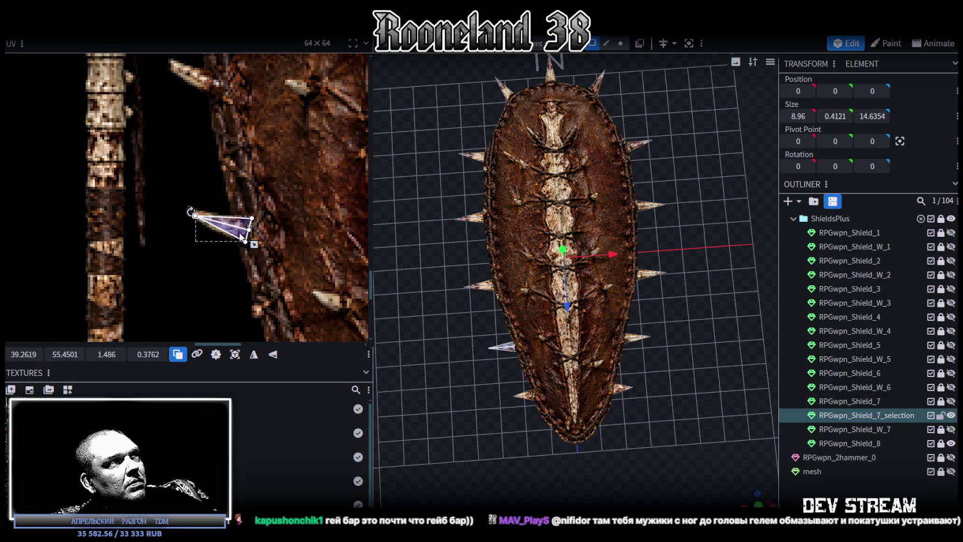
scroll(197, 215, up, 2)
drag(296, 264, 294, 263)
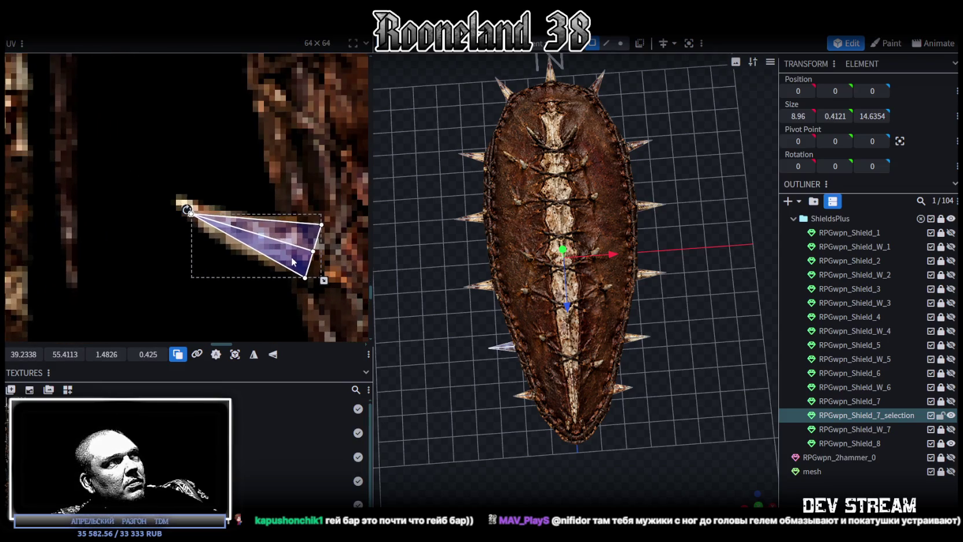
scroll(293, 263, down, 2)
scroll(286, 283, down, 3)
Move a second left spike's UV triangle onto a painted spike, turned to point left
click(476, 285)
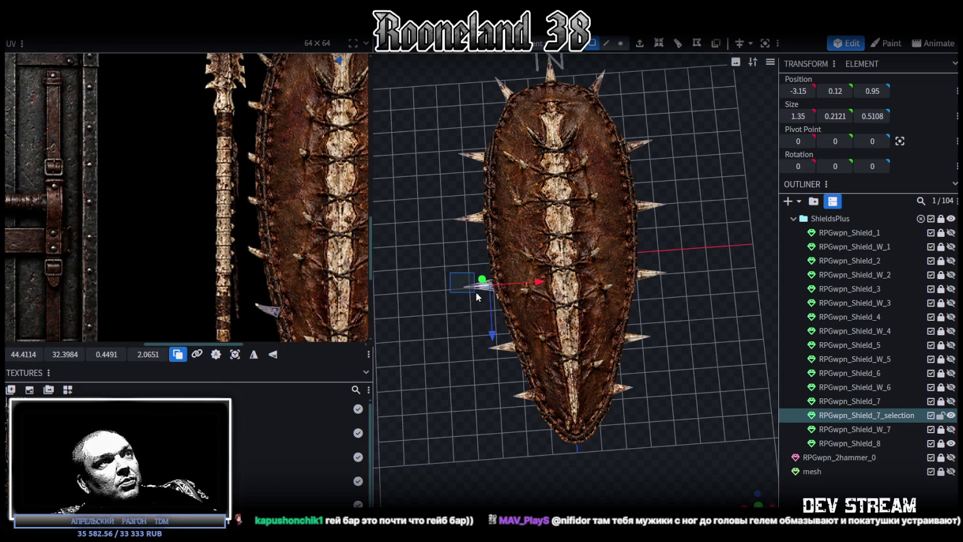
drag(308, 155, 273, 299)
scroll(274, 299, up, 3)
scroll(273, 299, up, 2)
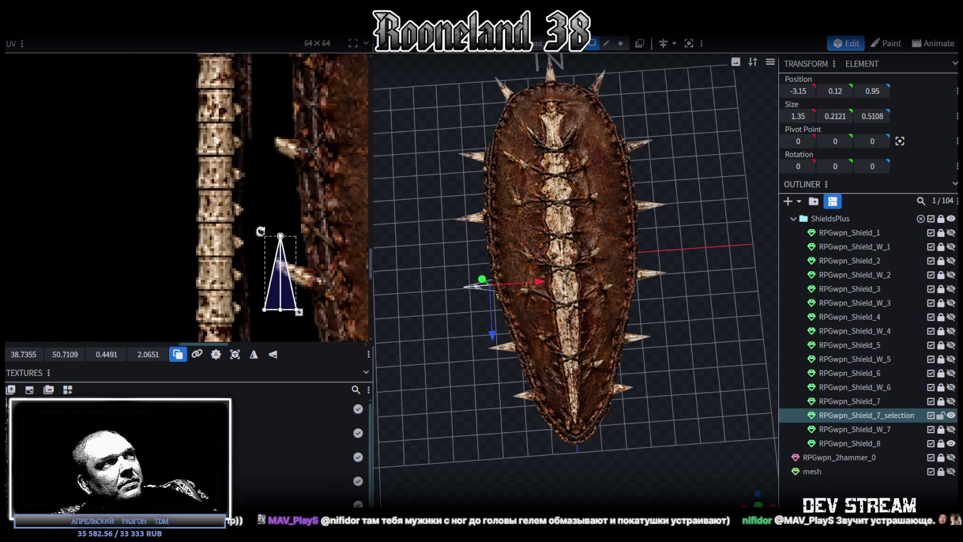
drag(260, 232, 278, 231)
middle_drag(278, 231, 220, 191)
drag(281, 252, 276, 250)
drag(217, 216, 263, 254)
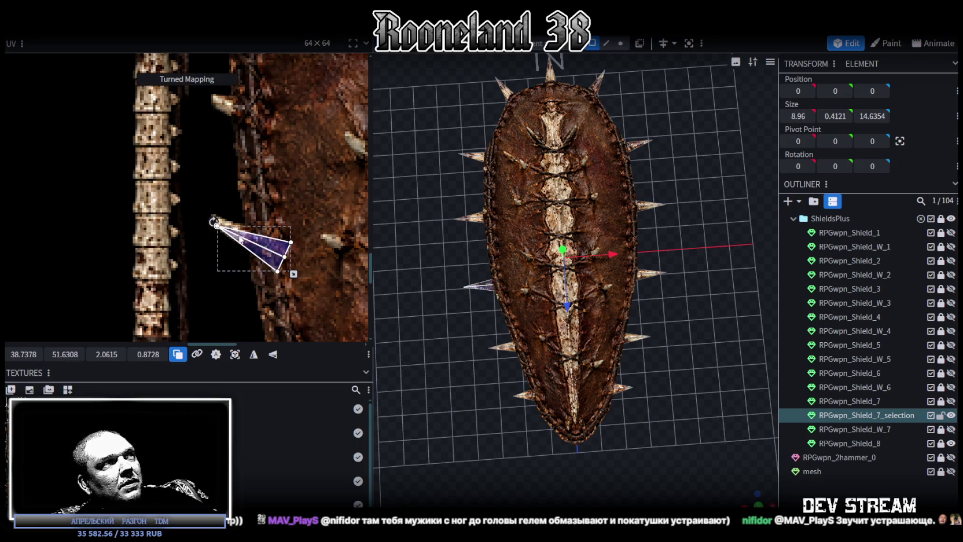
scroll(263, 252, down, 2)
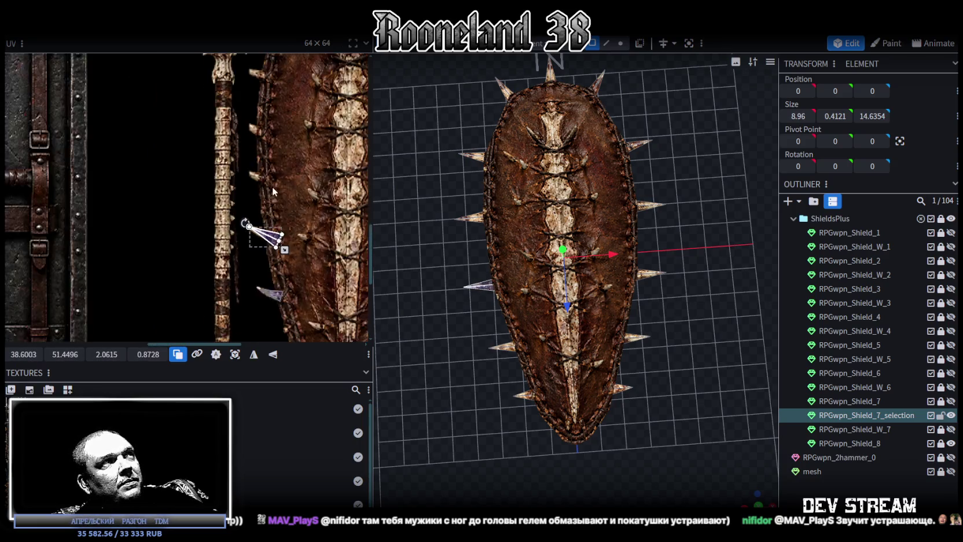
scroll(255, 235, down, 2)
scroll(251, 227, down, 2)
scroll(250, 215, down, 1)
scroll(250, 214, up, 2)
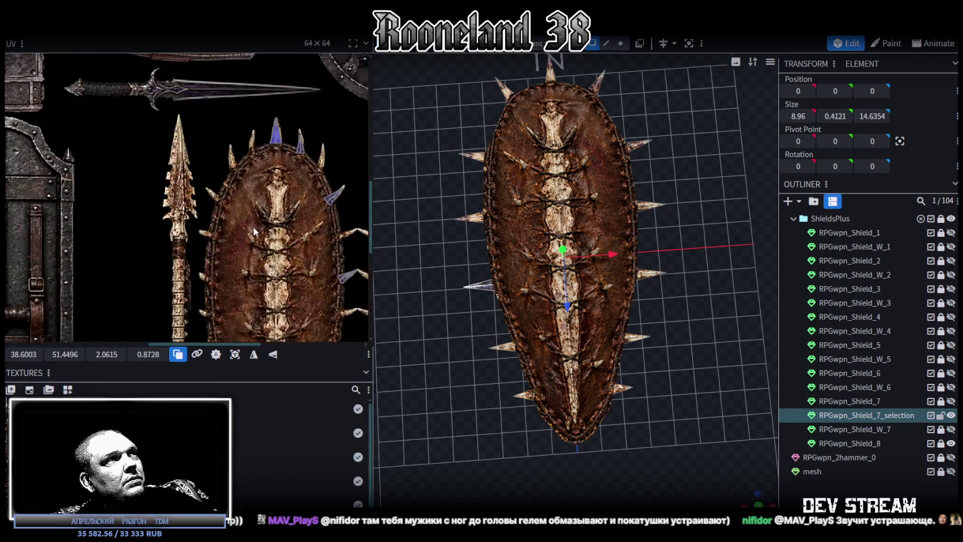
click(464, 219)
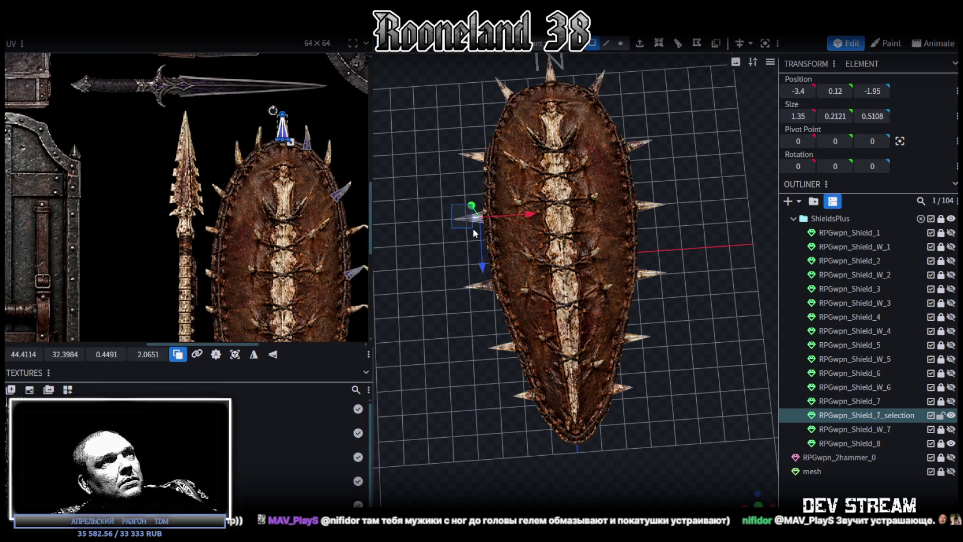
Place the selected spike's UV face on a top-edge painted spike, rotated outward and aligned
drag(282, 125, 234, 248)
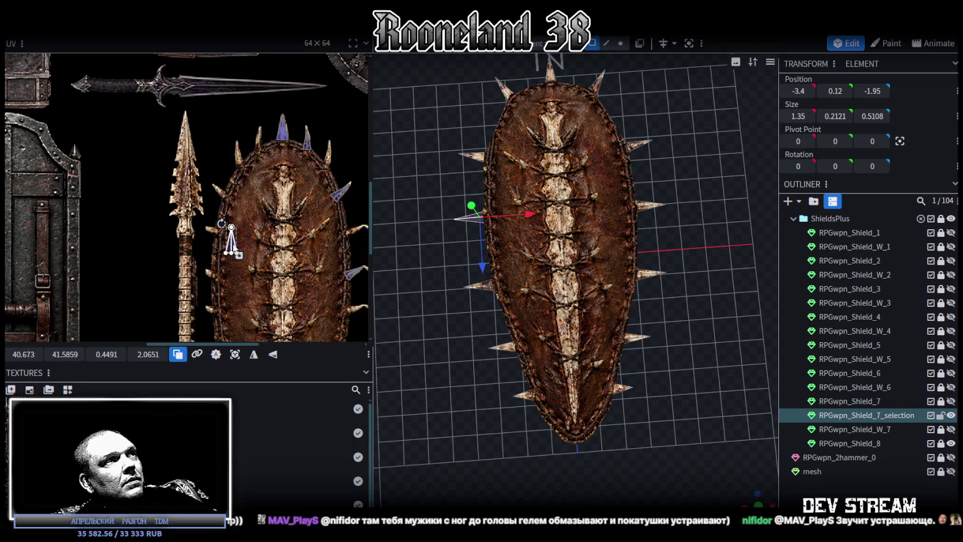
scroll(240, 243, down, 1)
scroll(249, 230, up, 1)
scroll(240, 223, up, 1)
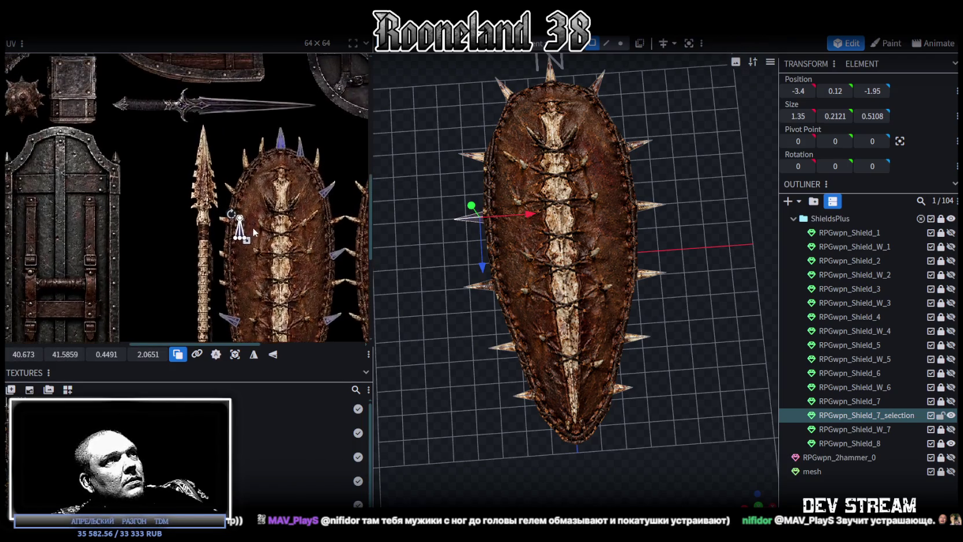
scroll(233, 214, up, 1)
drag(228, 217, 199, 246)
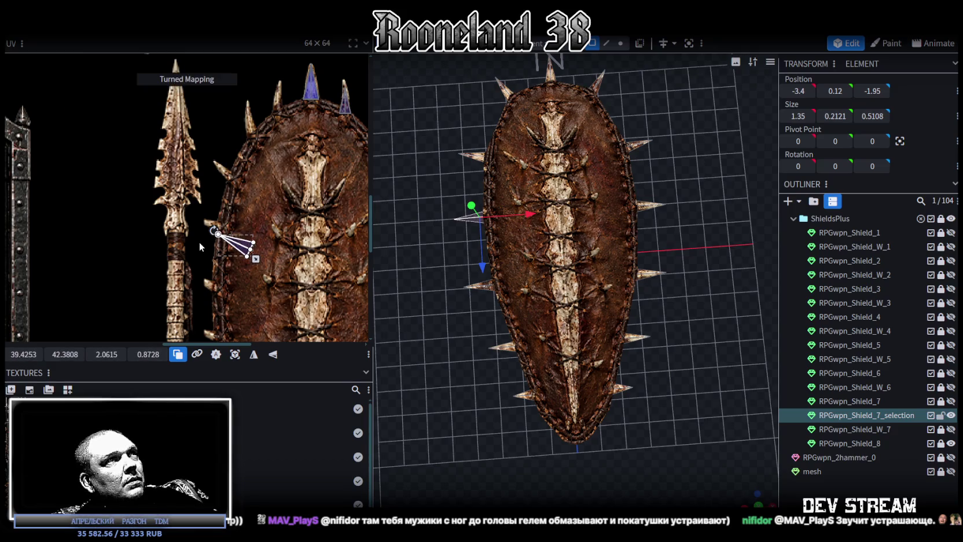
middle_drag(276, 227, 247, 251)
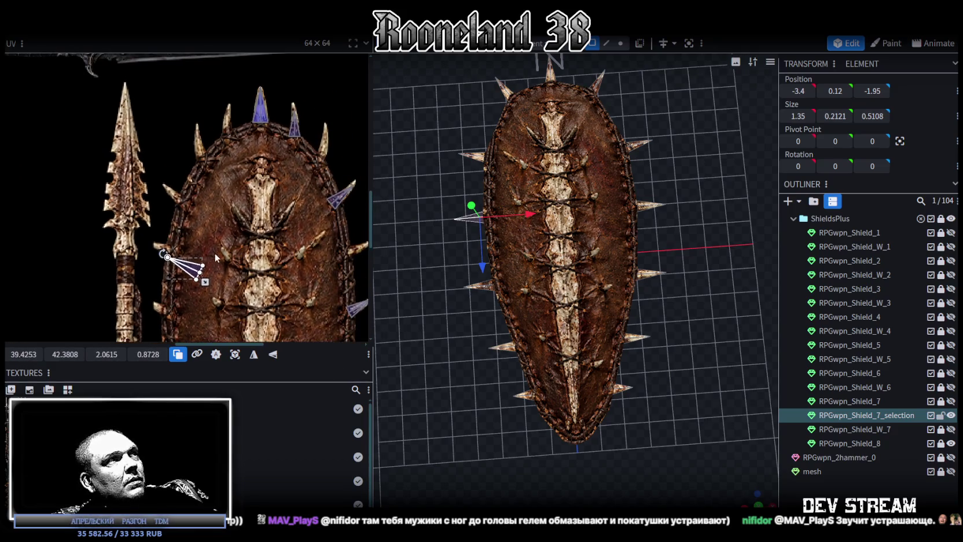
mouse_move(194, 265)
mouse_down()
mouse_move(174, 191)
mouse_move(187, 213)
mouse_move(160, 198)
mouse_up()
scroll(167, 183, up, 2)
scroll(167, 183, up, 1)
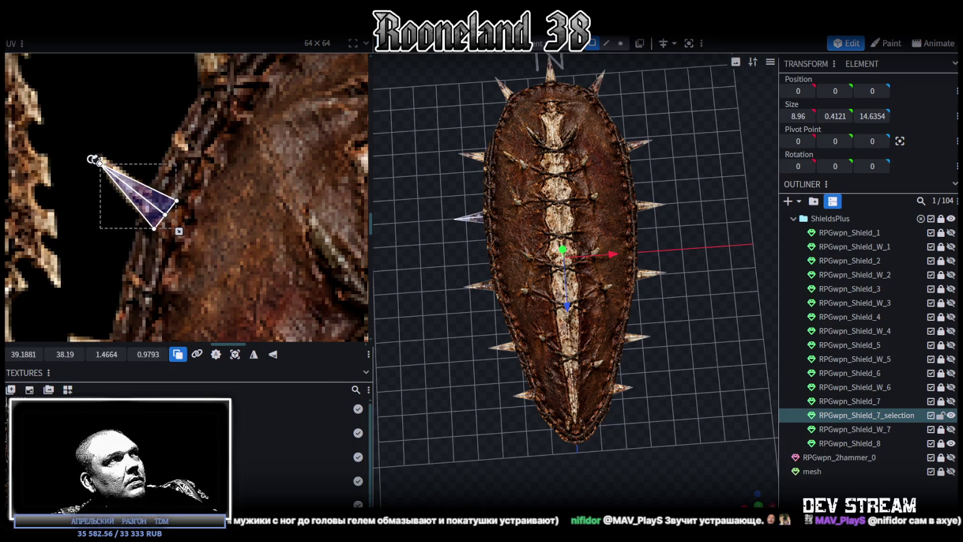
drag(91, 159, 94, 155)
drag(161, 220, 160, 219)
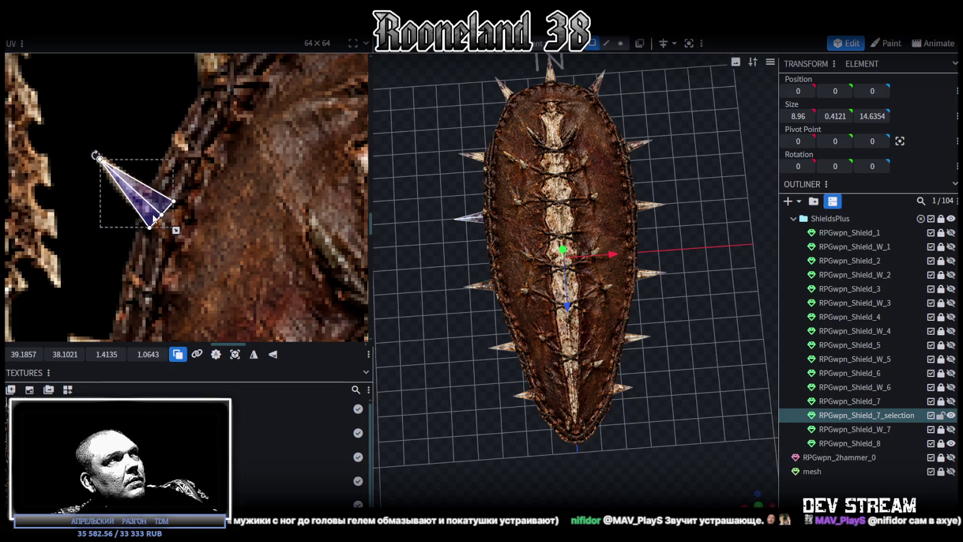
scroll(219, 150, down, 2)
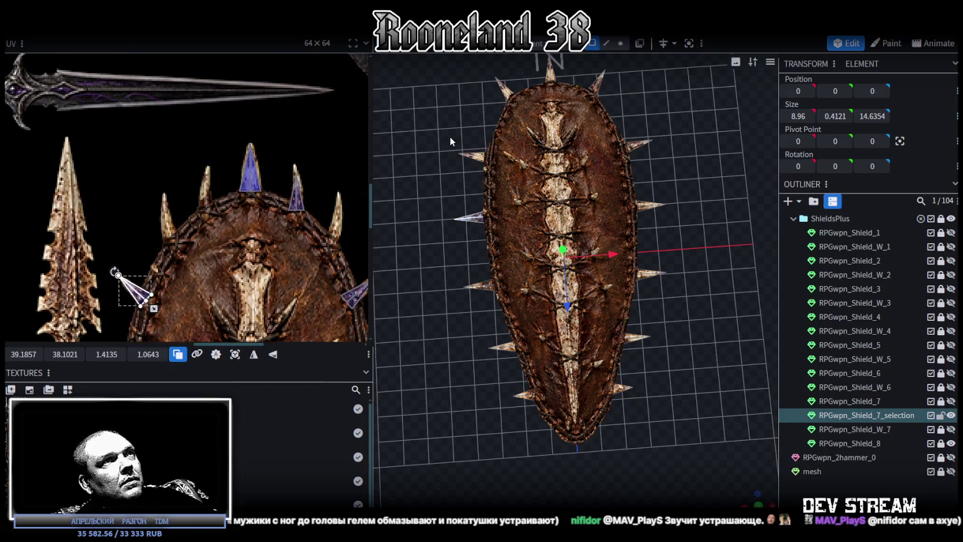
Move and tilt another left spike's UV triangle onto a top-edge painted spike
click(467, 154)
scroll(232, 162, up, 2)
drag(272, 188, 160, 263)
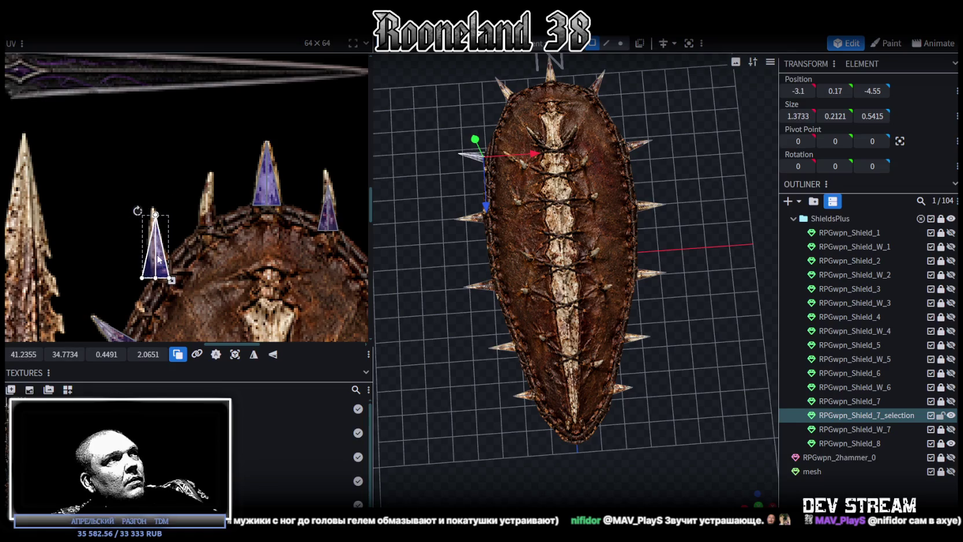
mouse_move(135, 209)
mouse_down()
mouse_move(151, 254)
mouse_move(168, 262)
mouse_up()
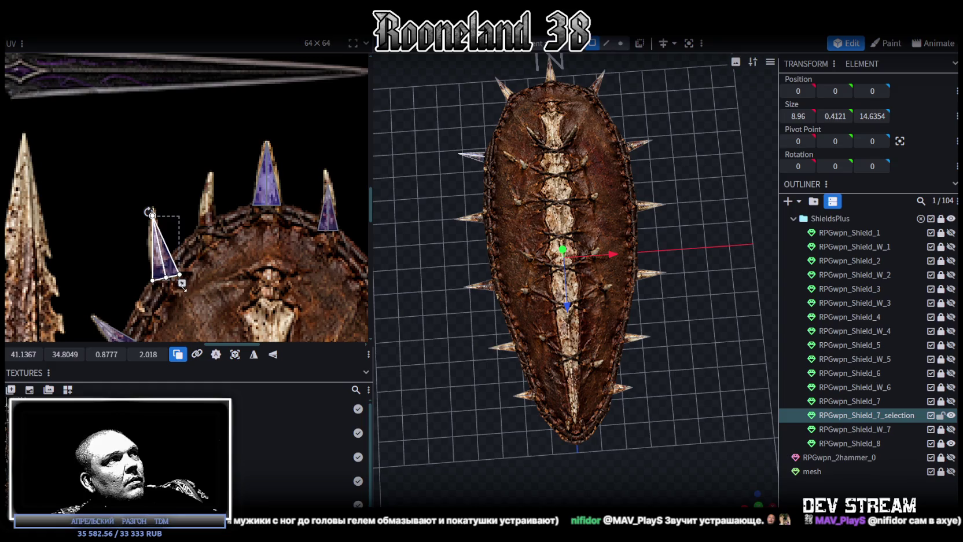
scroll(178, 281, up, 1)
drag(157, 231, 155, 227)
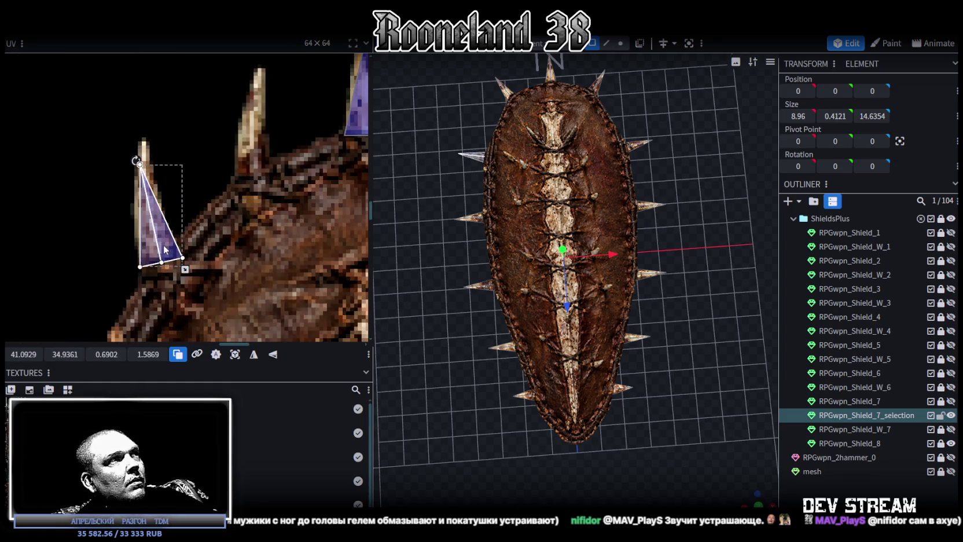
scroll(194, 225, up, 1)
scroll(194, 226, down, 2)
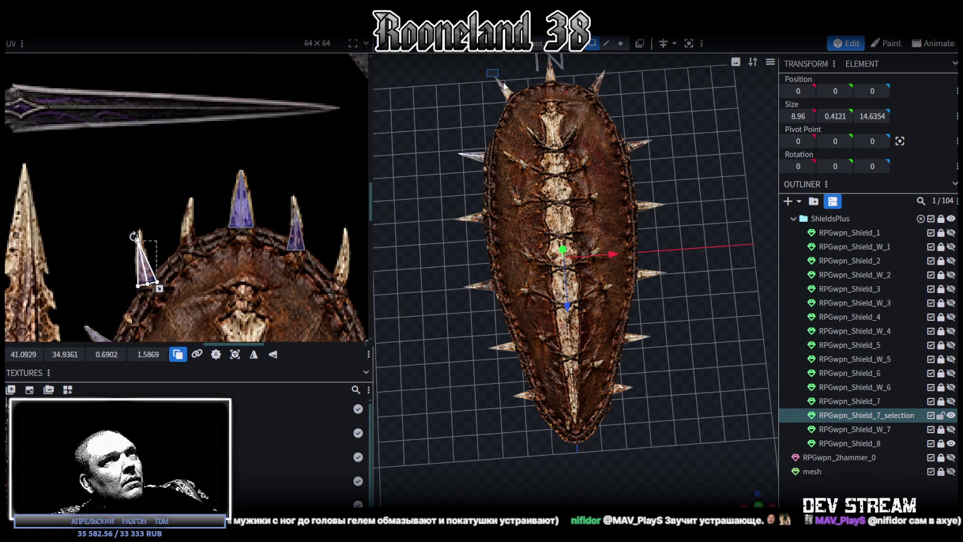
Fit one more spike's UV triangle onto a top-edge painted spike
click(503, 85)
mouse_move(250, 213)
mouse_down()
mouse_move(203, 242)
mouse_move(207, 249)
mouse_move(196, 231)
mouse_up()
scroll(206, 248, up, 2)
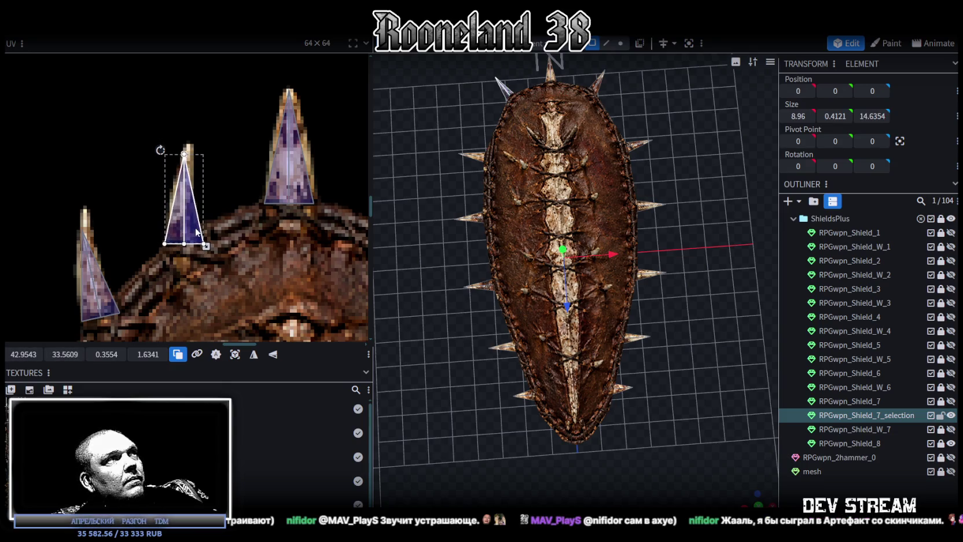
mouse_move(742, 499)
mouse_down()
mouse_move(603, 366)
mouse_move(476, 458)
mouse_move(677, 349)
mouse_move(642, 340)
mouse_move(662, 273)
mouse_move(631, 297)
mouse_move(627, 72)
mouse_up()
click(621, 43)
Move two spike-tip vertices back along Z and narrow their spread to 8.36
mouse_move(630, 116)
mouse_down()
mouse_move(653, 233)
mouse_move(600, 347)
mouse_move(682, 361)
mouse_move(650, 237)
mouse_move(574, 374)
mouse_up()
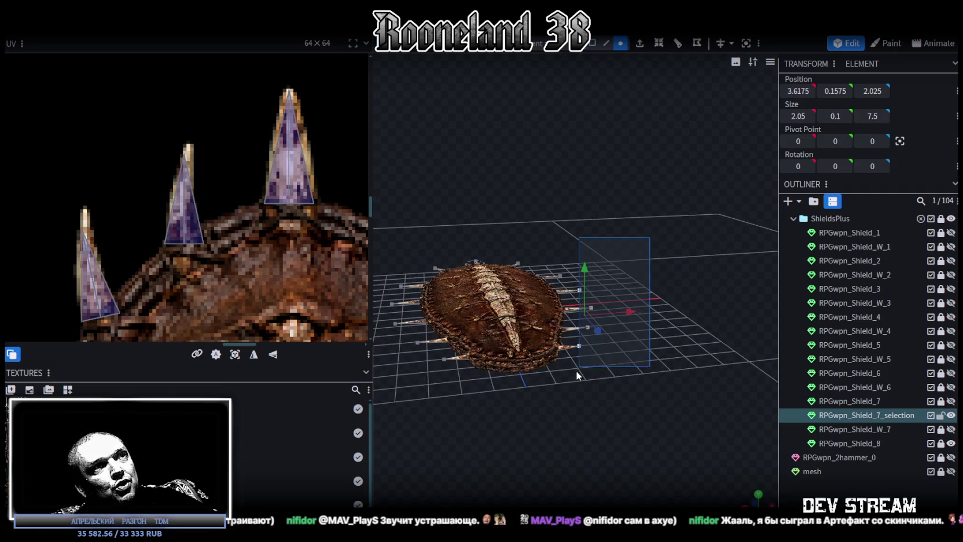
drag(560, 274, 632, 282)
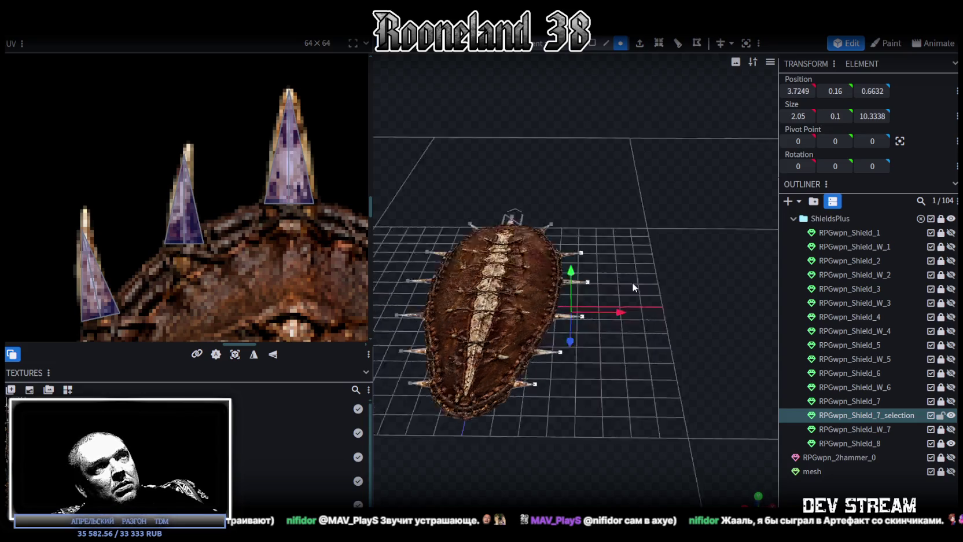
scroll(547, 350, up, 3)
mouse_move(524, 298)
mouse_down()
mouse_move(510, 307)
mouse_move(519, 303)
mouse_move(649, 391)
mouse_up()
shift+click(414, 249)
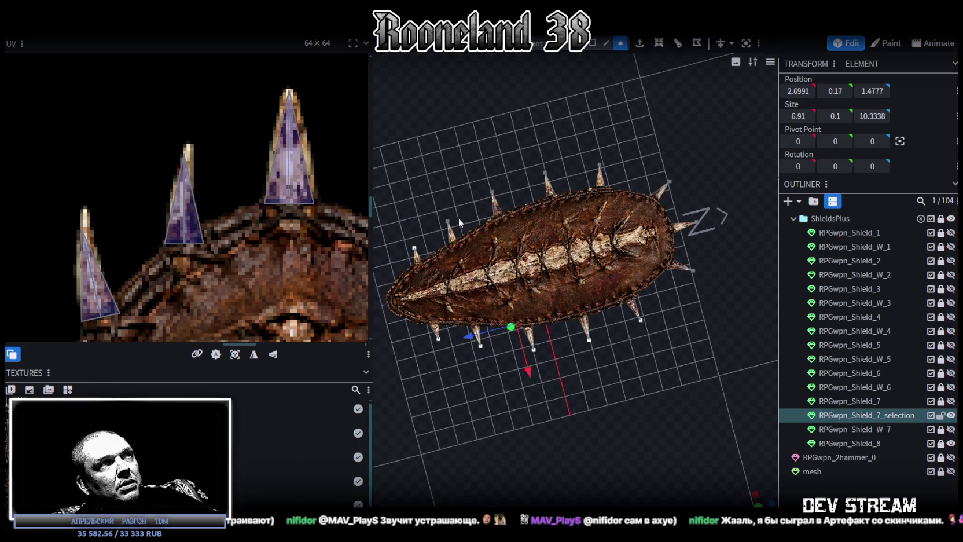
shift+click(491, 192)
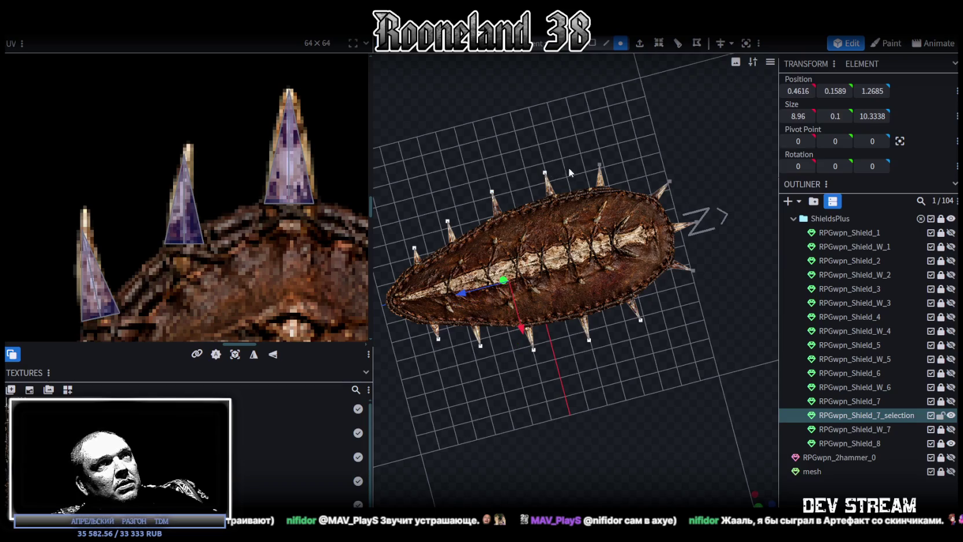
drag(601, 163, 626, 350)
drag(449, 300, 460, 305)
mouse_move(648, 428)
mouse_down()
mouse_move(665, 404)
mouse_move(673, 355)
mouse_move(615, 348)
mouse_up()
mouse_move(702, 320)
mouse_down()
mouse_move(678, 284)
mouse_move(636, 311)
mouse_move(574, 313)
mouse_up()
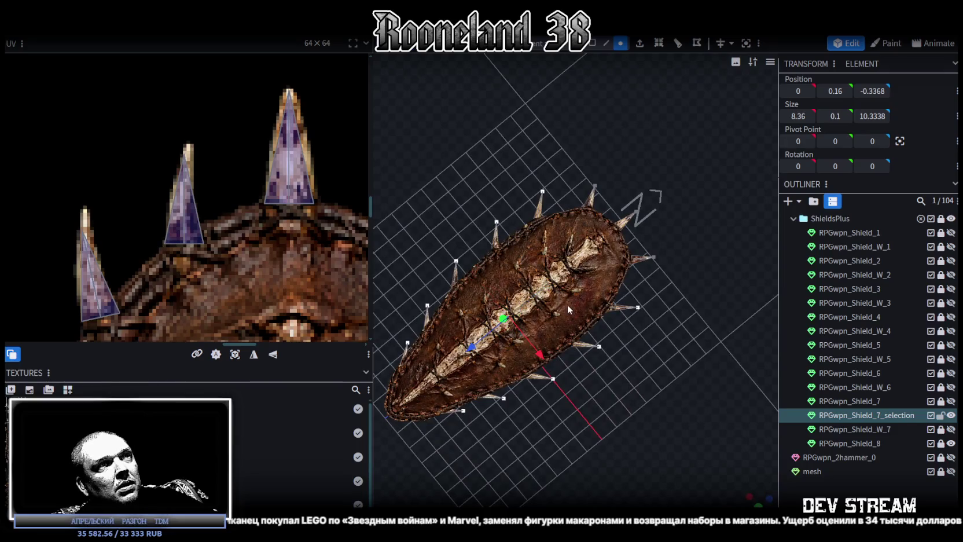
drag(473, 344, 482, 354)
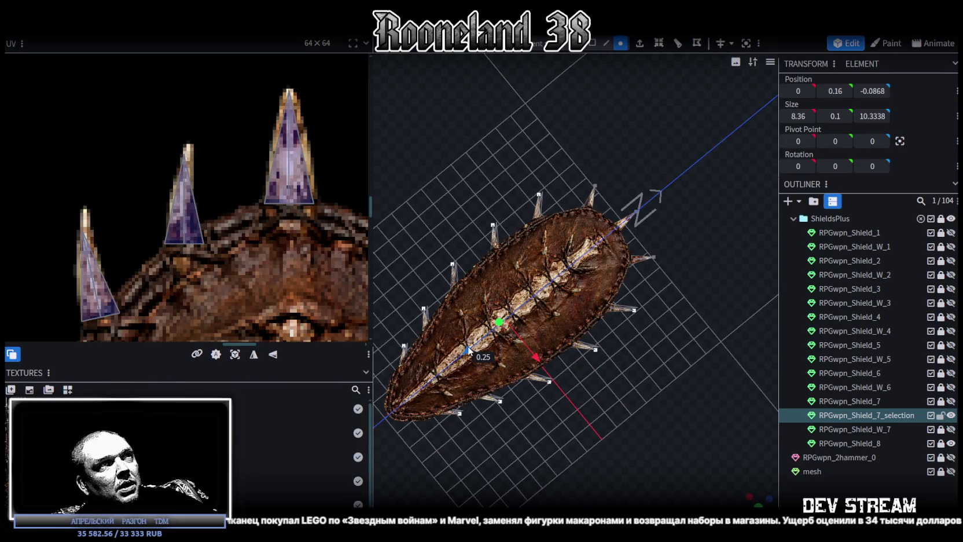
Nudge the mirrored front spike tips back 0.2 along Z and scale them inward by -0.6 on X
mouse_move(613, 324)
mouse_down()
mouse_move(641, 347)
mouse_move(499, 324)
mouse_move(645, 393)
mouse_move(614, 378)
mouse_move(602, 408)
mouse_up()
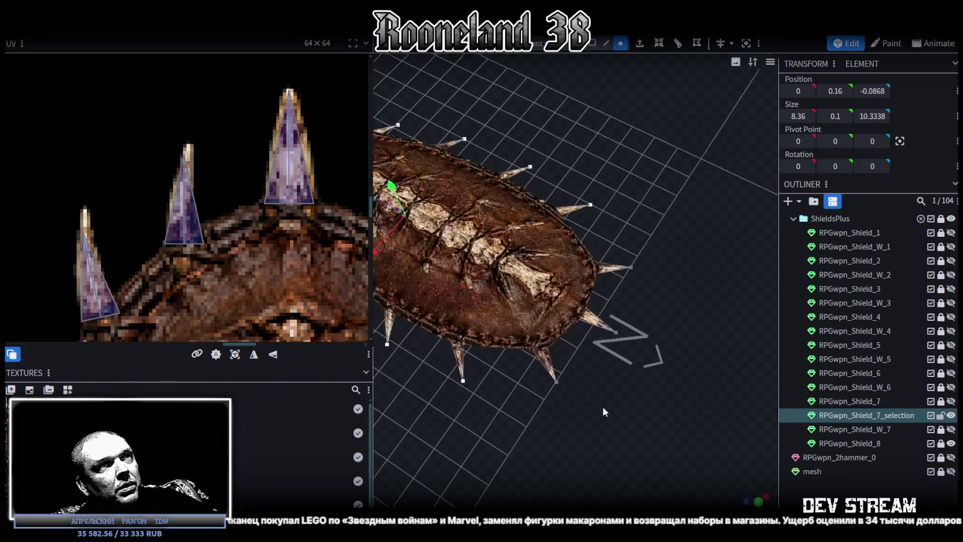
click(632, 267)
shift+click(555, 382)
drag(558, 420, 771, 470)
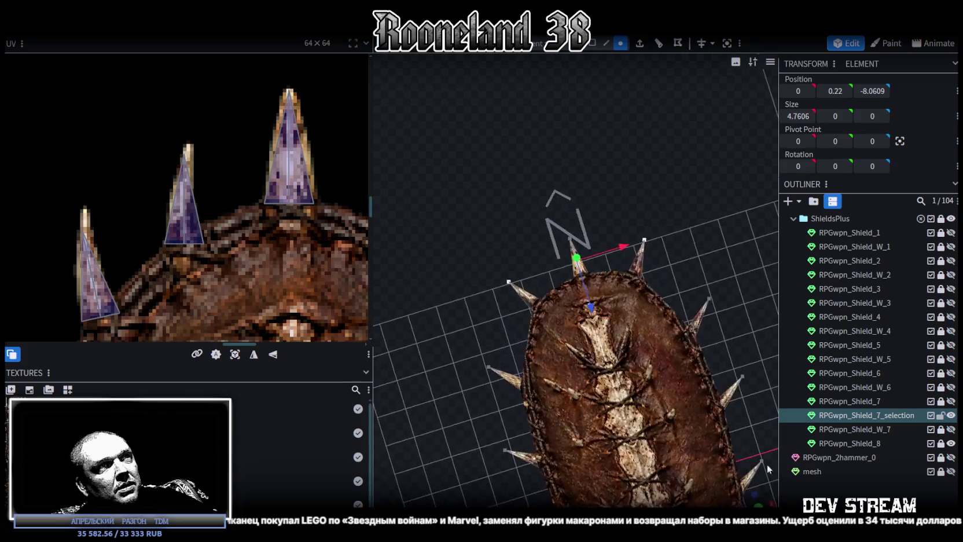
drag(624, 248, 635, 244)
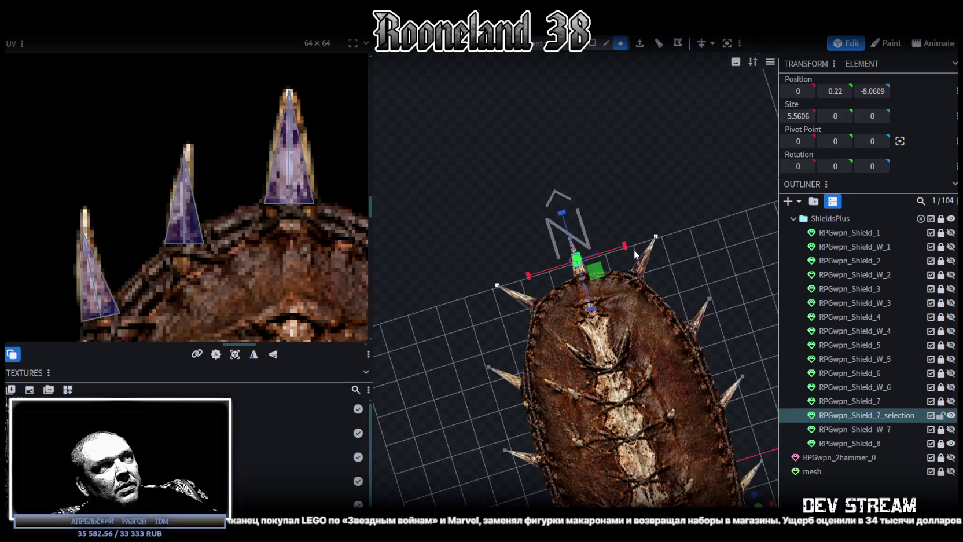
drag(587, 313, 595, 315)
drag(626, 250, 609, 252)
scroll(578, 289, down, 5)
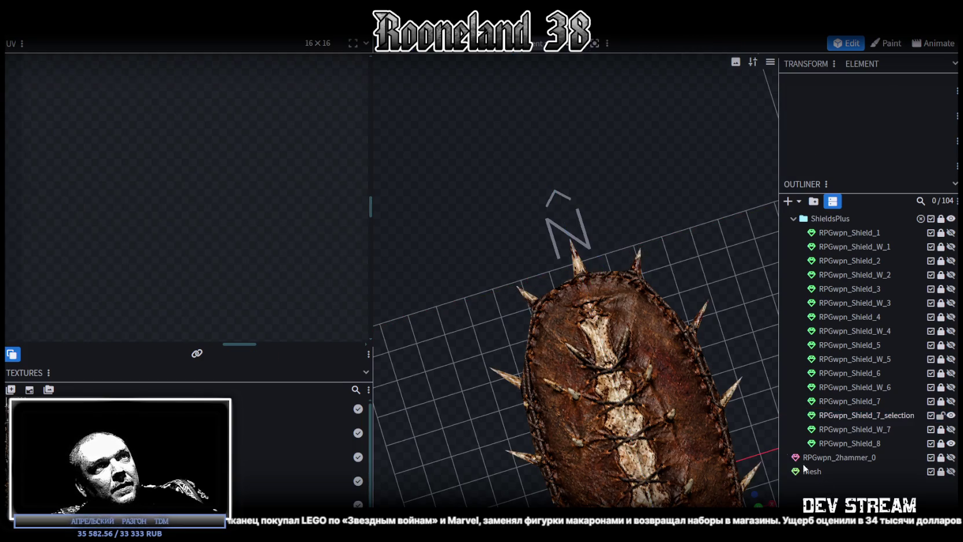
Multi-select the whole ring of spikes around the shield's edge
scroll(722, 415, down, 3)
mouse_move(722, 414)
mouse_down()
mouse_move(771, 502)
mouse_move(707, 398)
mouse_move(752, 379)
mouse_move(665, 378)
mouse_move(668, 368)
mouse_move(634, 425)
mouse_move(640, 374)
mouse_up()
click(588, 341)
click(615, 383)
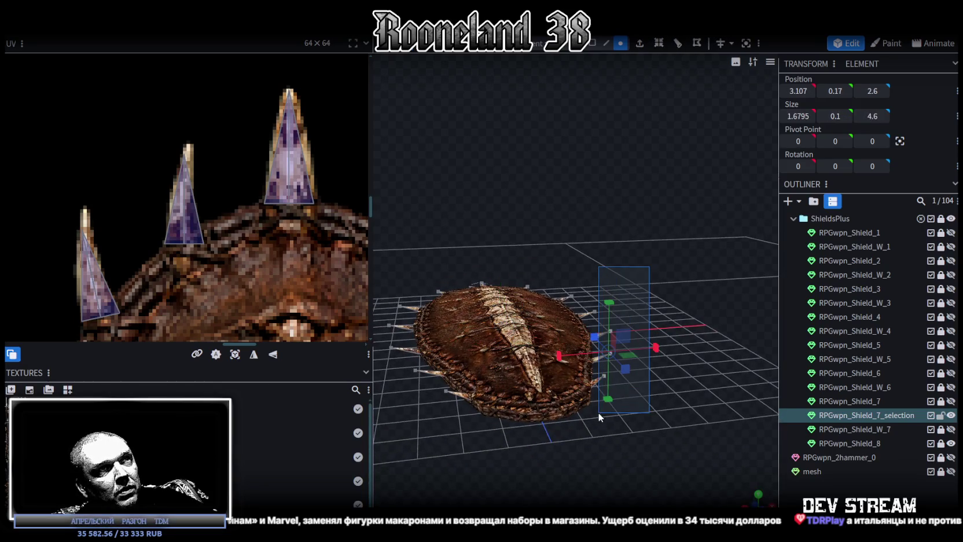
click(595, 412)
mouse_move(643, 403)
mouse_down()
mouse_move(655, 400)
mouse_move(606, 428)
mouse_up()
mouse_move(680, 245)
mouse_down()
mouse_move(677, 369)
mouse_move(538, 415)
mouse_move(612, 416)
mouse_move(624, 403)
mouse_move(652, 286)
mouse_up()
click(613, 403)
click(613, 403)
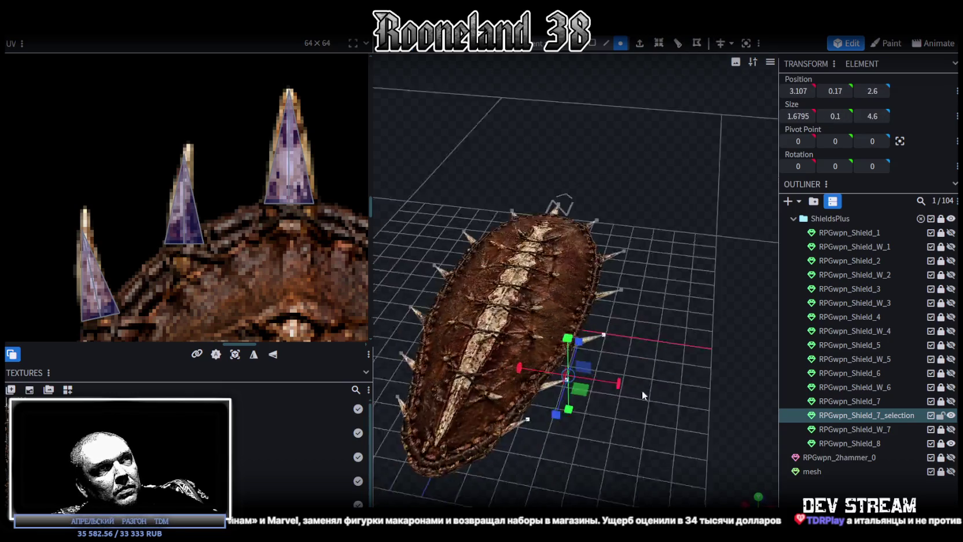
click(673, 247)
click(670, 199)
click(645, 171)
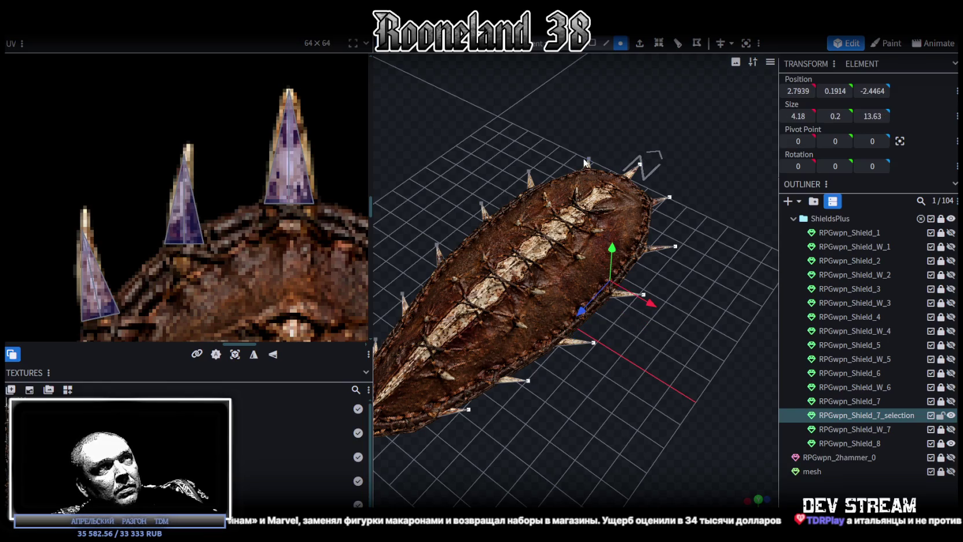
click(586, 161)
click(528, 177)
click(481, 206)
Lift the selected edge spikes up by 0.3
drag(639, 389, 493, 309)
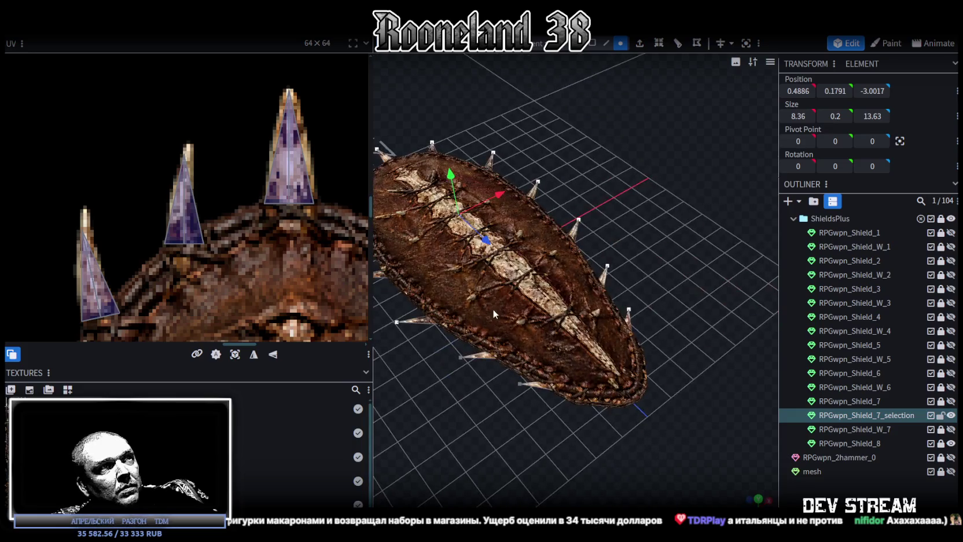
click(459, 357)
mouse_move(519, 384)
mouse_down()
mouse_move(486, 369)
mouse_move(482, 378)
mouse_move(470, 201)
mouse_up()
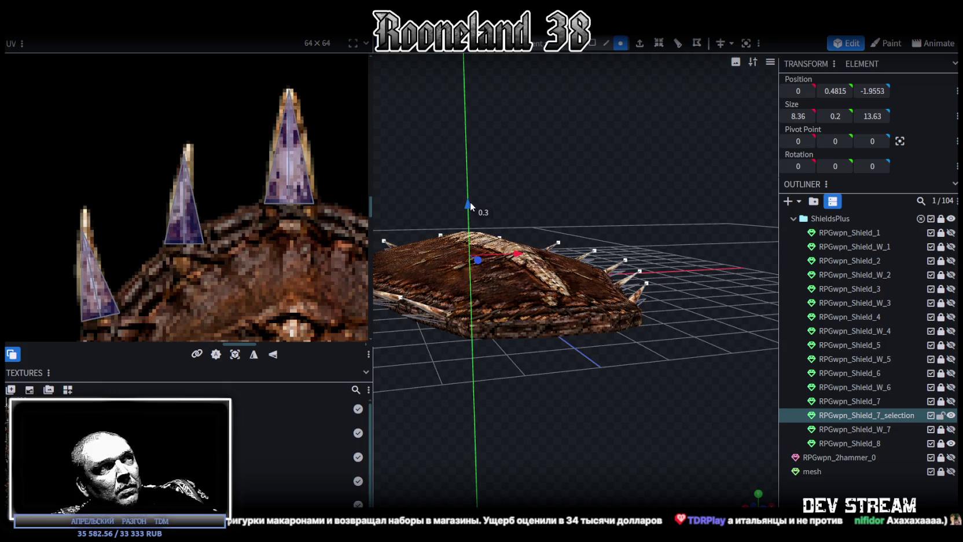
mouse_move(656, 359)
mouse_down()
mouse_move(630, 347)
mouse_move(635, 378)
mouse_move(705, 347)
mouse_move(611, 328)
mouse_move(595, 333)
mouse_move(590, 350)
mouse_move(913, 388)
mouse_up()
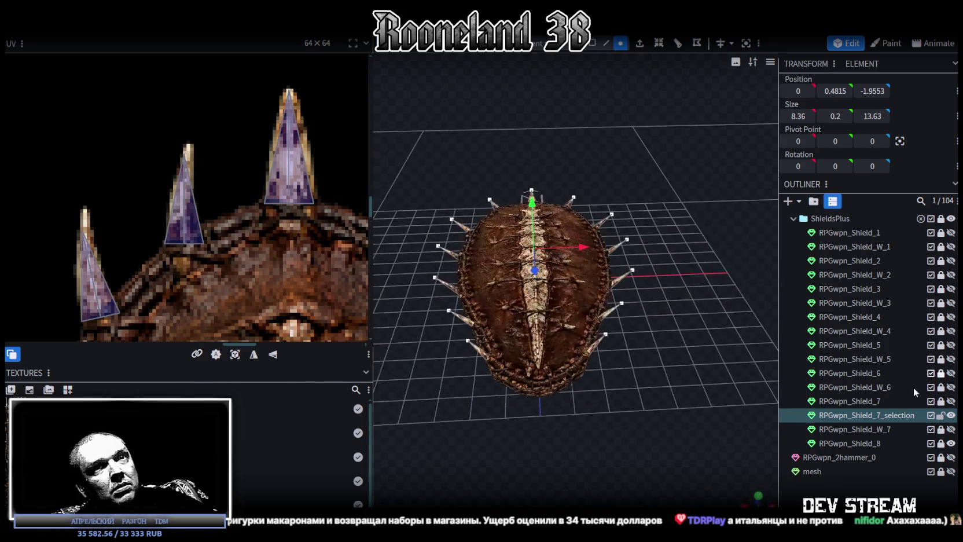
Unlock RPGwpn_Shield_8 and merge the Shield_7_selection spike mesh into it
click(940, 443)
click(867, 443)
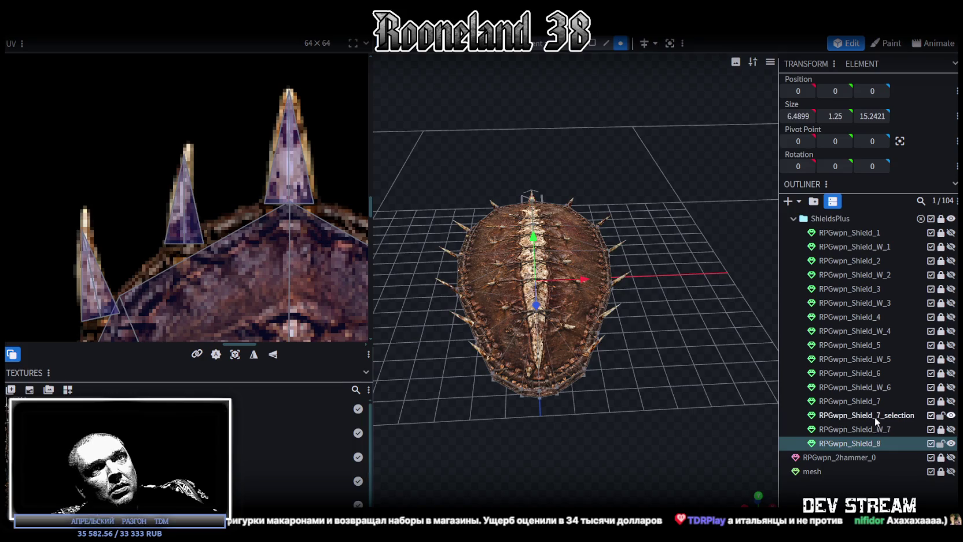
ctrl+click(874, 417)
right_click(875, 416)
click(796, 220)
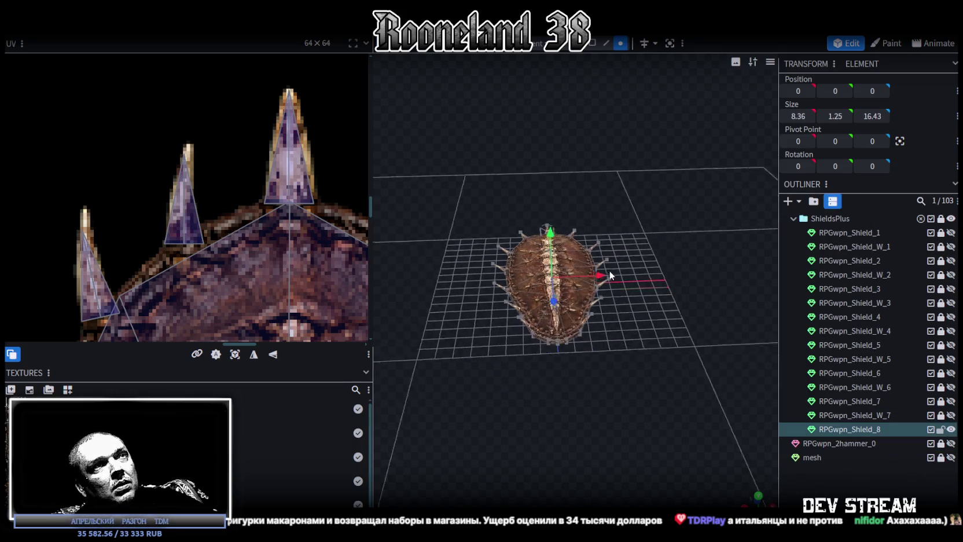
Push the spike at the shield's front further out
drag(642, 243, 635, 405)
click(636, 409)
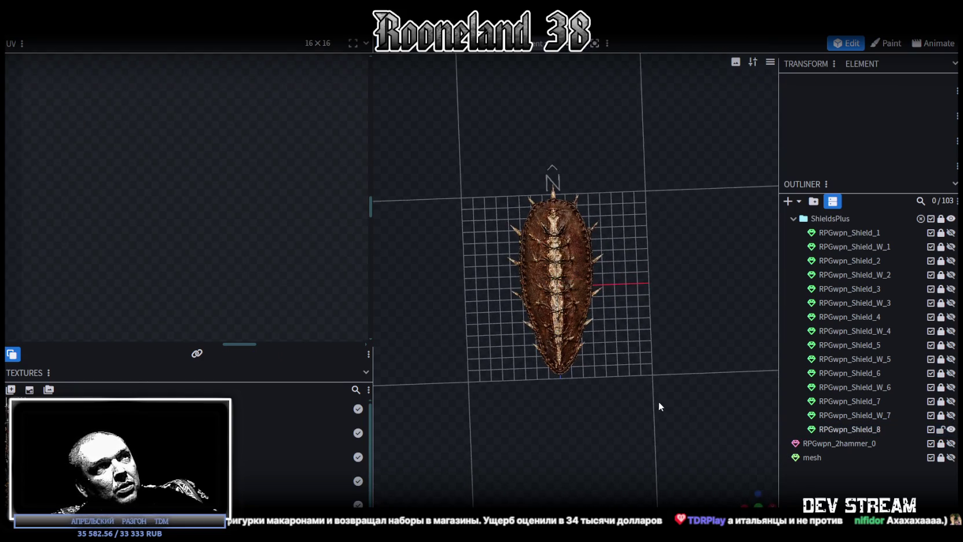
scroll(659, 401, up, 3)
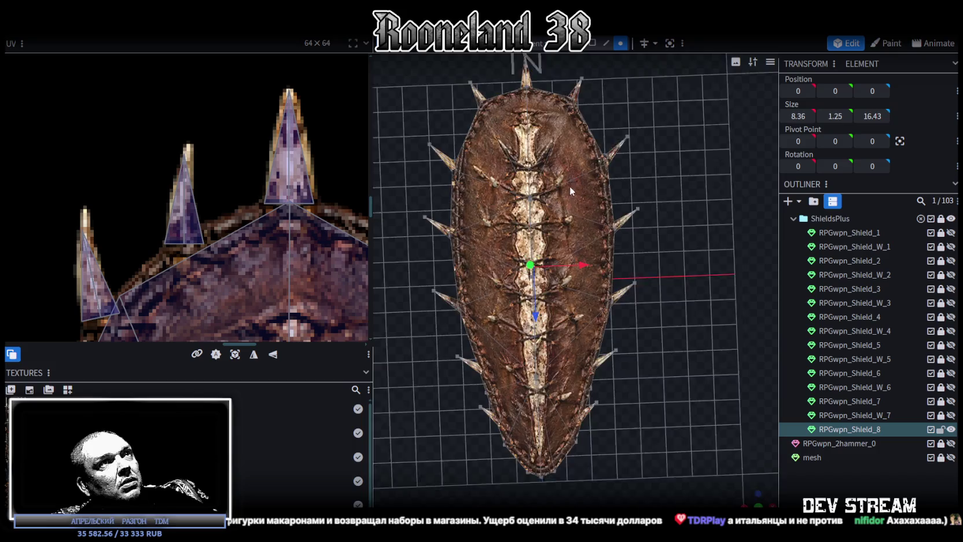
scroll(570, 186, up, 5)
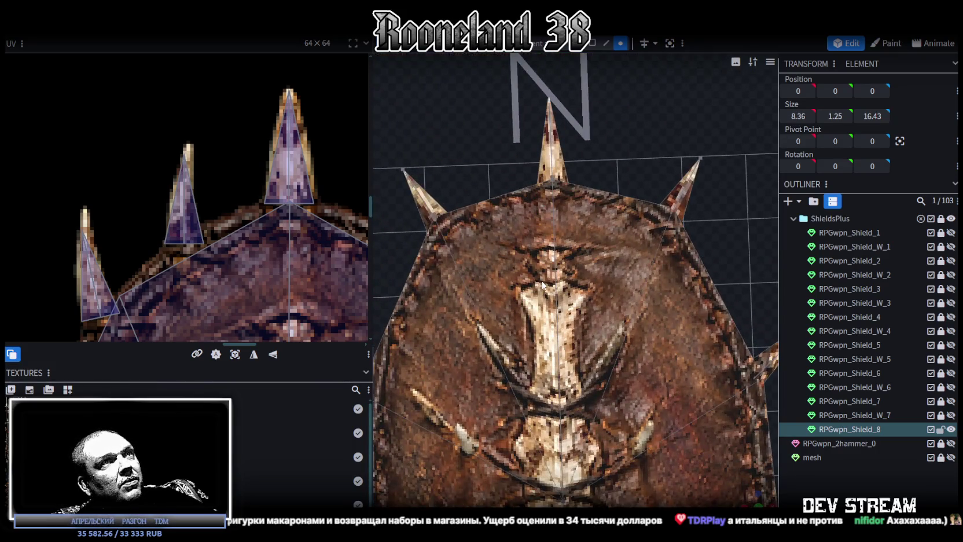
scroll(274, 229, down, 3)
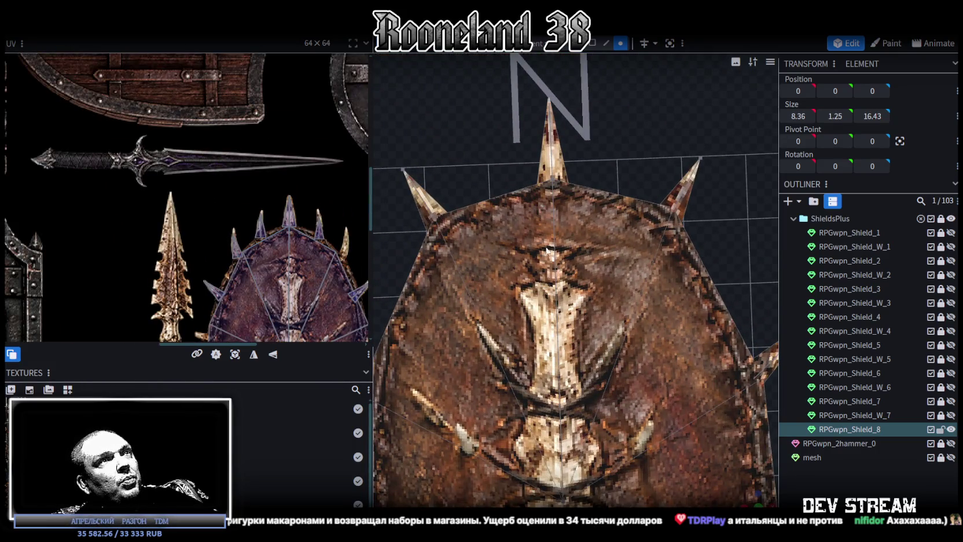
click(550, 133)
mouse_move(605, 219)
mouse_down()
mouse_move(581, 285)
mouse_move(557, 294)
mouse_move(559, 283)
mouse_up()
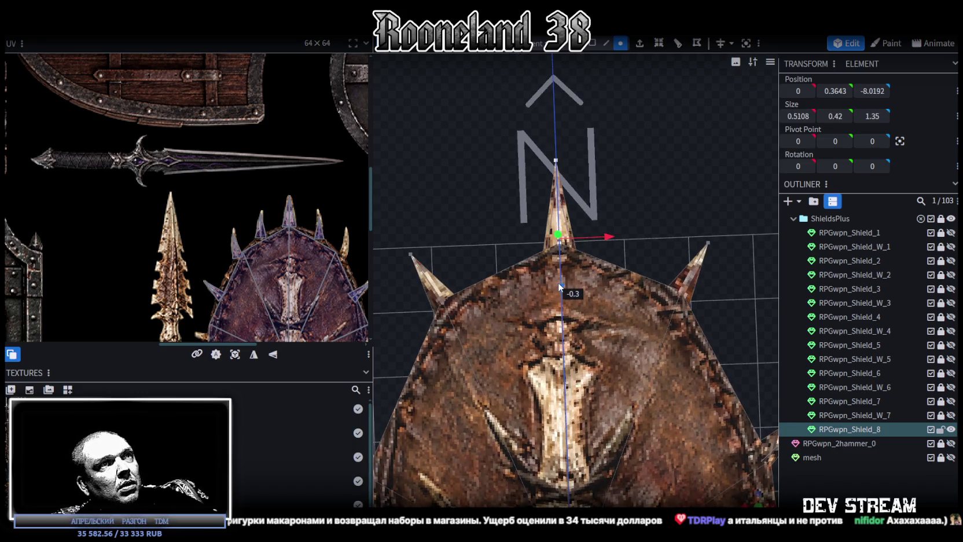
Inspect the merged shield from a top-down view, checking the bottom-tip vertex
scroll(602, 359, down, 2)
key(KP_7)
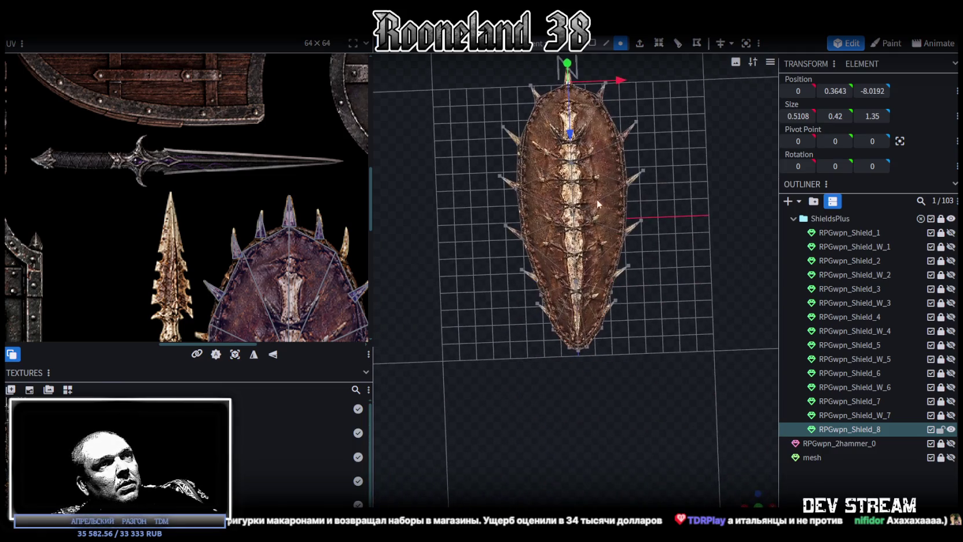
scroll(588, 355, up, 4)
scroll(612, 383, down, 1)
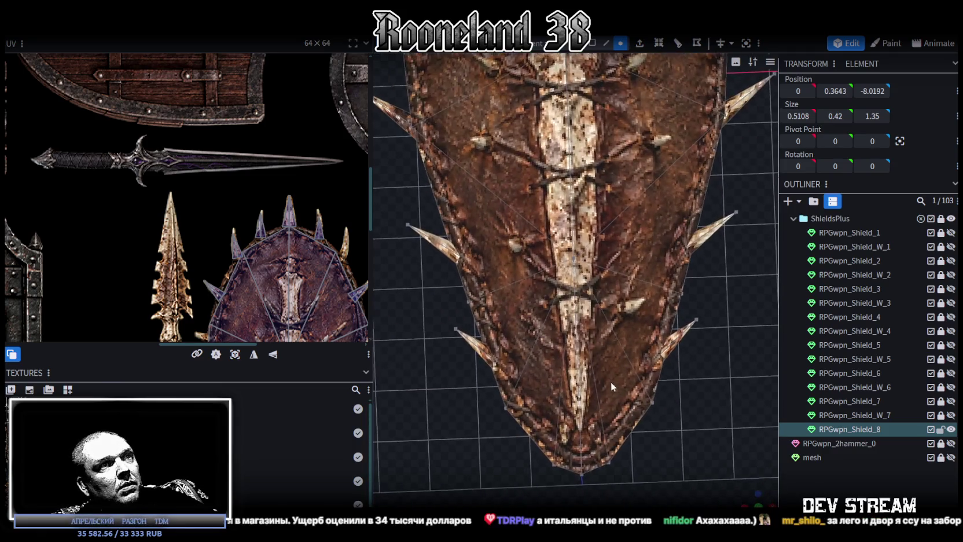
scroll(605, 324, down, 1)
scroll(564, 340, up, 2)
scroll(567, 354, up, 1)
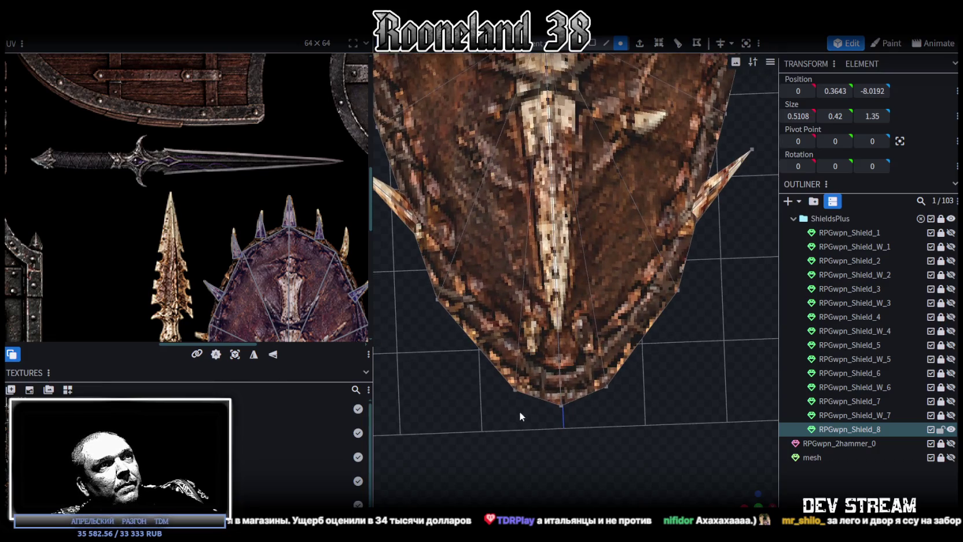
click(544, 408)
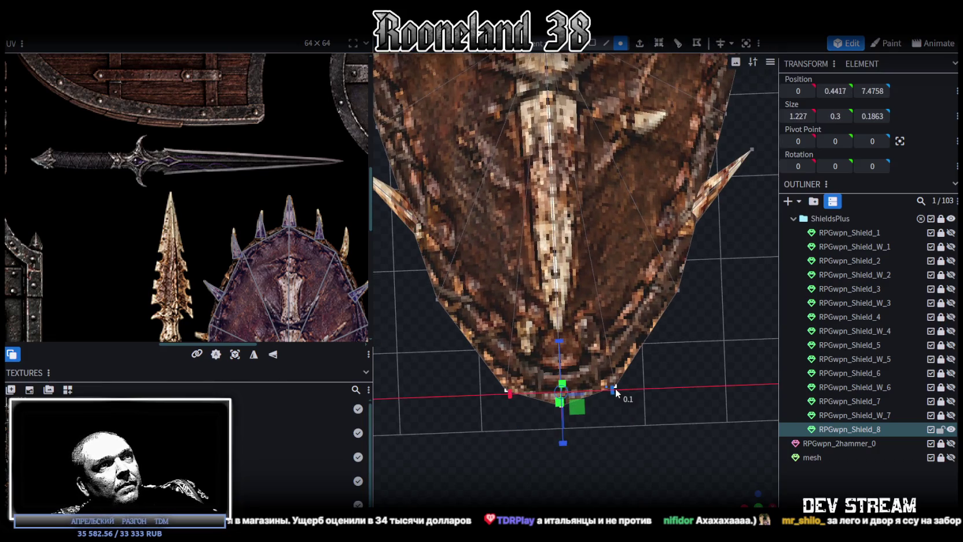
click(642, 408)
scroll(660, 419, down, 2)
scroll(669, 429, down, 2)
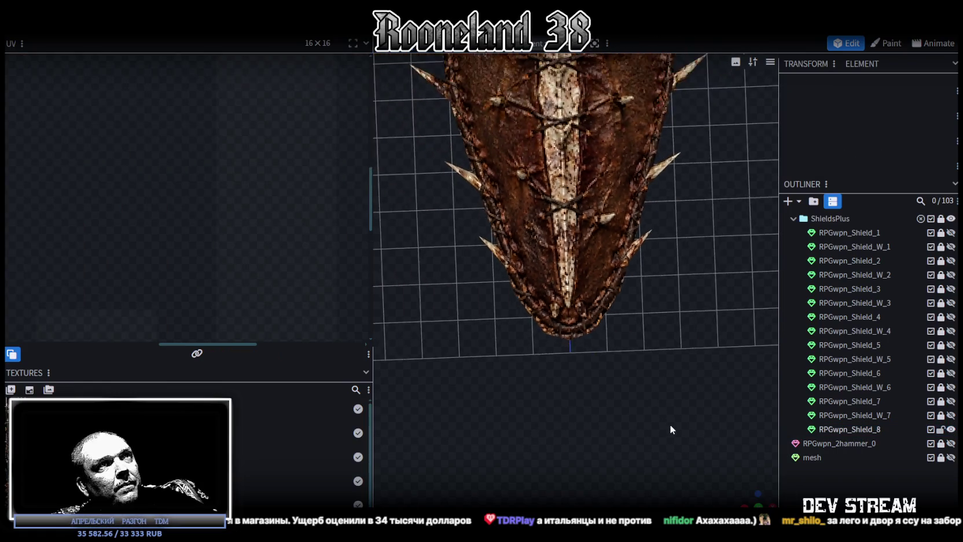
scroll(670, 426, down, 2)
mouse_move(670, 426)
mouse_down()
mouse_move(541, 367)
mouse_move(602, 354)
mouse_move(618, 361)
mouse_move(615, 387)
mouse_up()
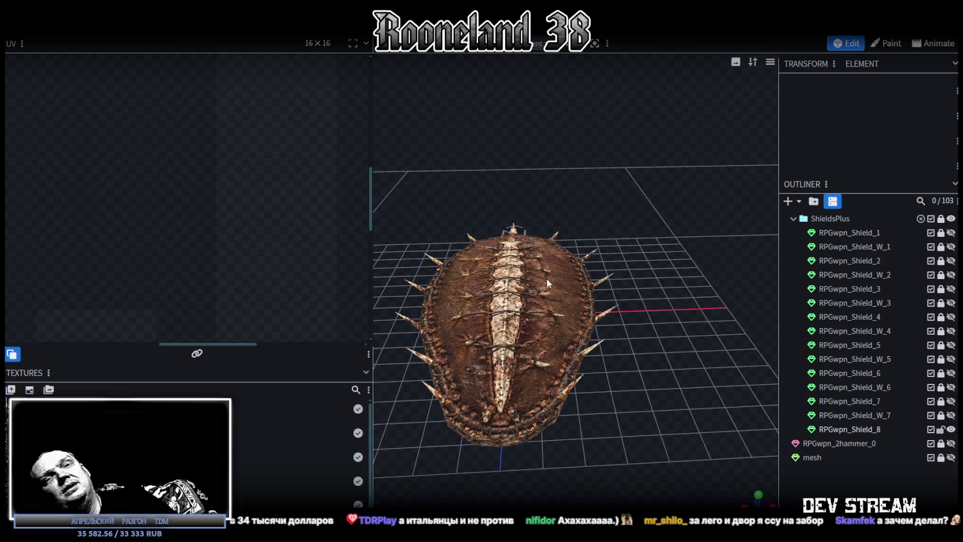
Select the RPGwpn_Shield_8 mesh and frame its UVs over the spiked-shield texture region
drag(547, 283, 602, 337)
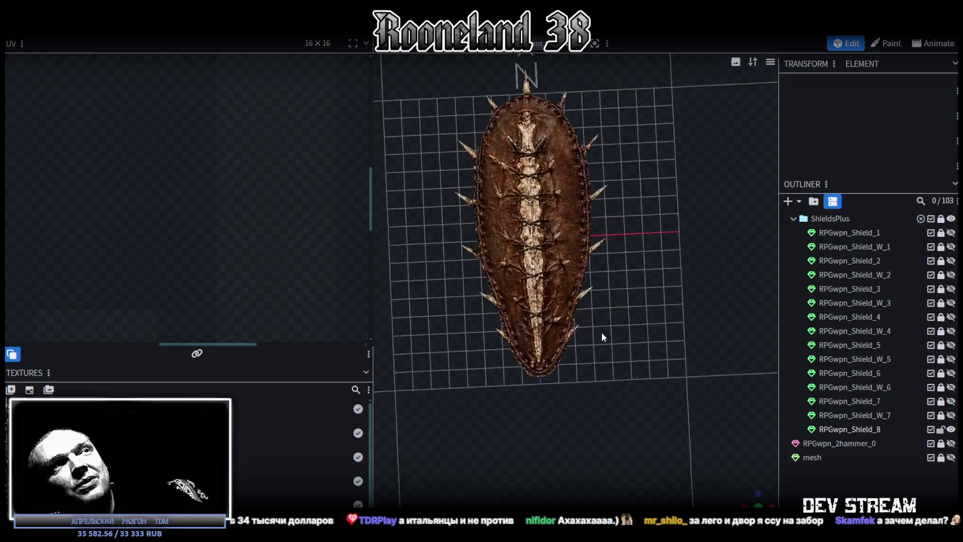
click(560, 280)
mouse_move(649, 338)
mouse_down()
mouse_move(667, 301)
mouse_move(606, 281)
mouse_move(502, 192)
mouse_up()
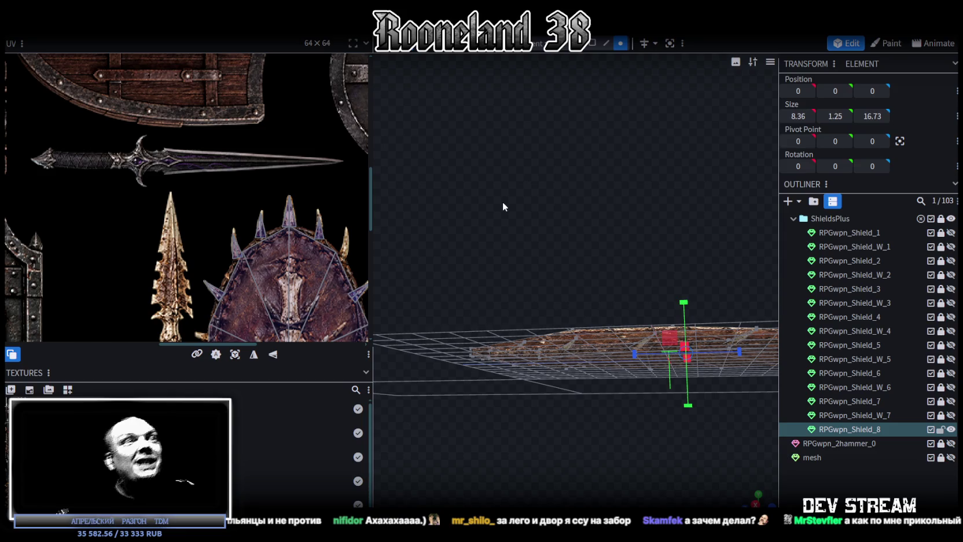
mouse_move(565, 191)
mouse_down()
mouse_move(698, 383)
mouse_move(600, 429)
mouse_move(669, 401)
mouse_move(667, 356)
mouse_move(609, 267)
mouse_move(634, 265)
mouse_move(579, 278)
mouse_up()
scroll(257, 241, down, 3)
scroll(257, 241, down, 2)
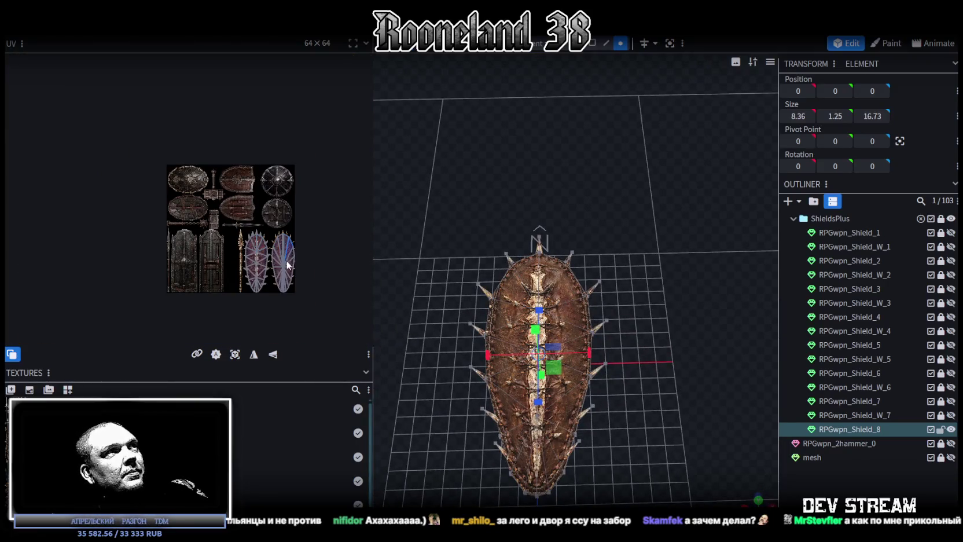
scroll(265, 261, up, 4)
scroll(265, 260, up, 2)
drag(575, 344, 579, 337)
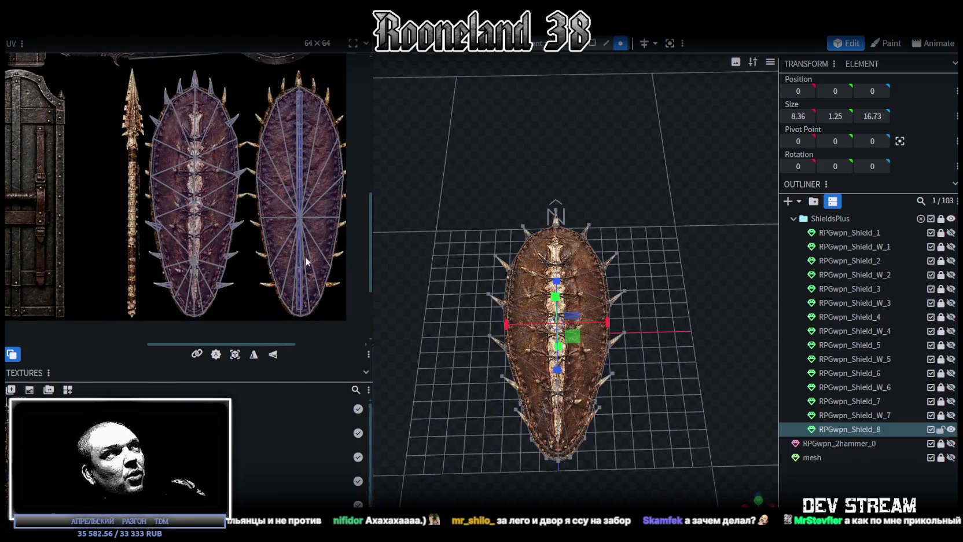
scroll(240, 253, down, 1)
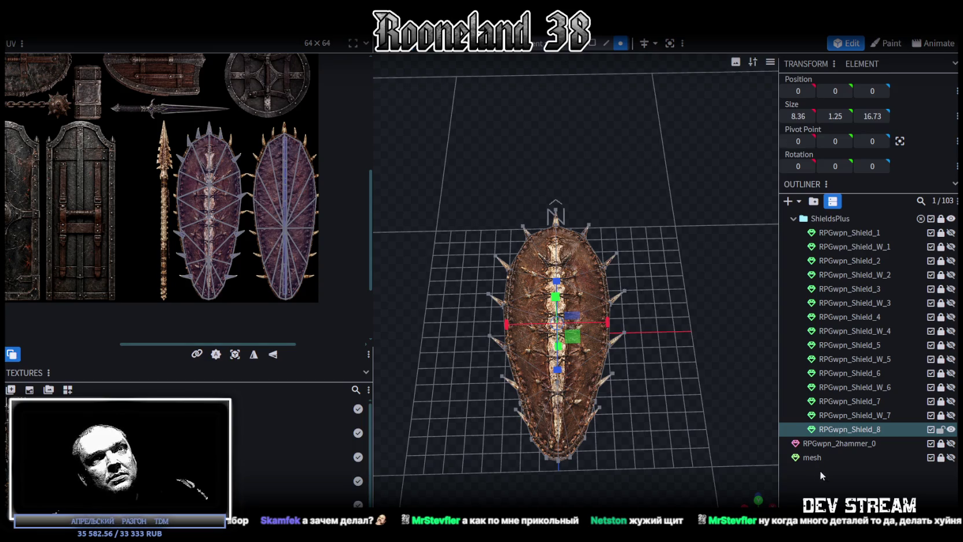
click(819, 470)
mouse_move(729, 326)
mouse_down()
mouse_move(656, 226)
mouse_move(579, 235)
mouse_move(636, 306)
mouse_up()
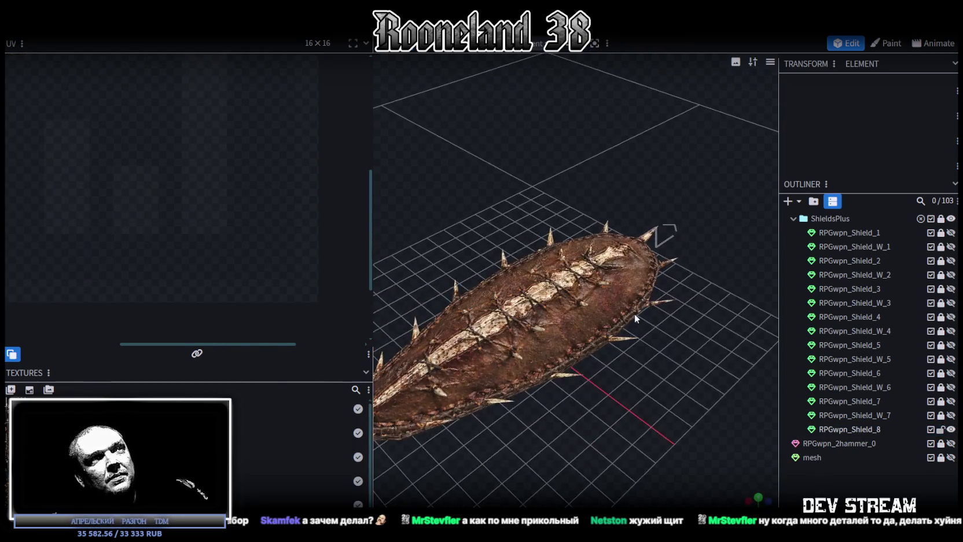
click(635, 307)
scroll(635, 307, down, 2)
scroll(308, 229, down, 3)
scroll(603, 412, down, 2)
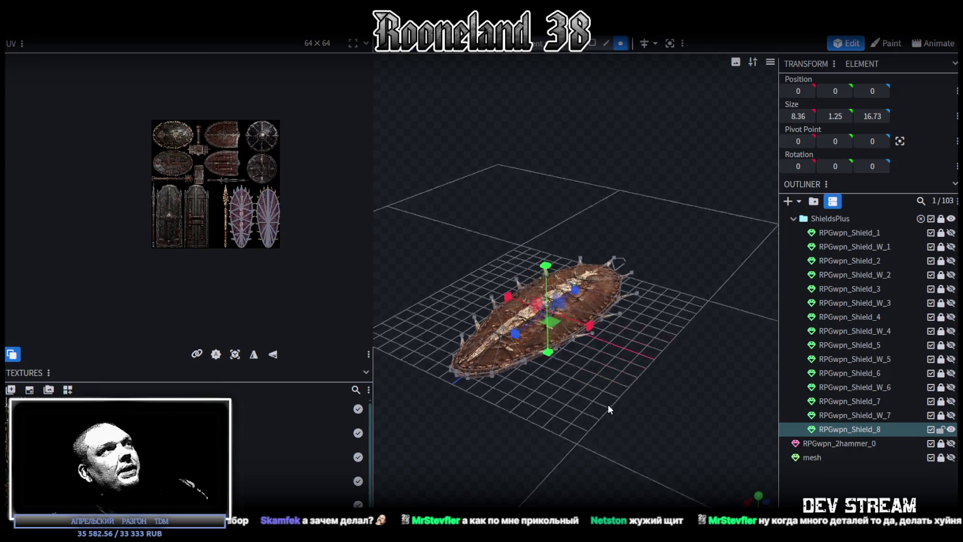
drag(604, 412, 579, 347)
scroll(214, 214, up, 3)
scroll(241, 205, up, 2)
scroll(240, 205, up, 2)
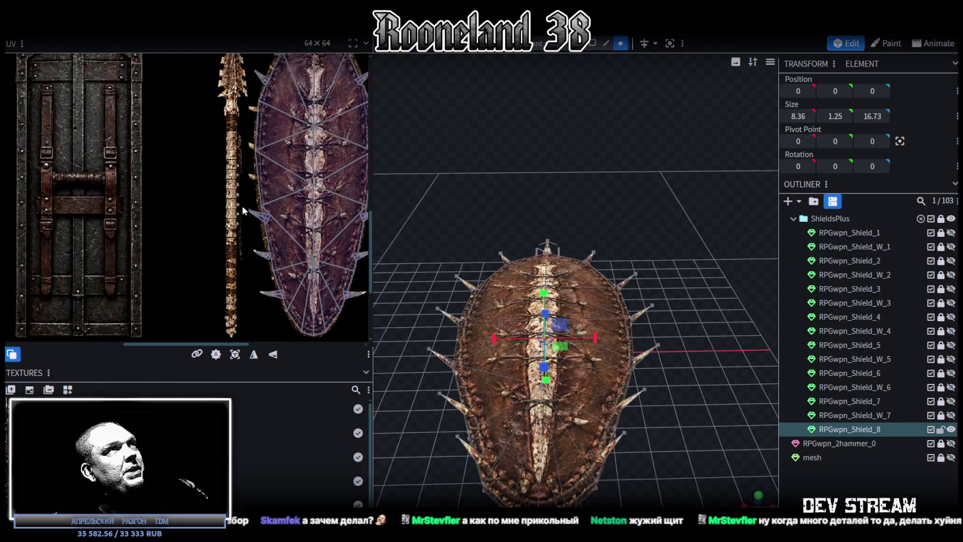
scroll(243, 205, down, 2)
scroll(258, 229, down, 1)
scroll(270, 246, up, 1)
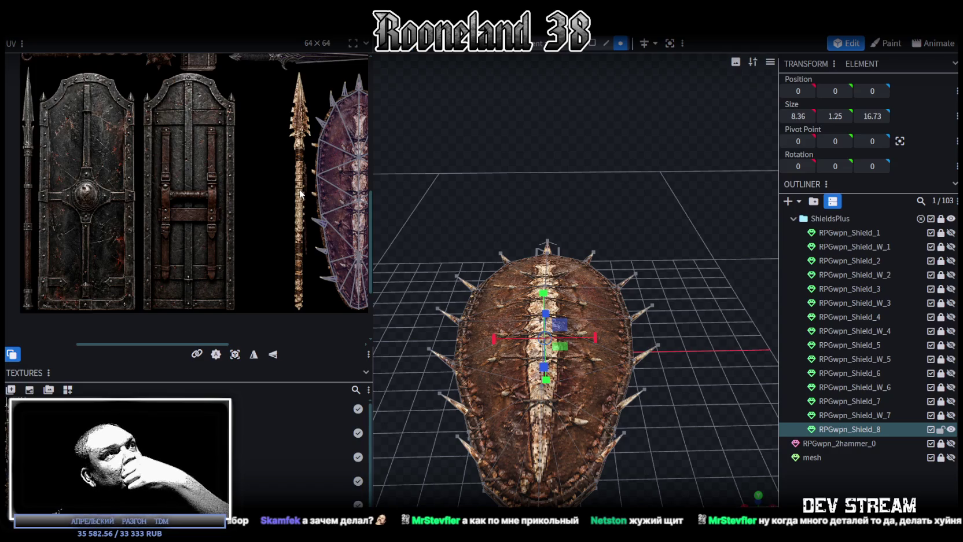
mouse_move(556, 181)
mouse_down()
mouse_move(523, 171)
mouse_move(613, 232)
mouse_up()
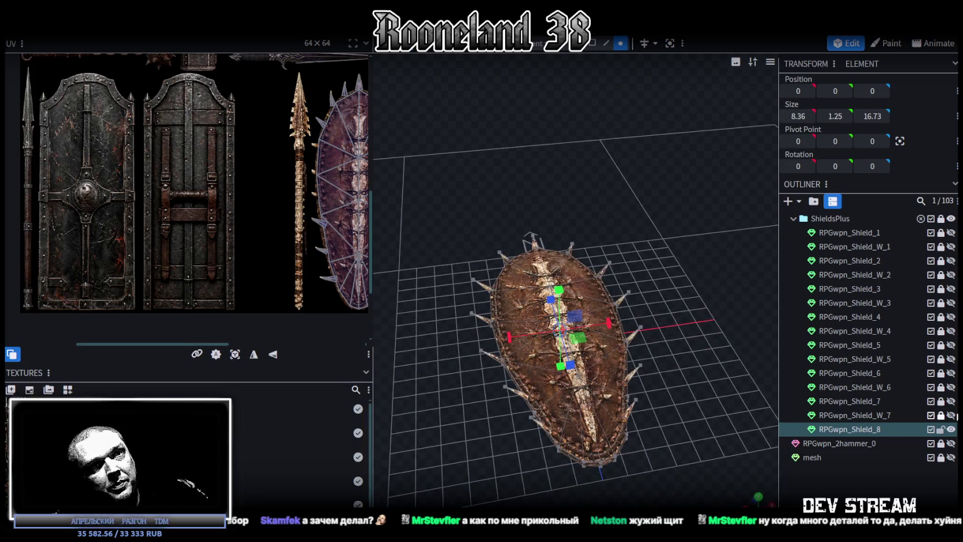
Duplicate the unlocked RPGwpn_Shield_W_7 as RPGwpn_Shield_W_8 at the end of ShieldsPlus, showing only the copy
click(942, 414)
click(908, 416)
key(ctrl+d)
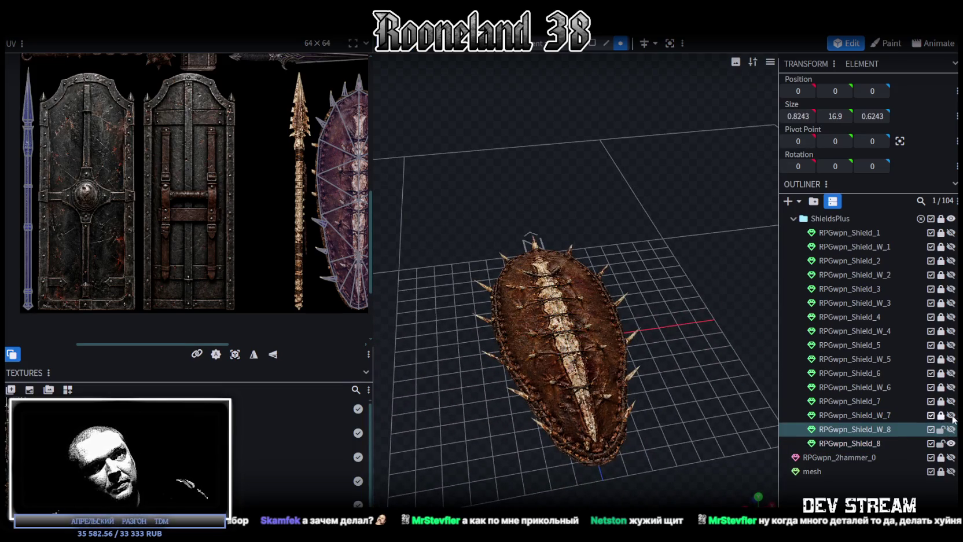
drag(871, 434, 854, 220)
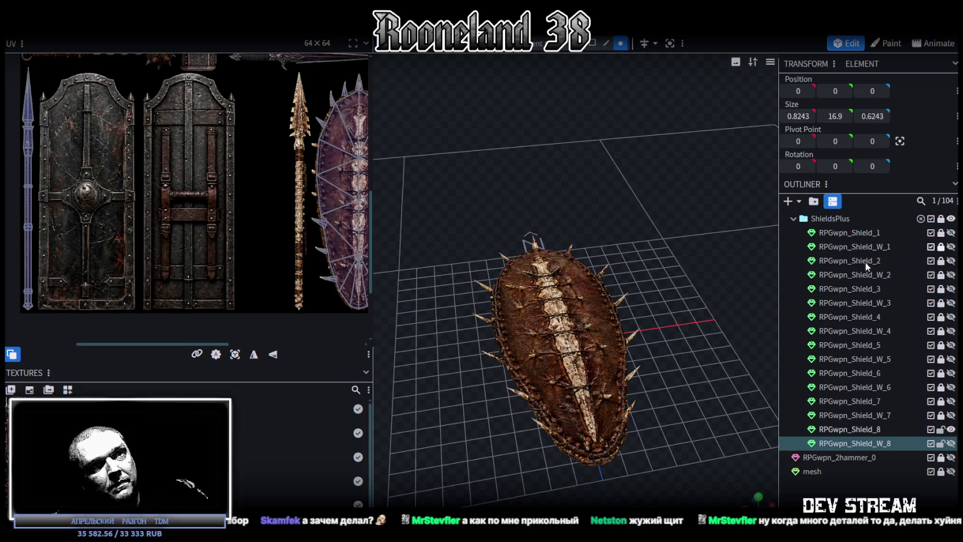
mouse_move(764, 420)
mouse_down()
mouse_move(685, 412)
mouse_move(642, 374)
mouse_up()
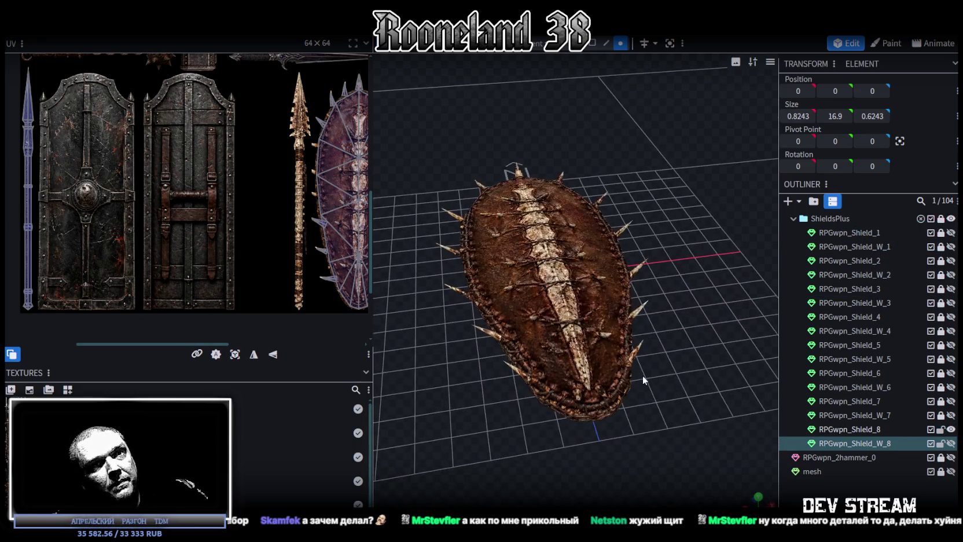
click(950, 429)
click(950, 443)
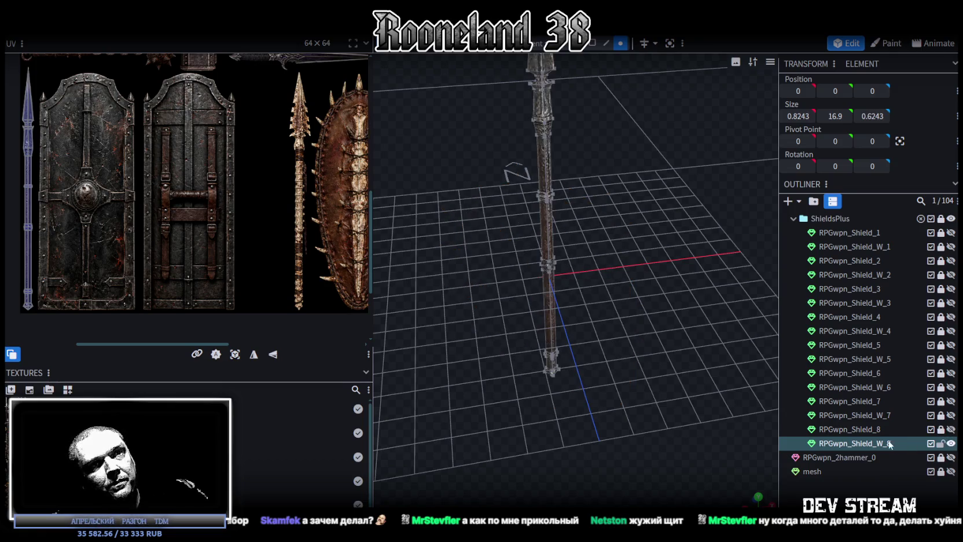
Box-select the lower shaft section of the spear copy and pull it downward
mouse_move(623, 296)
mouse_down()
mouse_move(569, 254)
mouse_move(621, 246)
mouse_move(610, 284)
mouse_move(624, 283)
mouse_up()
mouse_move(499, 177)
mouse_down()
mouse_move(646, 337)
mouse_move(649, 395)
mouse_up()
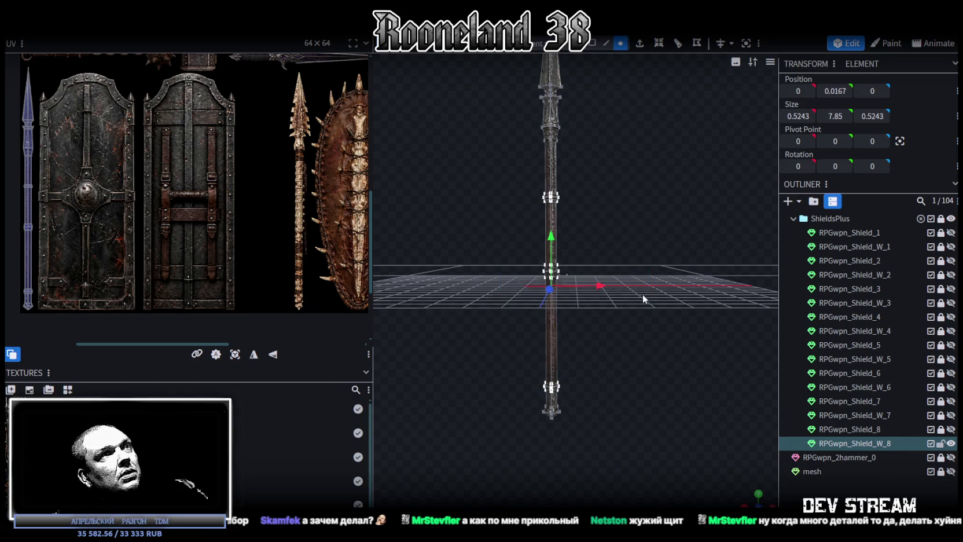
drag(644, 299, 656, 299)
mouse_move(551, 236)
mouse_down()
mouse_move(575, 448)
mouse_move(598, 474)
mouse_move(644, 352)
mouse_up()
drag(638, 472, 500, 265)
click(592, 44)
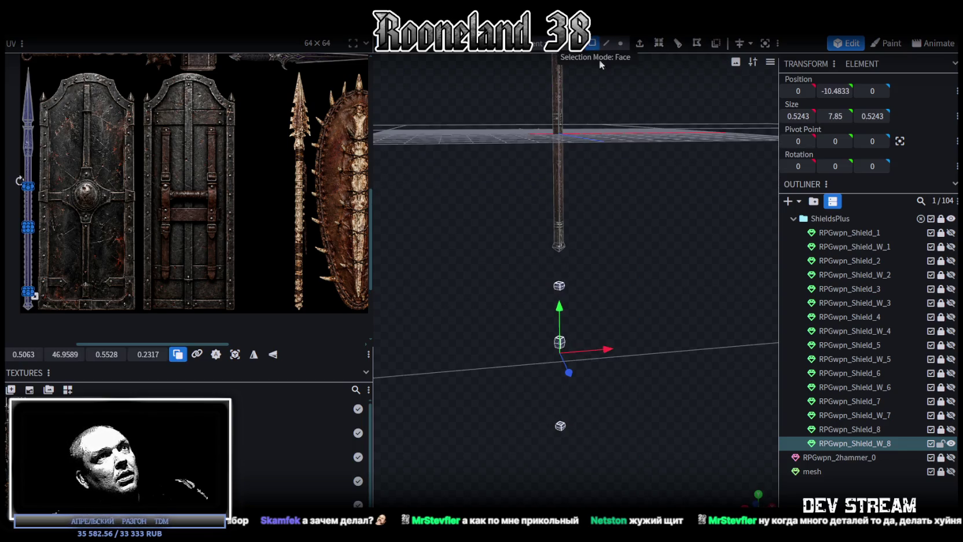
mouse_move(612, 458)
mouse_down()
mouse_move(491, 271)
mouse_move(633, 108)
mouse_up()
Box-select the crossguard under the spearhead and resize it
scroll(605, 211, up, 5)
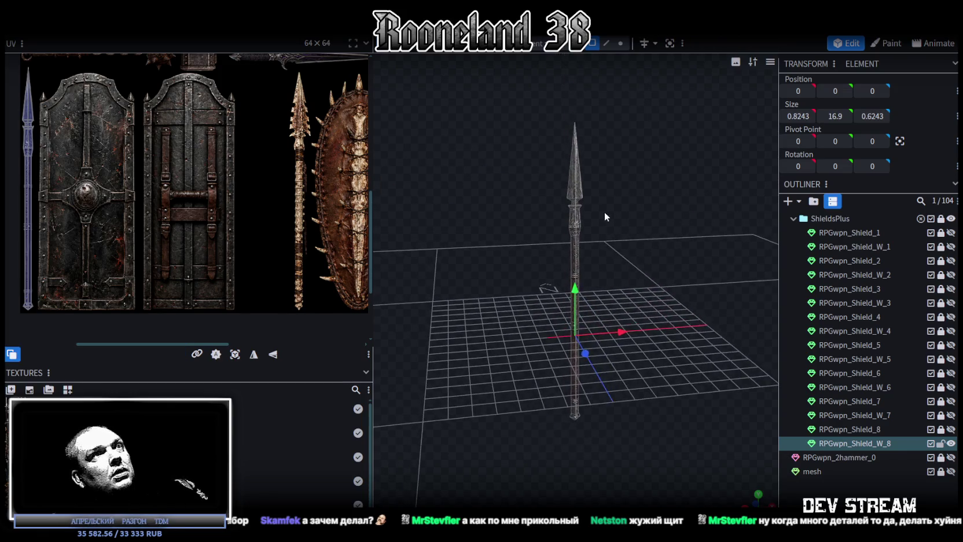
scroll(600, 205, up, 5)
scroll(592, 343, up, 2)
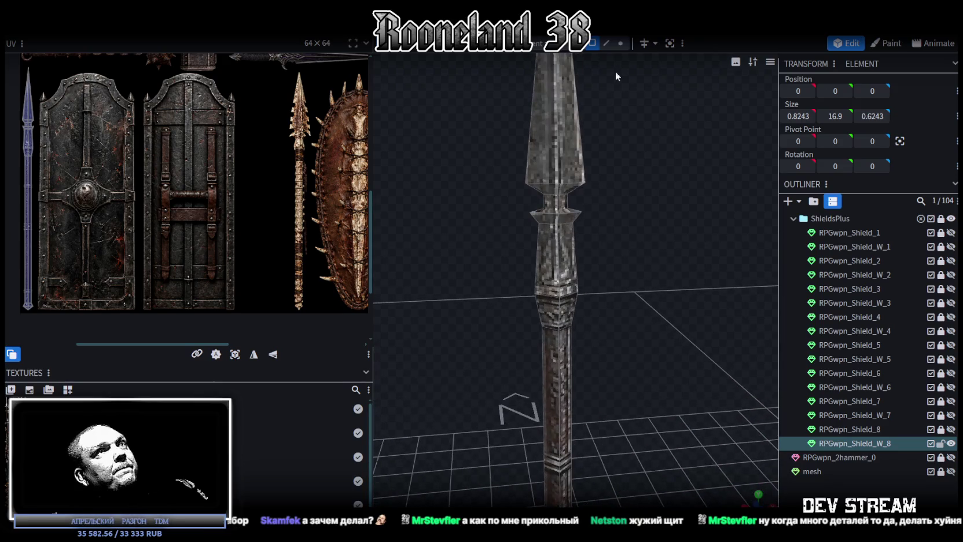
scroll(642, 200, up, 2)
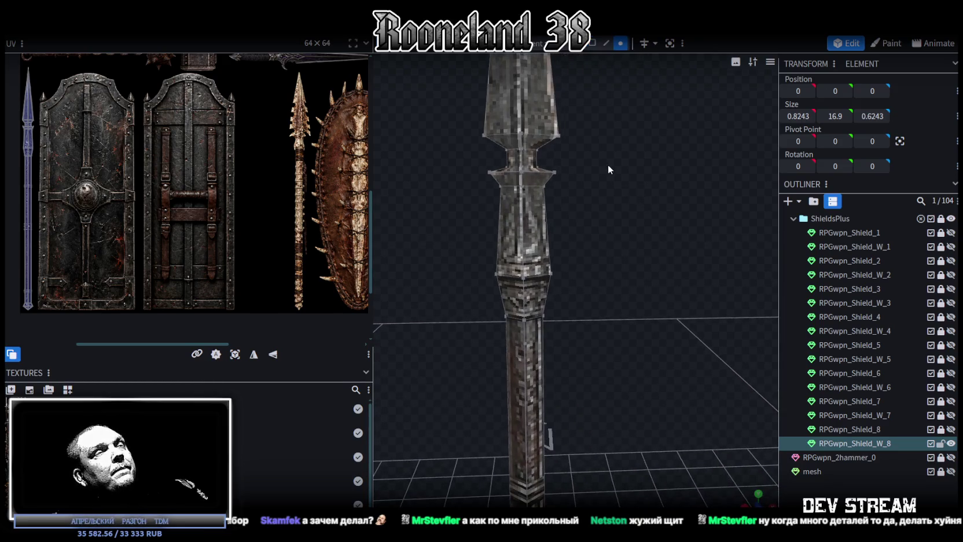
scroll(612, 168, up, 2)
right_drag(610, 169, 614, 230)
mouse_move(448, 171)
mouse_down()
mouse_move(604, 253)
mouse_move(626, 214)
mouse_move(630, 275)
mouse_up()
key(s)
scroll(521, 265, down, 5)
drag(521, 266, 590, 290)
Select the smaller shaft section below the head and shift it slightly upward
scroll(680, 288, up, 5)
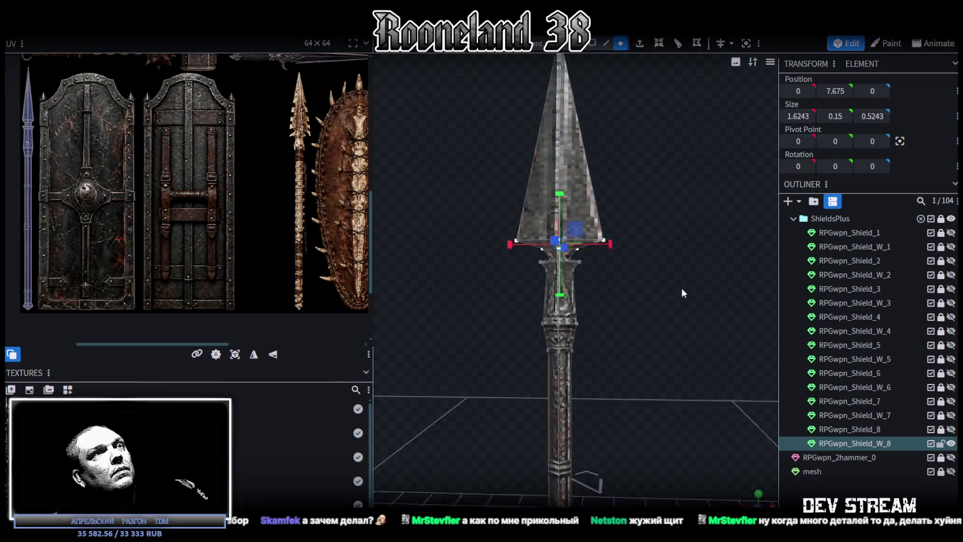
scroll(699, 289, up, 3)
drag(696, 282, 510, 265)
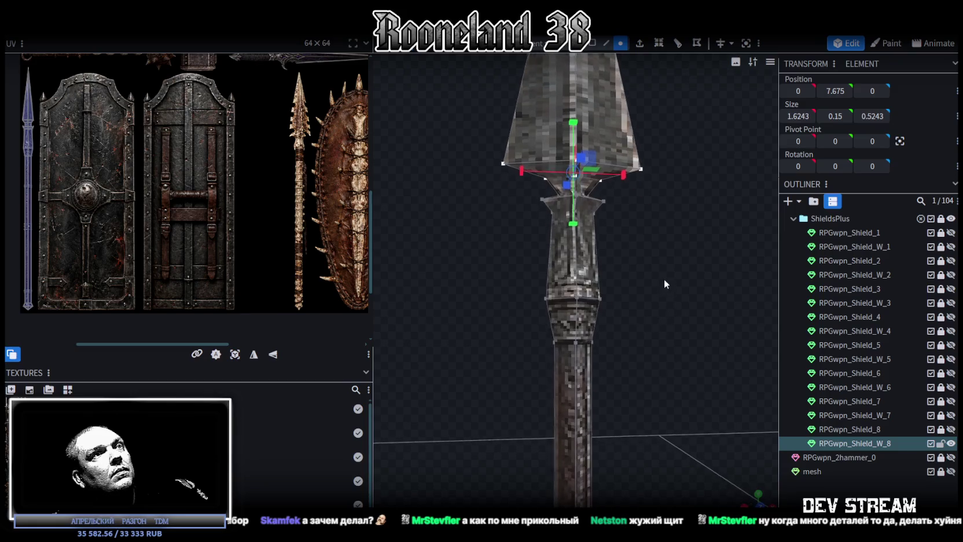
click(570, 276)
mouse_move(633, 310)
mouse_down()
mouse_move(589, 384)
mouse_move(572, 329)
mouse_move(585, 335)
mouse_move(658, 290)
mouse_up()
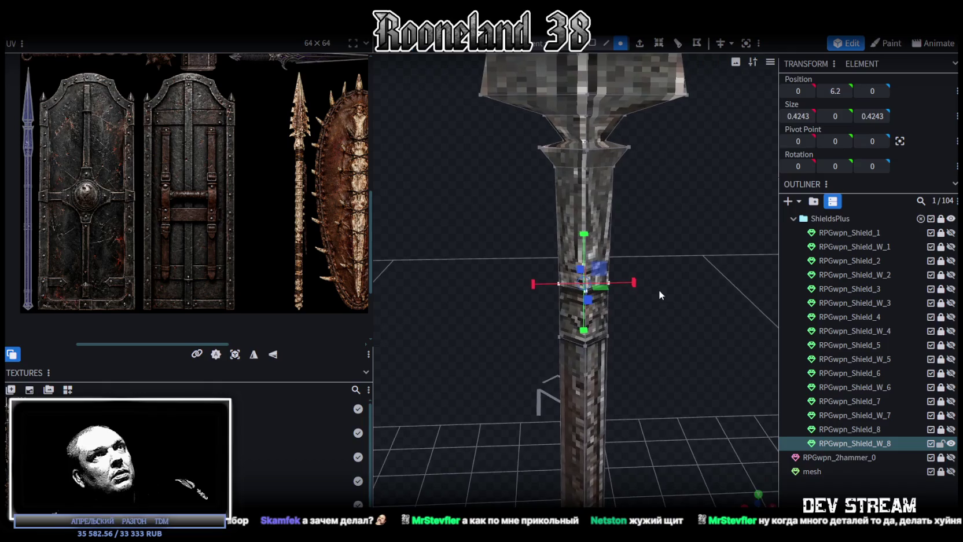
mouse_move(598, 157)
mouse_down()
mouse_move(590, 130)
mouse_move(628, 178)
mouse_up()
mouse_move(524, 215)
mouse_down()
mouse_move(652, 307)
mouse_move(649, 285)
mouse_up()
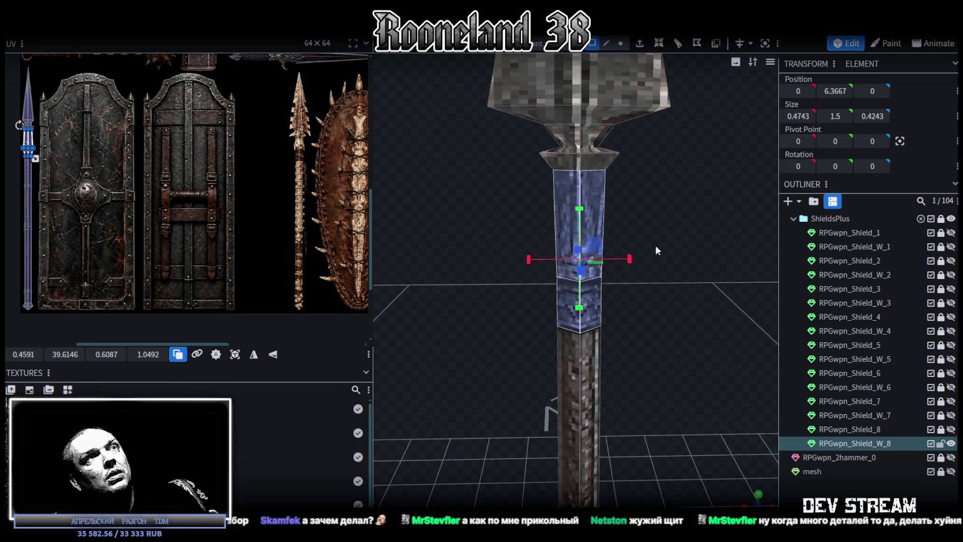
drag(647, 198, 597, 69)
In vertex mode, merge the loose vertices at the base of the spearhead
click(617, 43)
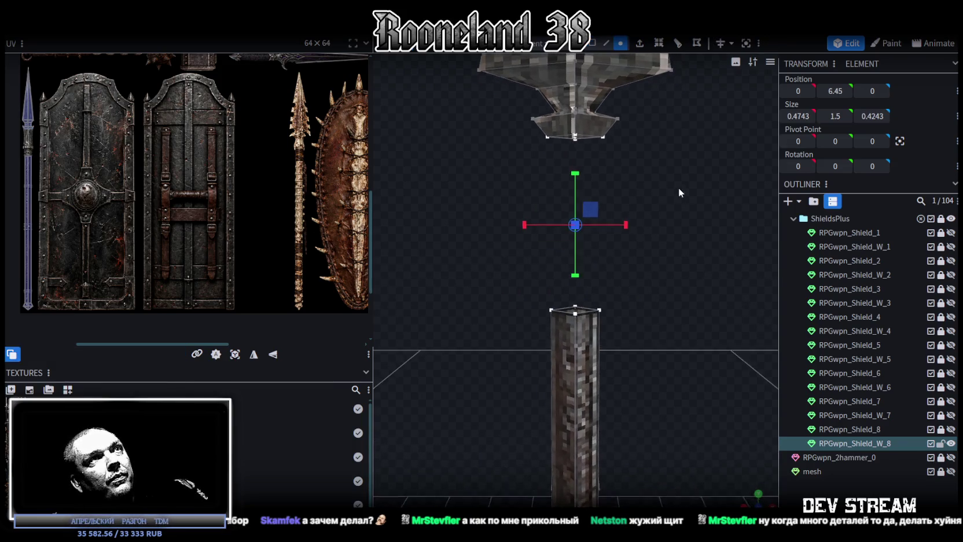
click(575, 122)
drag(659, 176, 650, 244)
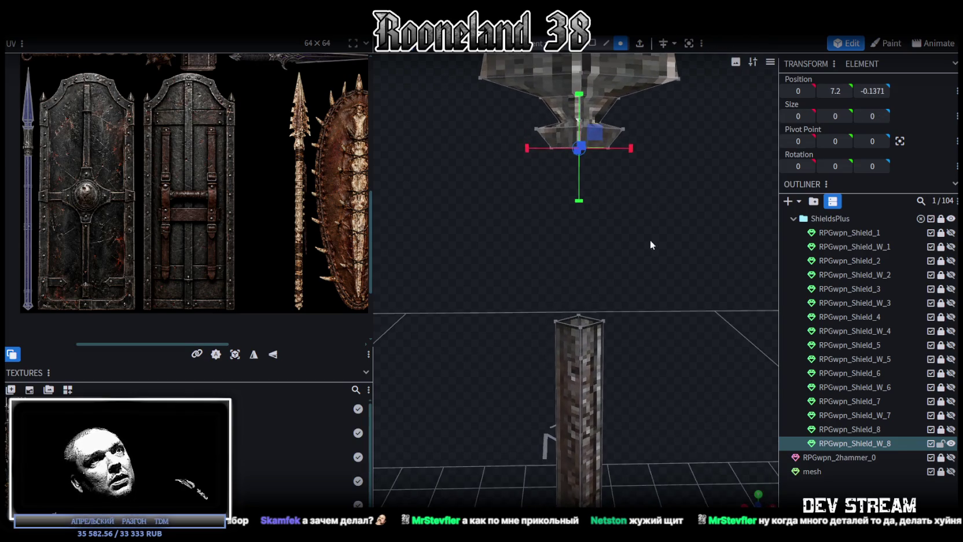
right_click(576, 316)
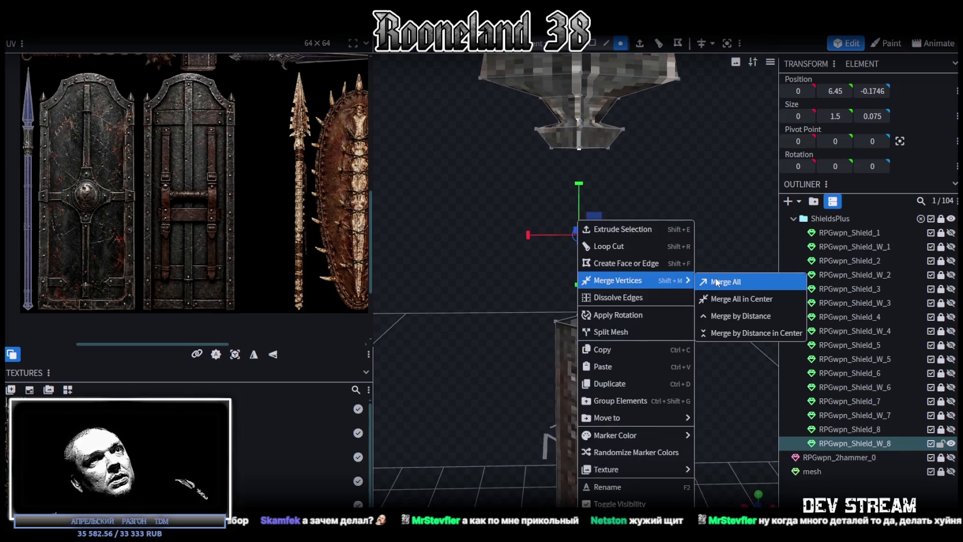
click(718, 281)
drag(589, 186, 545, 188)
click(554, 129)
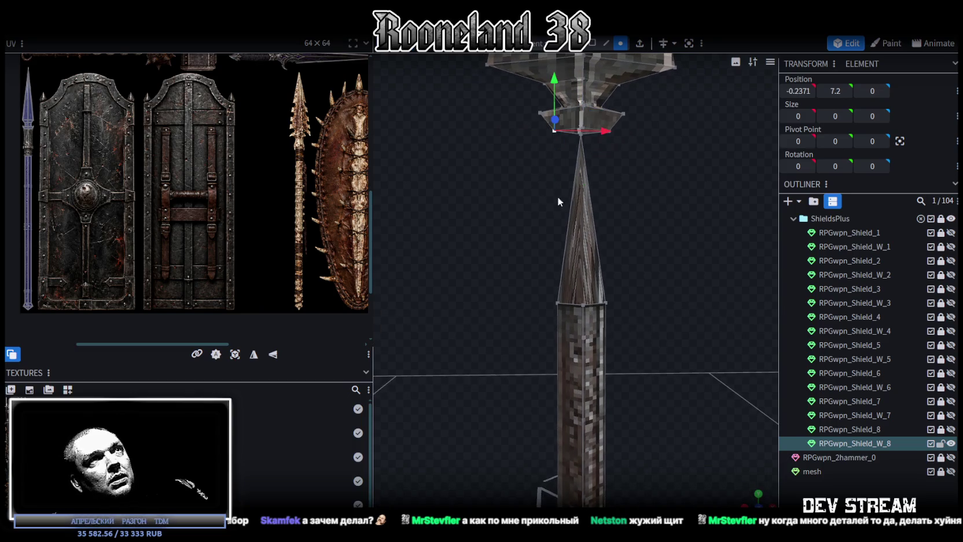
right_click(556, 301)
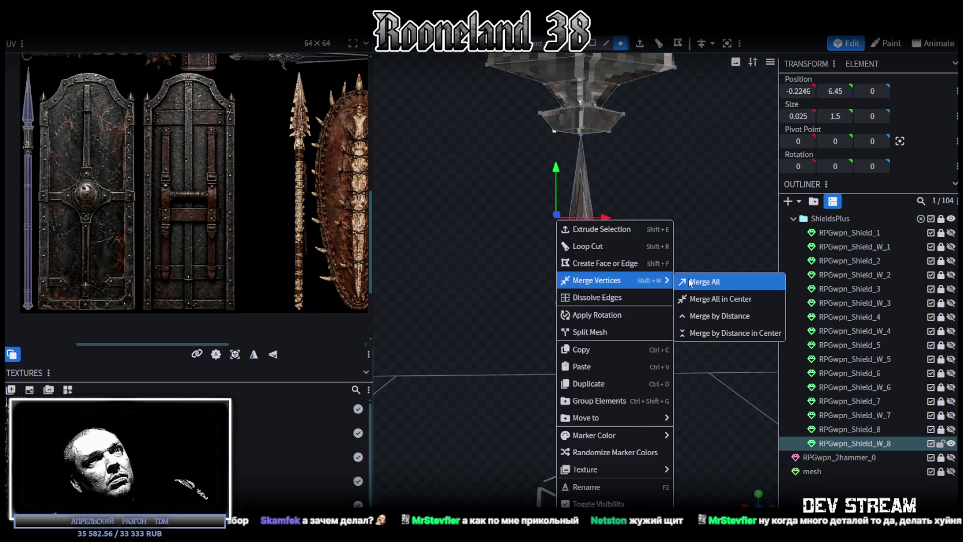
click(709, 281)
Merge the remaining shaft vertices pairwise to straighten the neck
scroll(620, 139, up, 3)
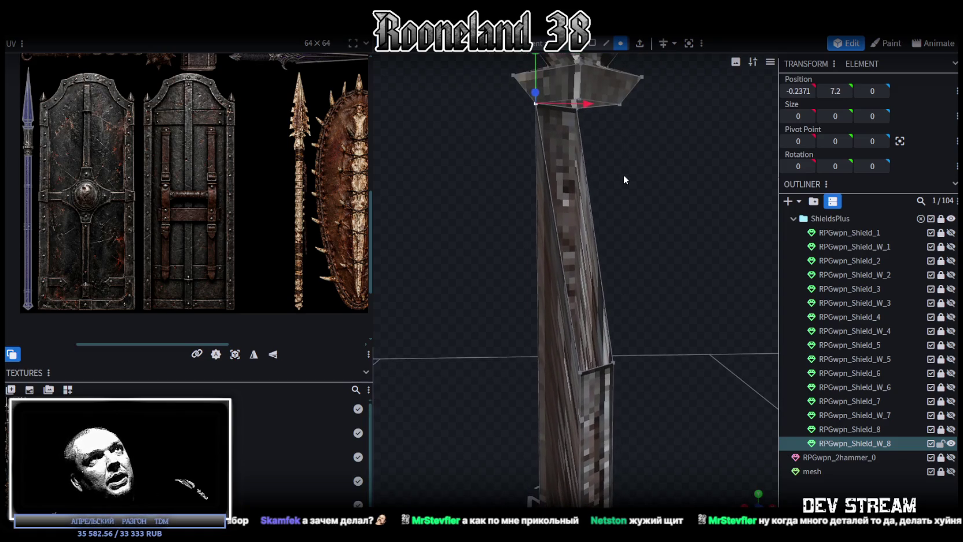
right_click(615, 365)
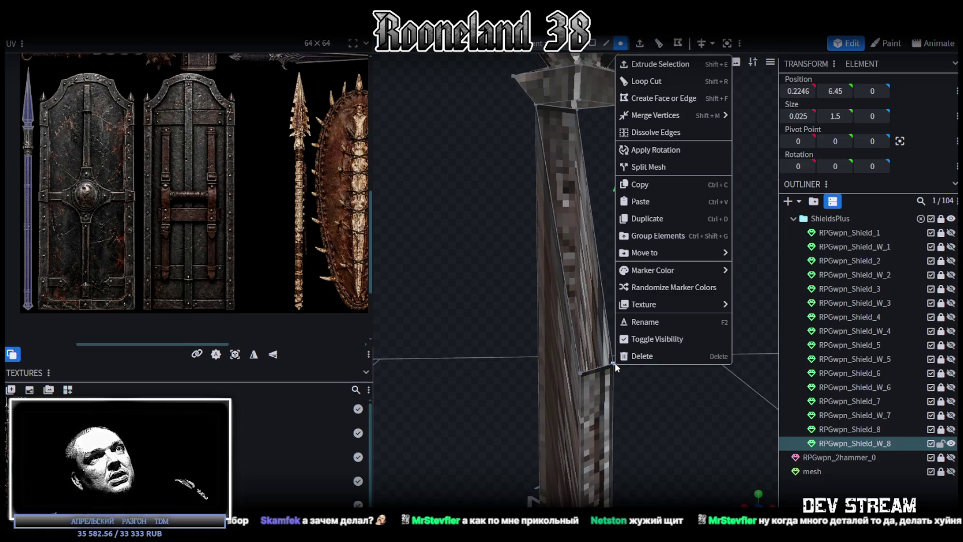
click(765, 120)
drag(681, 206, 601, 125)
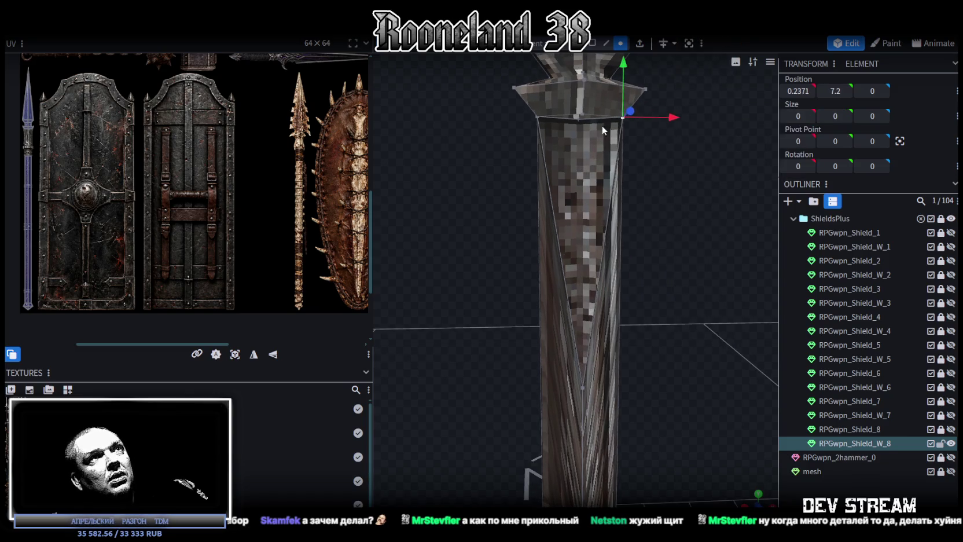
shift+click(582, 387)
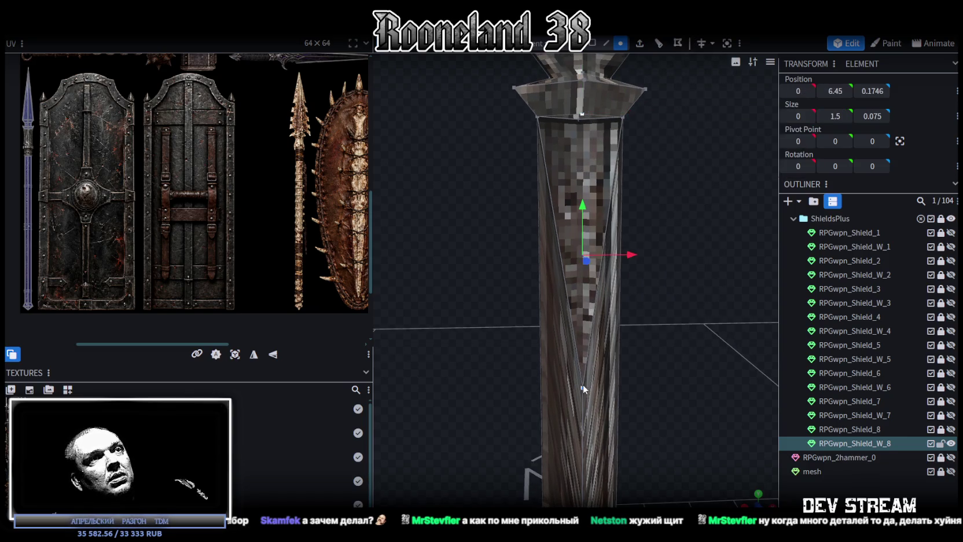
right_click(583, 384)
click(711, 138)
scroll(648, 266, down, 3)
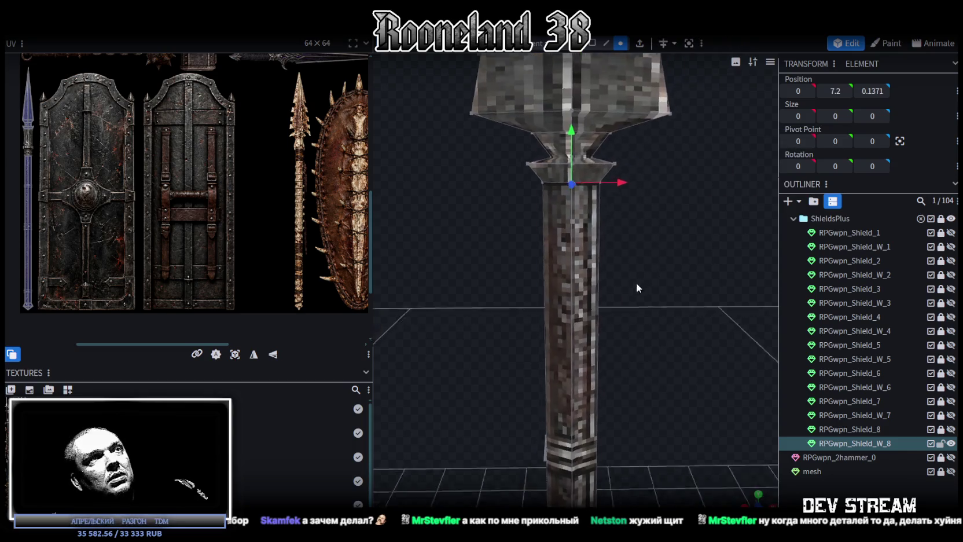
Box-select the neck vertices below the head and lower them along the shaft
scroll(616, 280, down, 3)
mouse_move(594, 285)
mouse_down()
mouse_move(622, 283)
mouse_move(632, 234)
mouse_move(621, 287)
mouse_move(618, 274)
mouse_move(631, 369)
mouse_move(613, 401)
mouse_move(626, 349)
mouse_up()
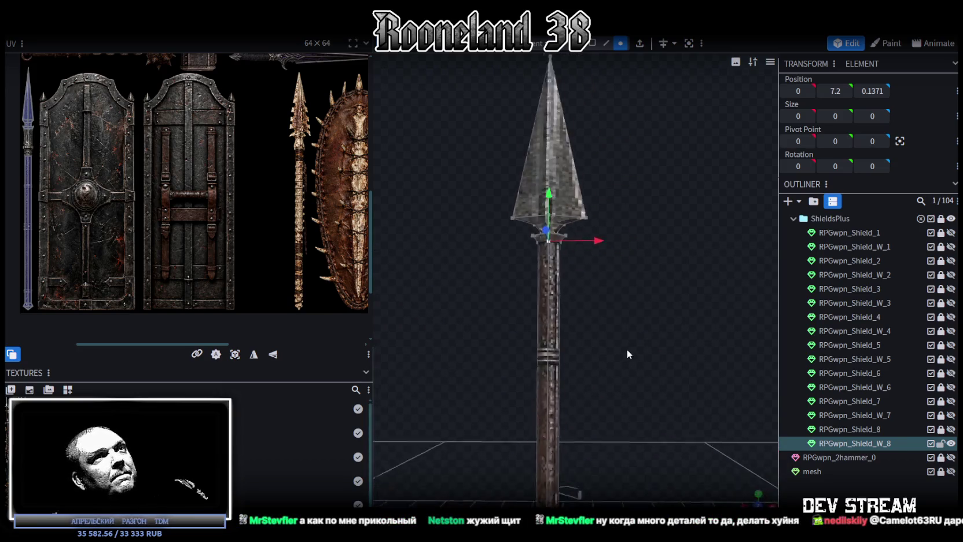
scroll(634, 363, up, 3)
scroll(642, 368, up, 3)
scroll(647, 353, up, 2)
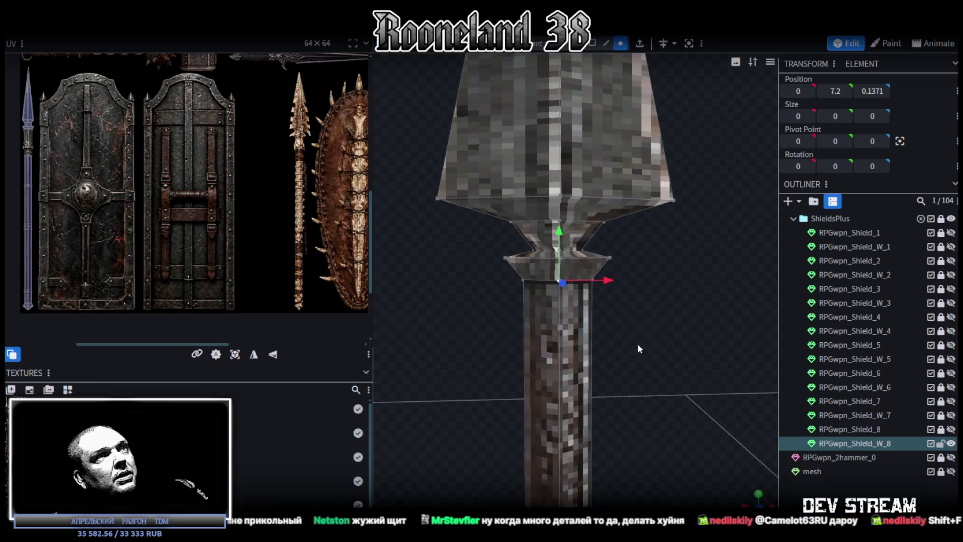
drag(476, 328, 657, 253)
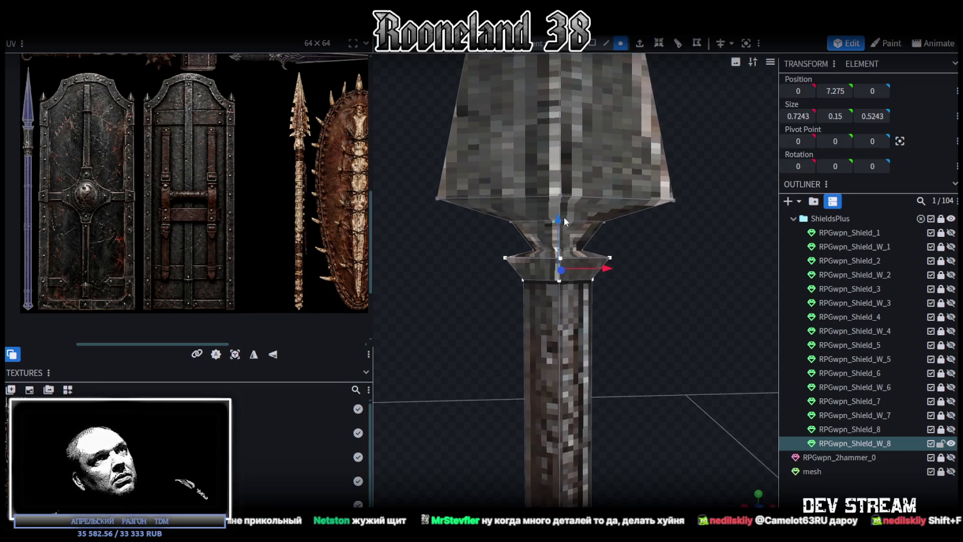
drag(559, 221, 562, 301)
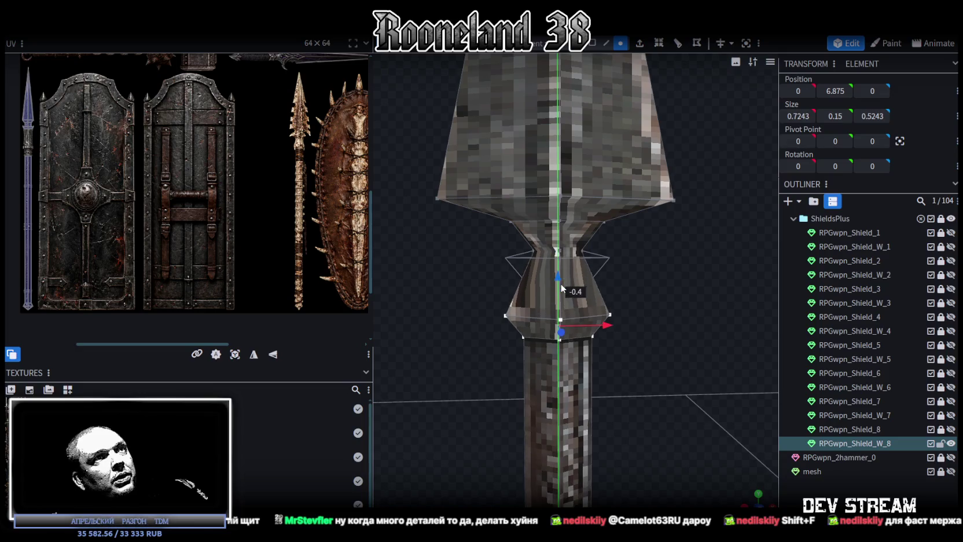
drag(561, 302, 562, 329)
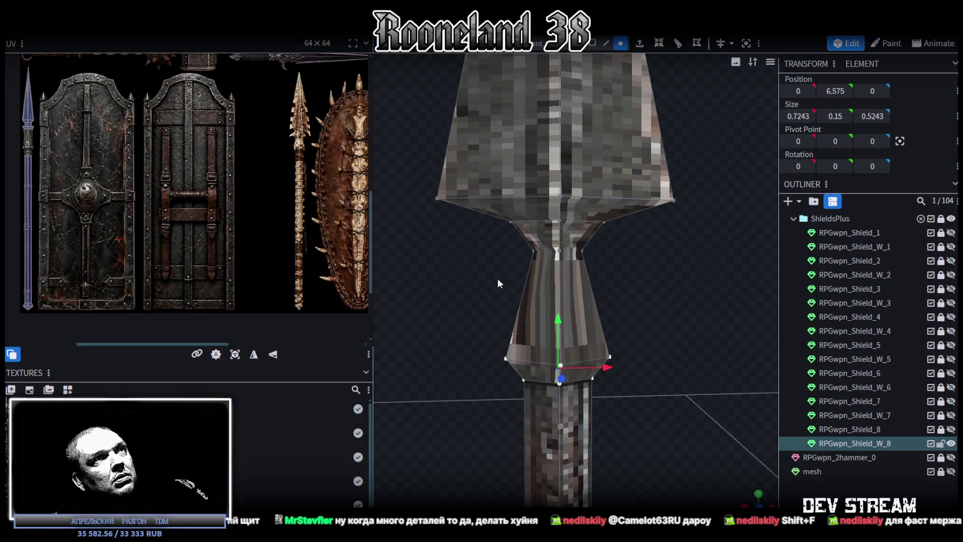
Select the upper neck vertices and narrow them in depth
drag(497, 278, 633, 224)
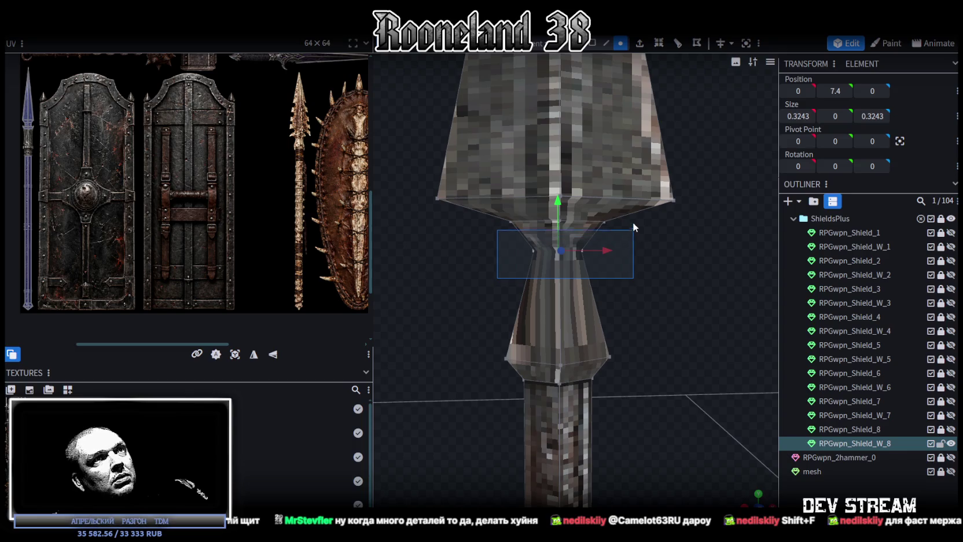
mouse_move(673, 273)
middle_down()
mouse_move(632, 324)
mouse_move(611, 329)
middle_up()
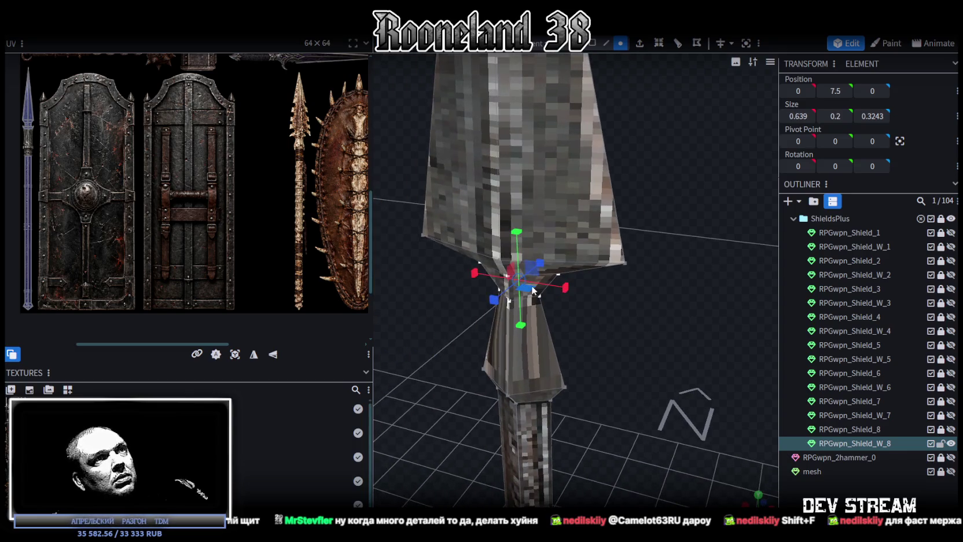
mouse_move(542, 296)
middle_down()
mouse_move(595, 301)
mouse_move(557, 304)
mouse_move(603, 312)
mouse_move(546, 237)
middle_up()
drag(536, 229, 529, 224)
mouse_move(529, 224)
middle_down()
mouse_move(626, 270)
mouse_move(653, 259)
mouse_move(560, 251)
middle_up()
drag(557, 258, 697, 213)
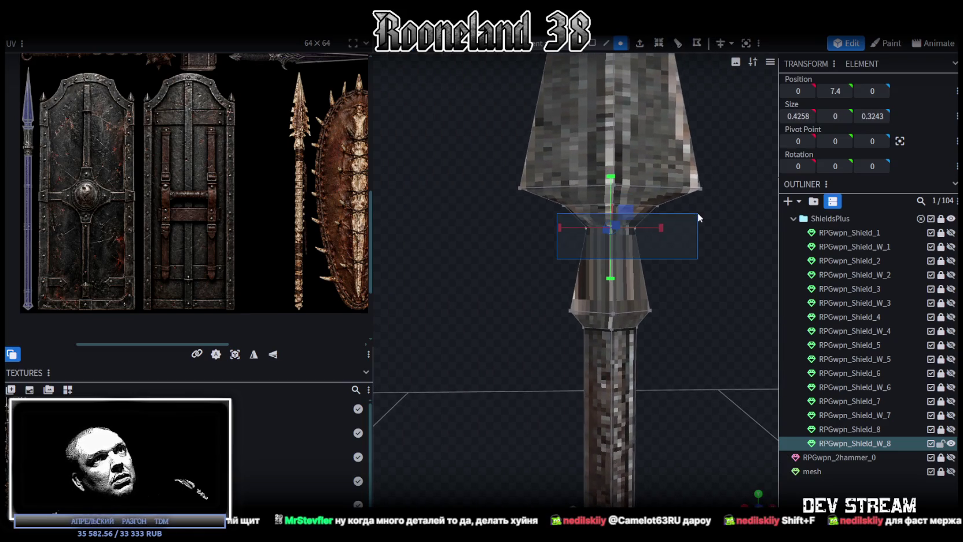
mouse_move(727, 291)
middle_down()
mouse_move(680, 314)
mouse_move(611, 311)
mouse_move(656, 299)
middle_up()
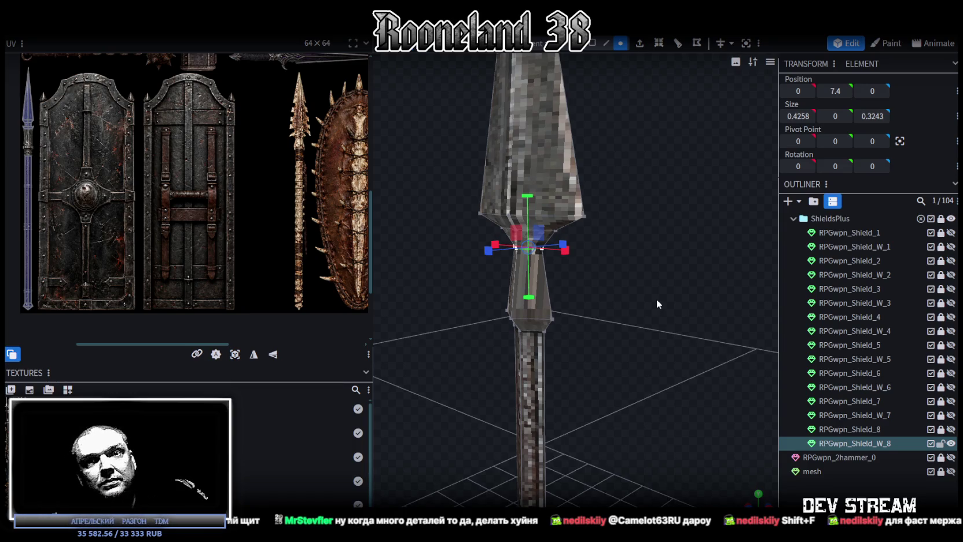
mouse_move(649, 293)
middle_down()
mouse_move(646, 262)
mouse_move(620, 252)
mouse_move(626, 267)
mouse_move(644, 246)
middle_up()
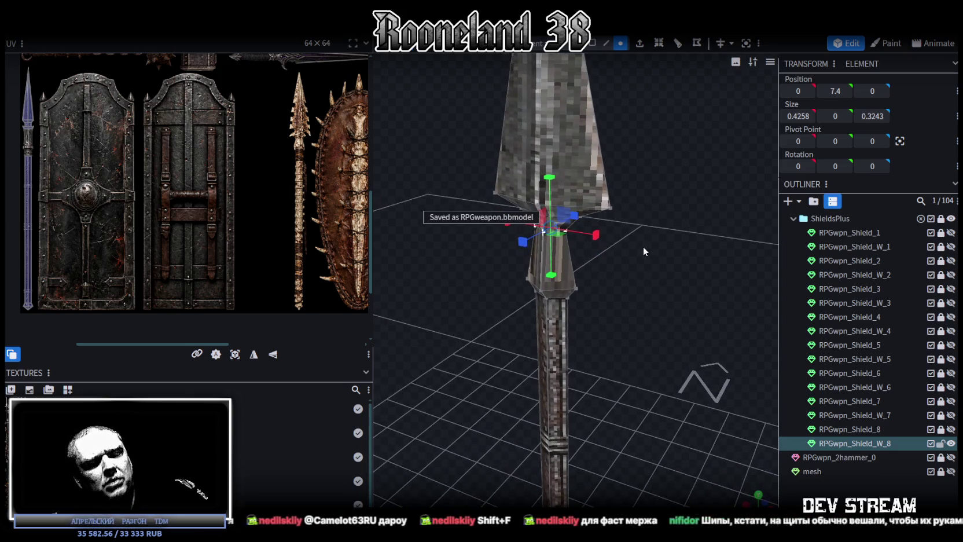
Duplicate the spear and move the copy along X beside the original
click(611, 207)
middle_drag(620, 202, 665, 270)
key(ctrl+d)
mouse_move(752, 382)
middle_down()
mouse_move(706, 356)
mouse_move(606, 335)
middle_up()
drag(626, 334, 648, 341)
mouse_move(649, 341)
middle_down()
mouse_move(680, 349)
mouse_move(639, 280)
mouse_move(717, 256)
mouse_move(676, 254)
mouse_move(596, 48)
middle_up()
drag(536, 89, 624, 204)
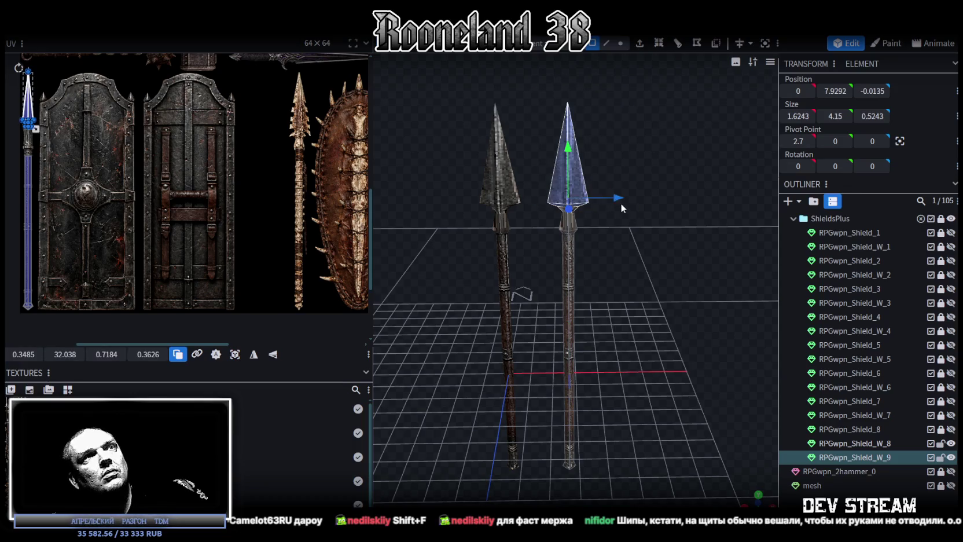
Split the duplicate spear's head into its own mesh and move it right
right_click(575, 178)
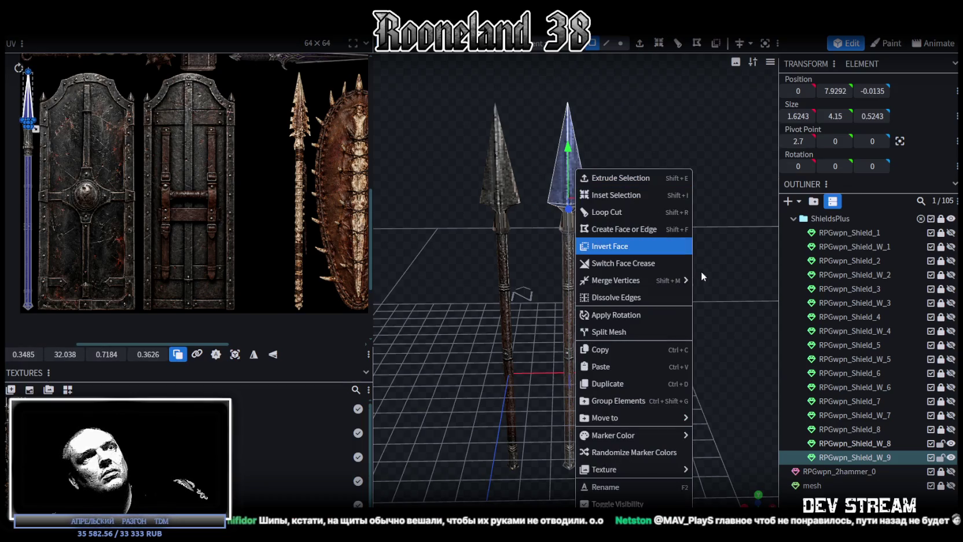
click(640, 320)
drag(612, 203, 692, 199)
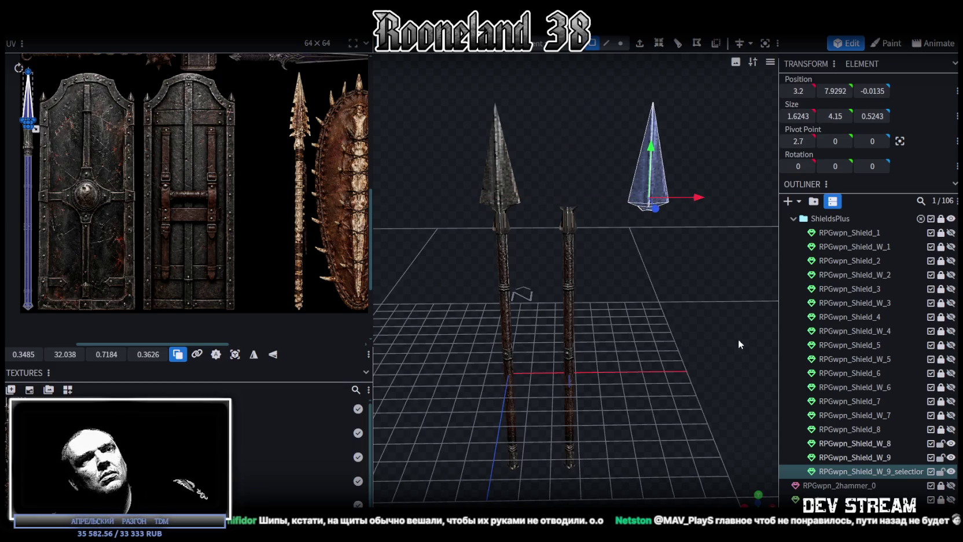
ctrl+click(854, 456)
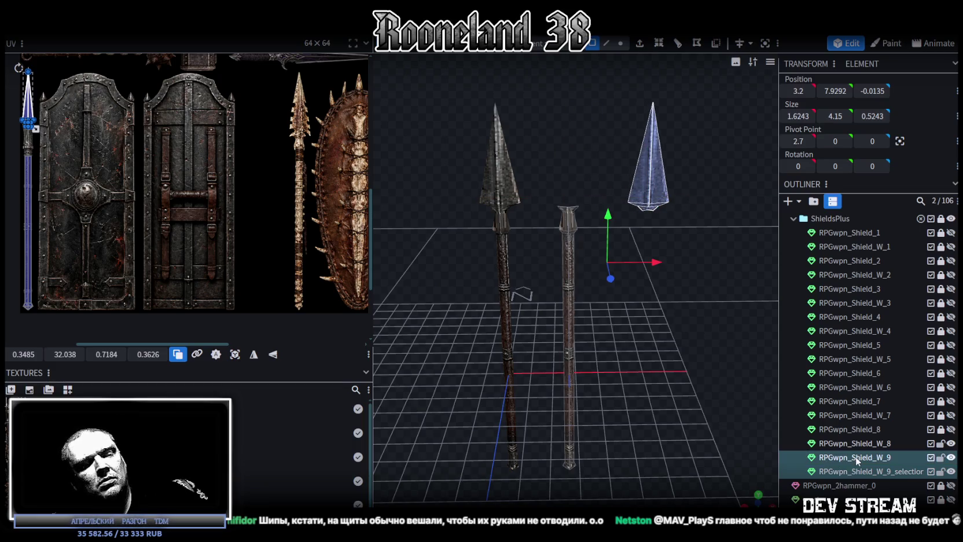
mouse_move(740, 394)
mouse_down()
mouse_move(709, 349)
mouse_move(641, 296)
mouse_move(613, 293)
mouse_move(629, 284)
mouse_move(587, 314)
mouse_move(626, 285)
mouse_up()
click(584, 135)
In solid shading, push the split-off spearhead further along X
key(z)
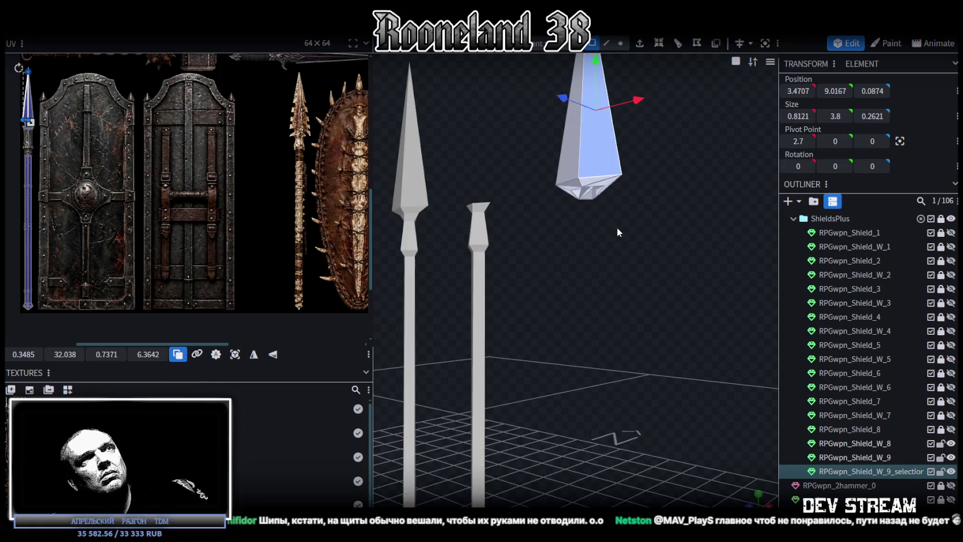
mouse_move(596, 194)
mouse_down()
mouse_move(631, 274)
mouse_move(610, 183)
mouse_up()
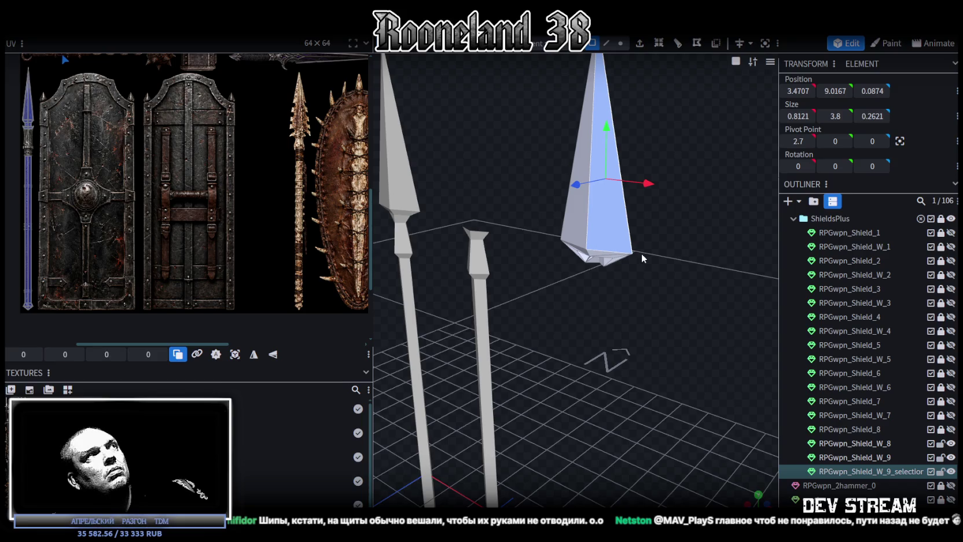
scroll(233, 192, down, 3)
scroll(290, 244, up, 4)
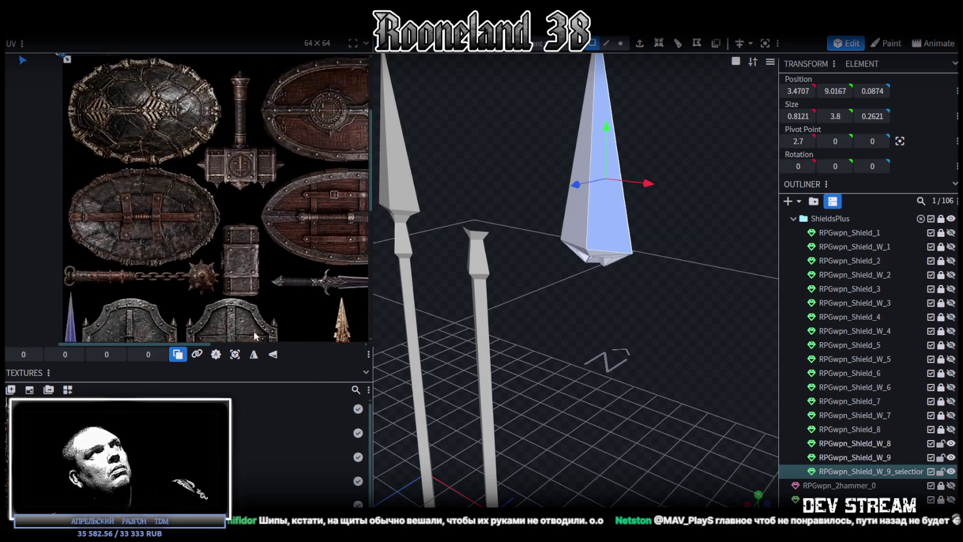
scroll(256, 336, down, 2)
mouse_move(637, 312)
mouse_down()
mouse_move(669, 318)
mouse_move(679, 372)
mouse_move(747, 377)
mouse_up()
mouse_move(664, 433)
mouse_down()
mouse_move(605, 396)
mouse_move(667, 387)
mouse_up()
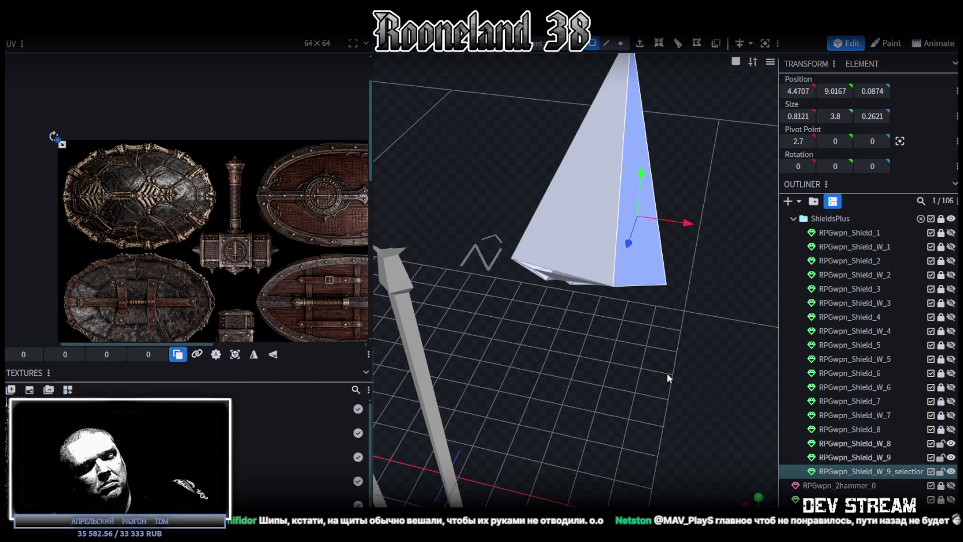
drag(704, 226, 741, 234)
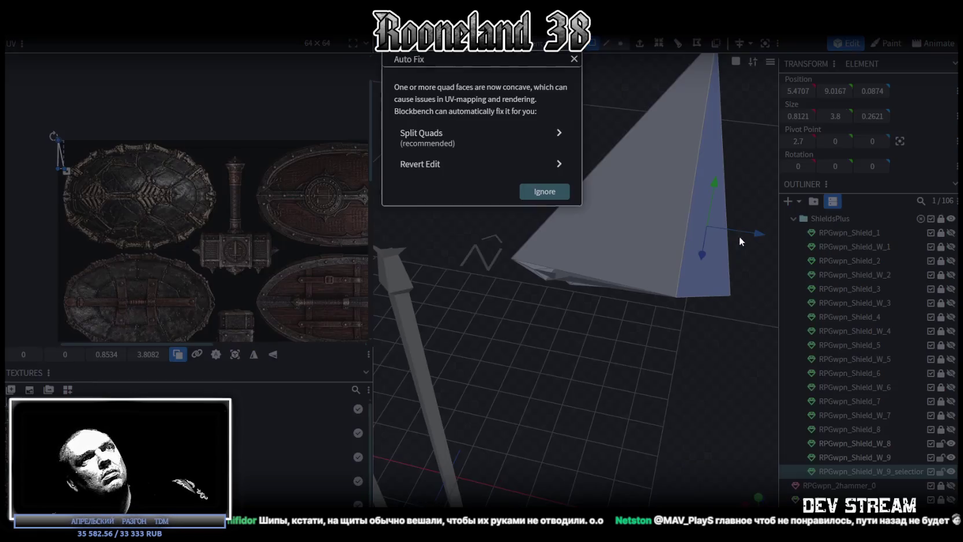
mouse_move(667, 406)
mouse_down()
mouse_move(649, 299)
mouse_move(665, 301)
mouse_move(699, 366)
mouse_up()
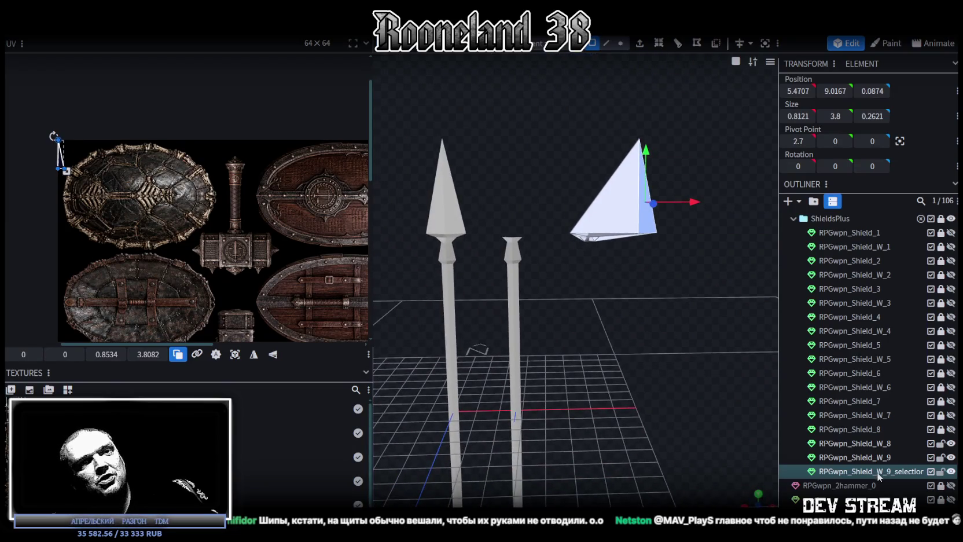
Delete the split-off spearhead and the RPGwpn_Shield_W_9 duplicate
key(Delete)
click(874, 458)
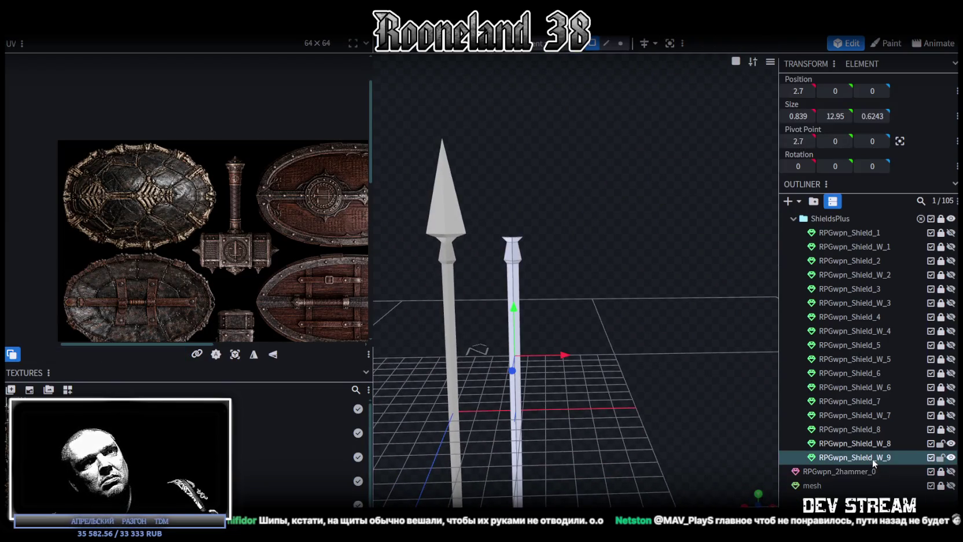
click(950, 457)
click(951, 457)
key(Delete)
Reselect the original RPGwpn_Shield_W_8 spear mesh in textured shading
click(951, 443)
click(951, 444)
click(881, 444)
scroll(535, 423, down, 3)
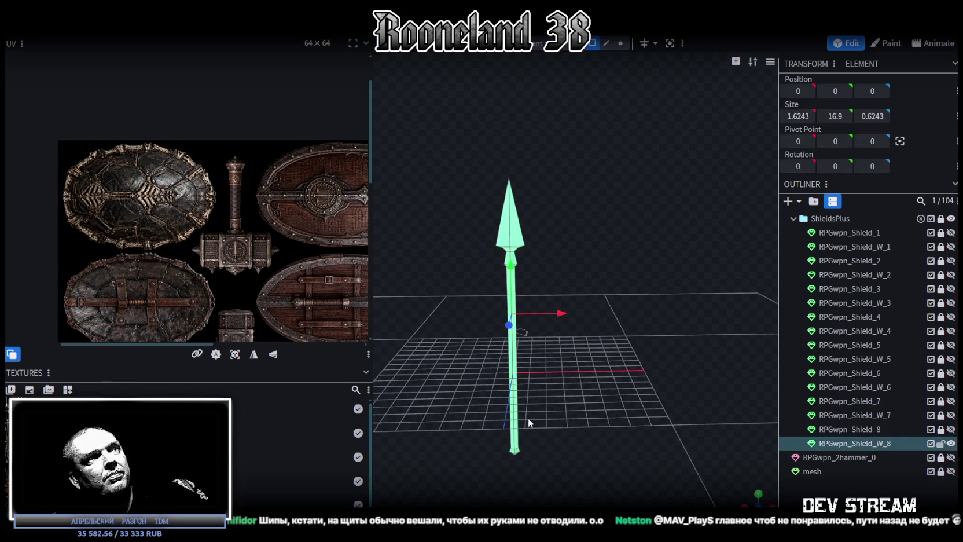
scroll(556, 406, down, 2)
key(z)
key(z)
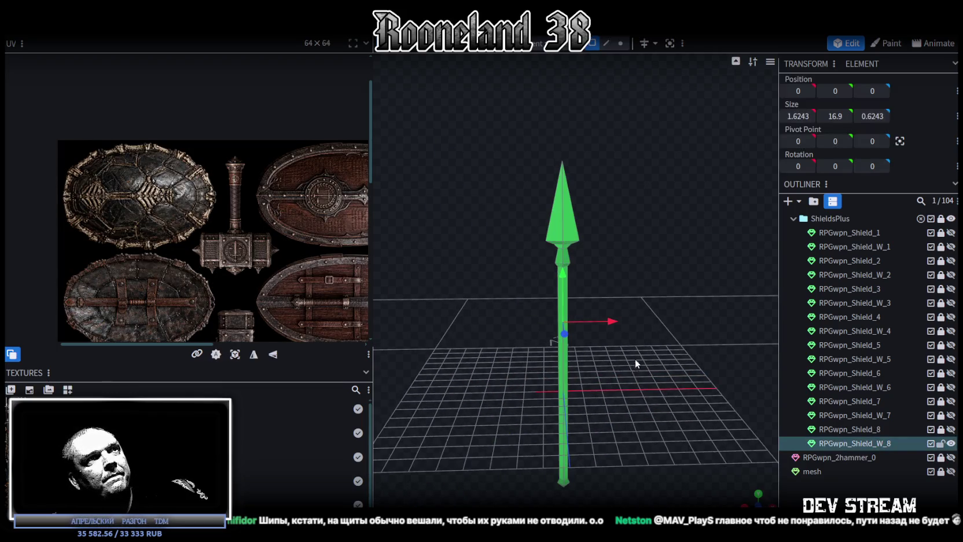
key(z)
scroll(628, 344, up, 2)
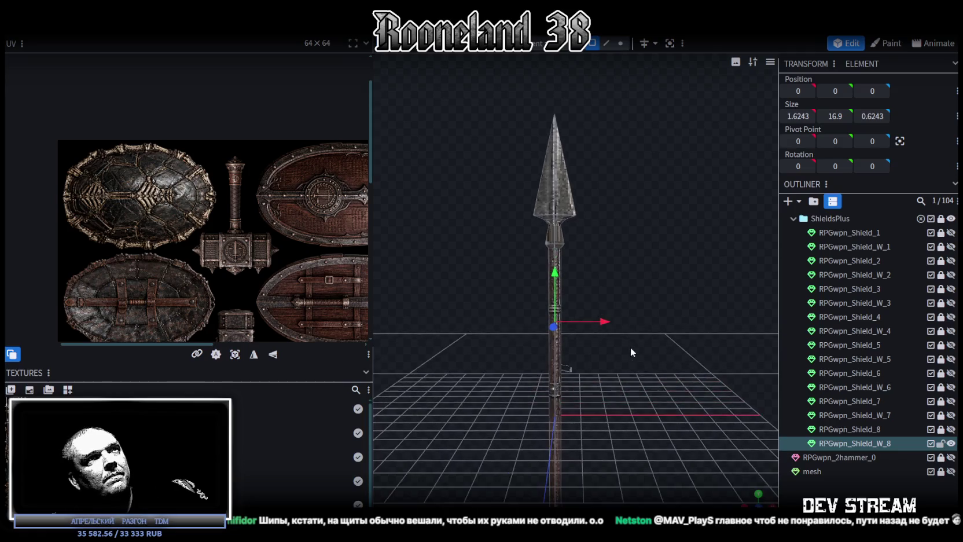
double_click(535, 180)
mouse_move(637, 342)
mouse_down()
mouse_move(648, 270)
mouse_move(517, 353)
mouse_up()
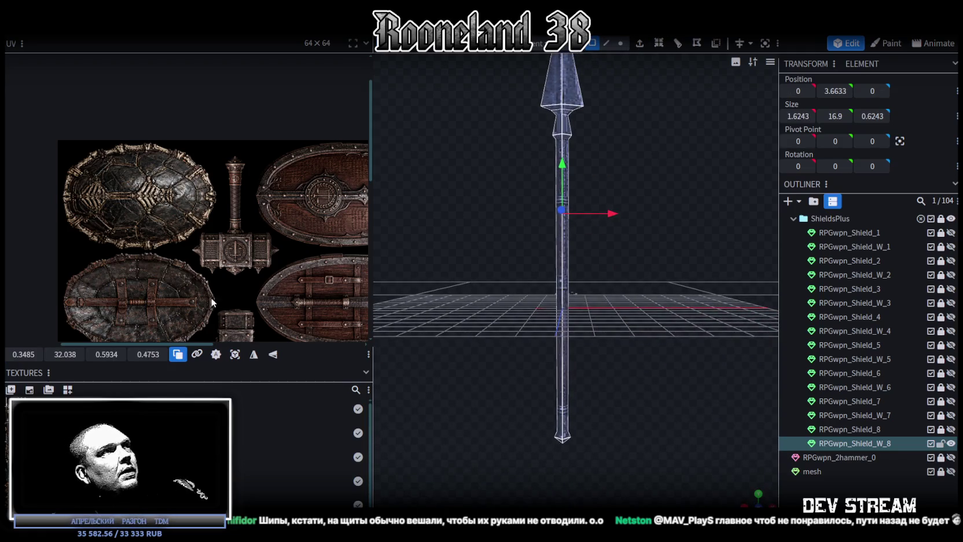
Select the whole spear mesh and switch to an orthographic front view
scroll(210, 301, down, 2)
scroll(251, 316, down, 1)
scroll(234, 251, up, 3)
scroll(265, 318, up, 2)
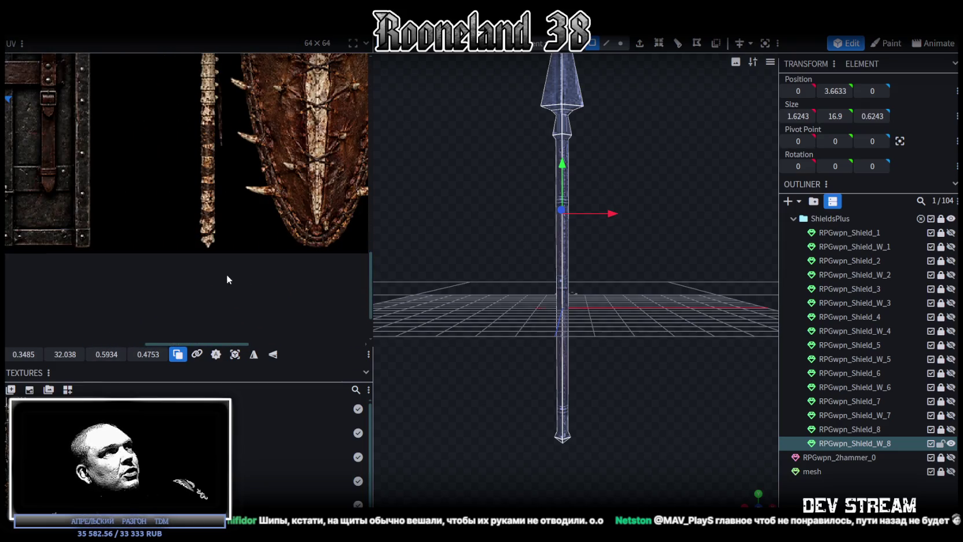
scroll(585, 327, up, 2)
scroll(590, 321, up, 2)
scroll(595, 314, up, 2)
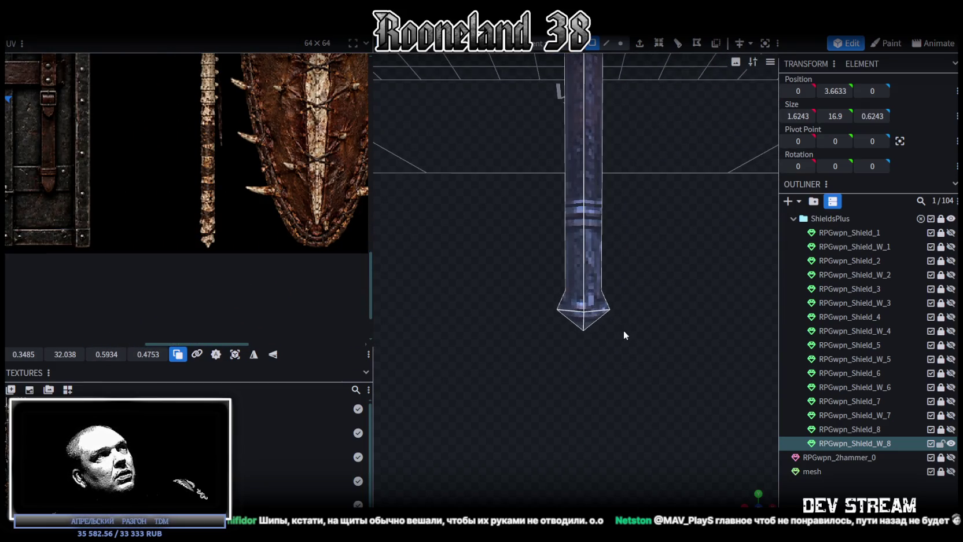
click(603, 291)
scroll(595, 288, up, 1)
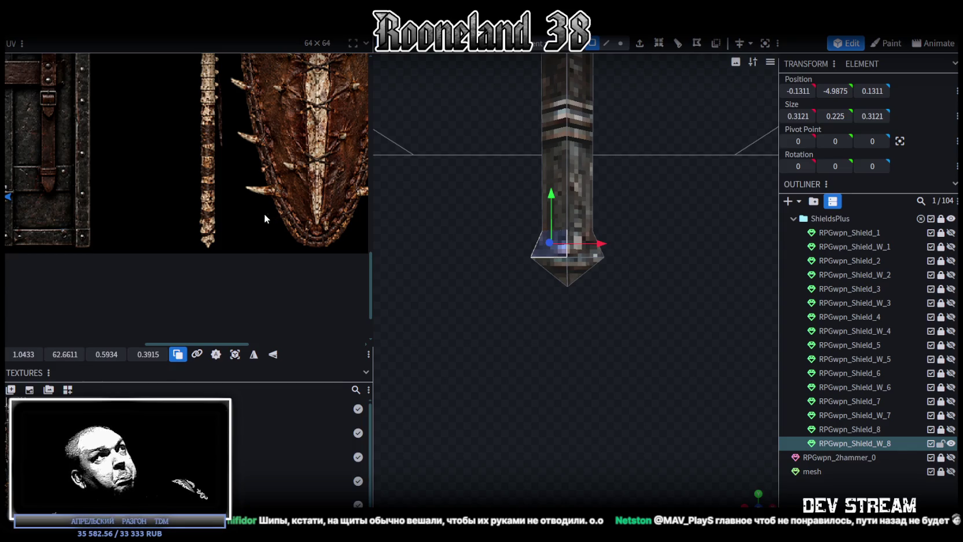
scroll(313, 199, down, 2)
scroll(269, 177, down, 2)
scroll(271, 206, down, 1)
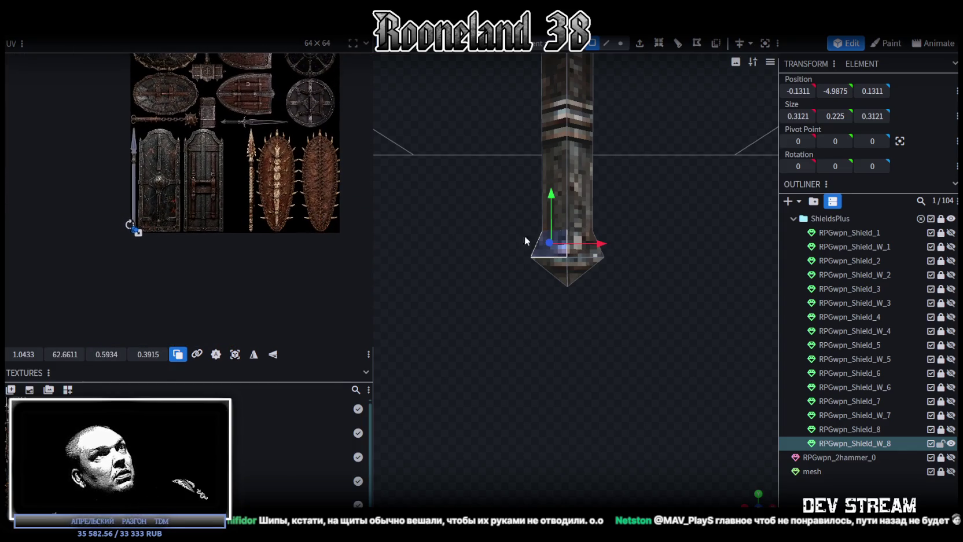
scroll(603, 218, down, 3)
scroll(603, 219, down, 3)
scroll(610, 340, down, 2)
key(ctrl+a)
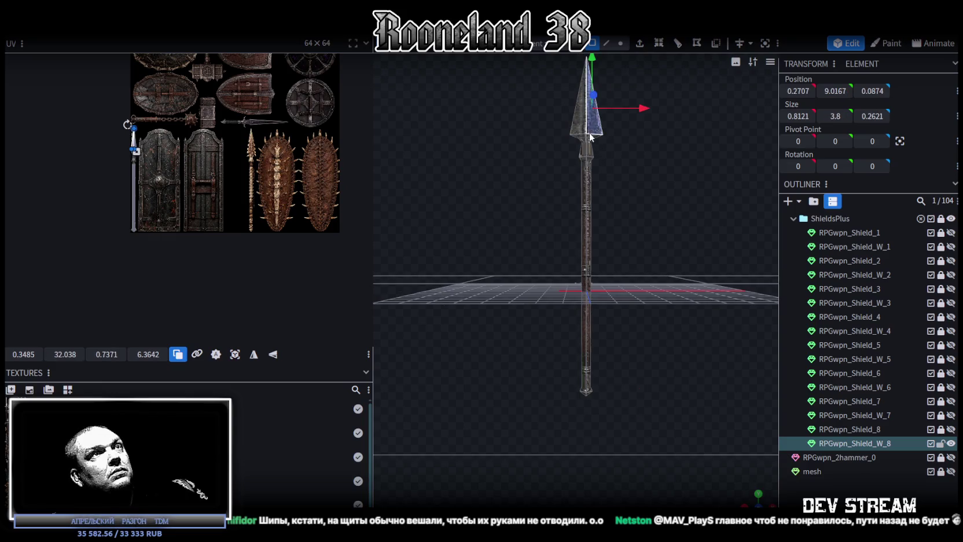
key(KP_1)
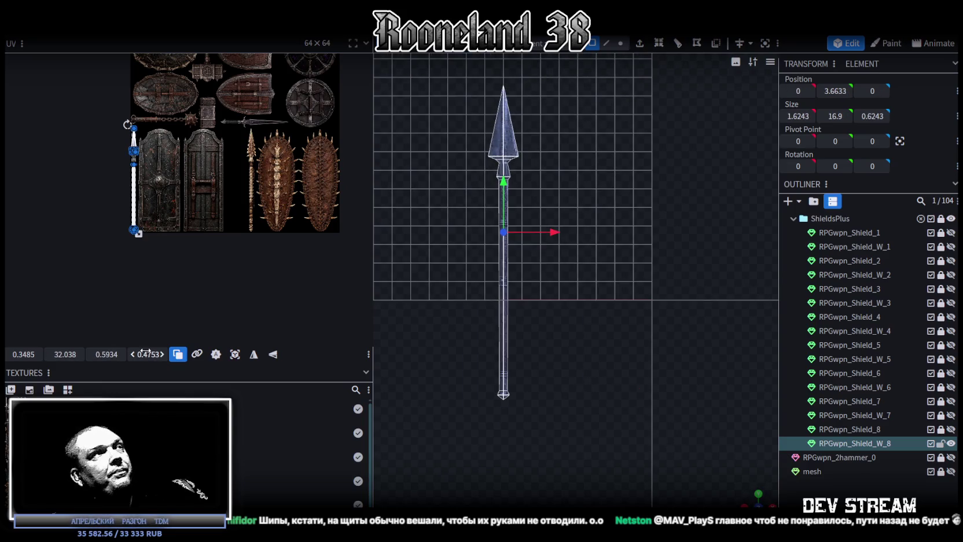
Recompute the spear's UVs and stretch the island over the full spear strip on the texture
click(227, 355)
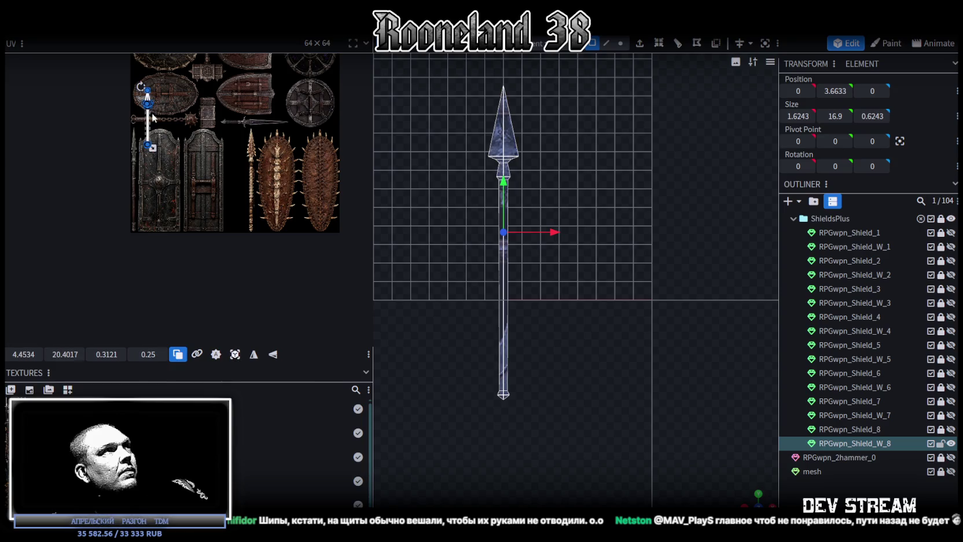
drag(147, 103, 250, 147)
scroll(243, 116, up, 2)
scroll(243, 115, up, 3)
drag(251, 224, 252, 224)
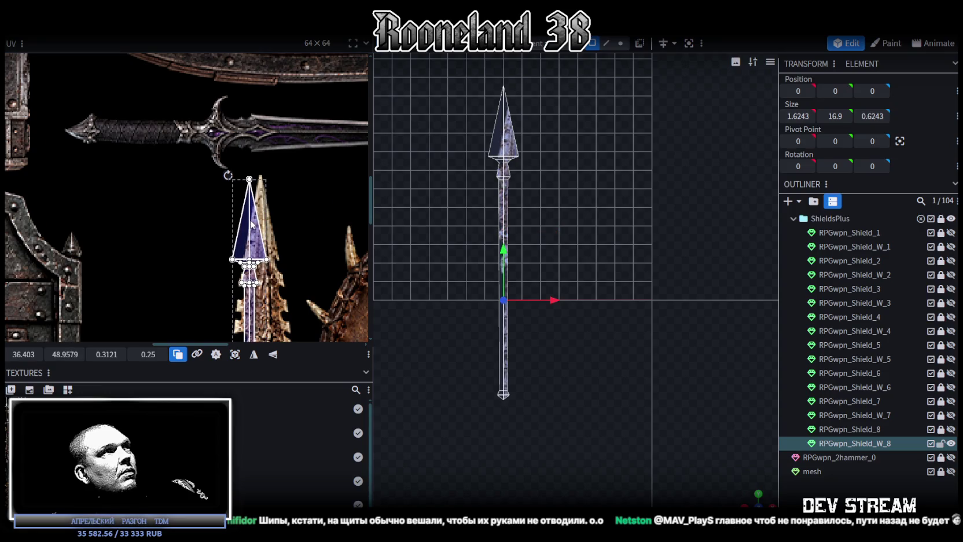
scroll(265, 229, down, 3)
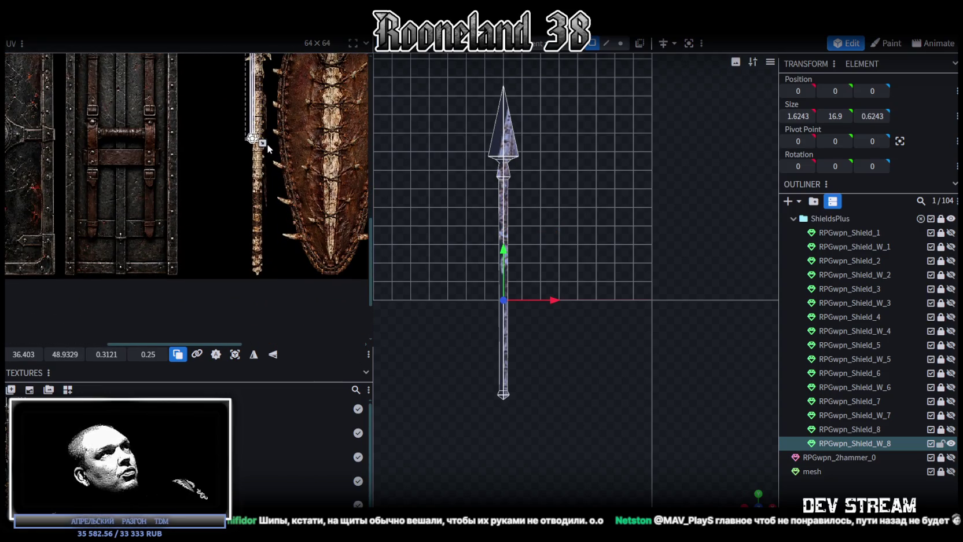
drag(263, 143, 275, 269)
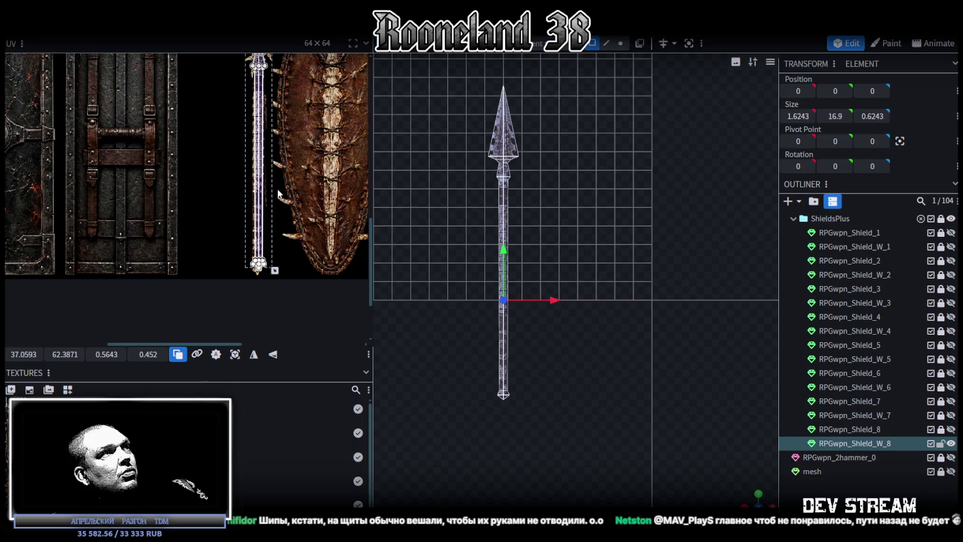
Select the UVs of the shaft's lower end and slide them down the texture
scroll(310, 268, up, 2)
scroll(314, 262, up, 1)
scroll(313, 231, down, 1)
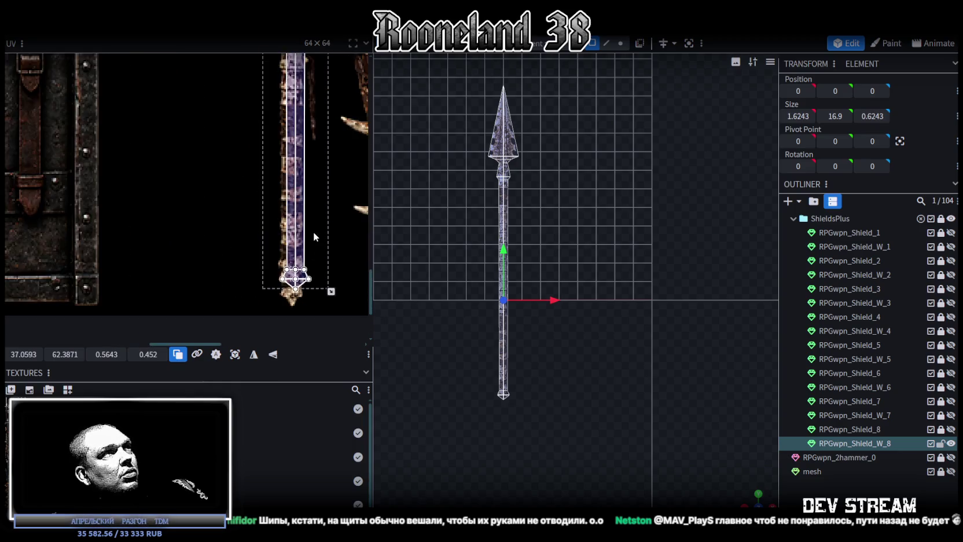
scroll(313, 232, down, 2)
scroll(298, 199, up, 2)
scroll(296, 214, up, 1)
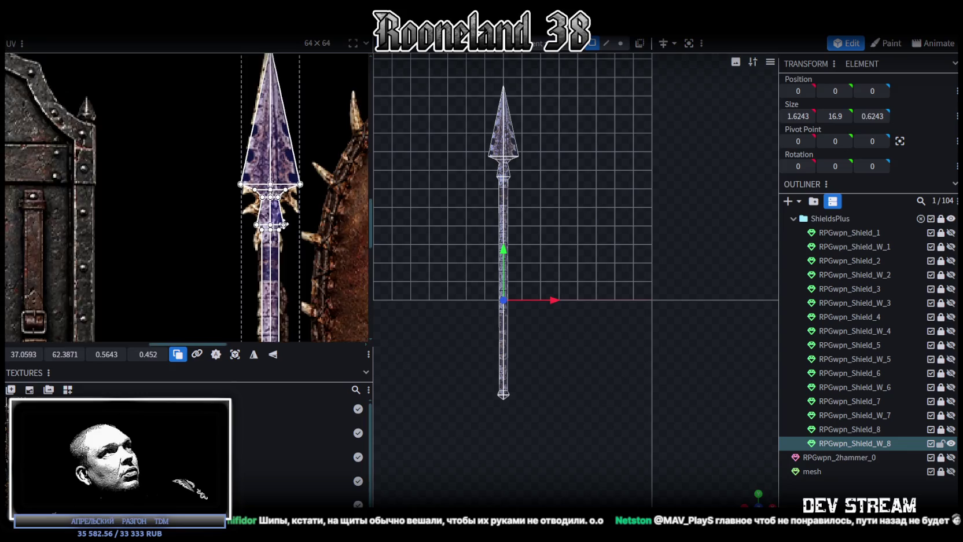
scroll(297, 214, up, 1)
scroll(353, 304, down, 2)
scroll(321, 172, up, 2)
scroll(321, 168, down, 2)
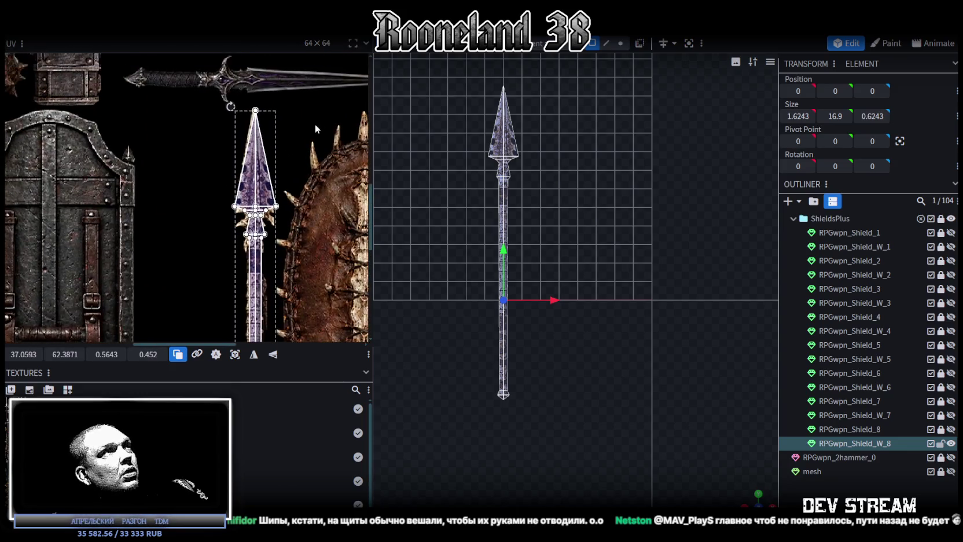
scroll(177, 129, up, 3)
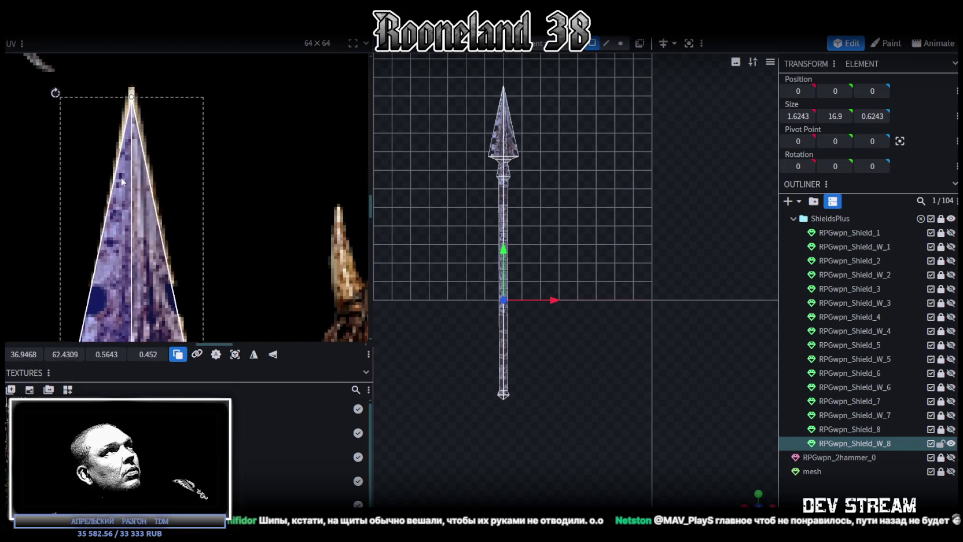
scroll(153, 204, down, 3)
scroll(196, 125, up, 2)
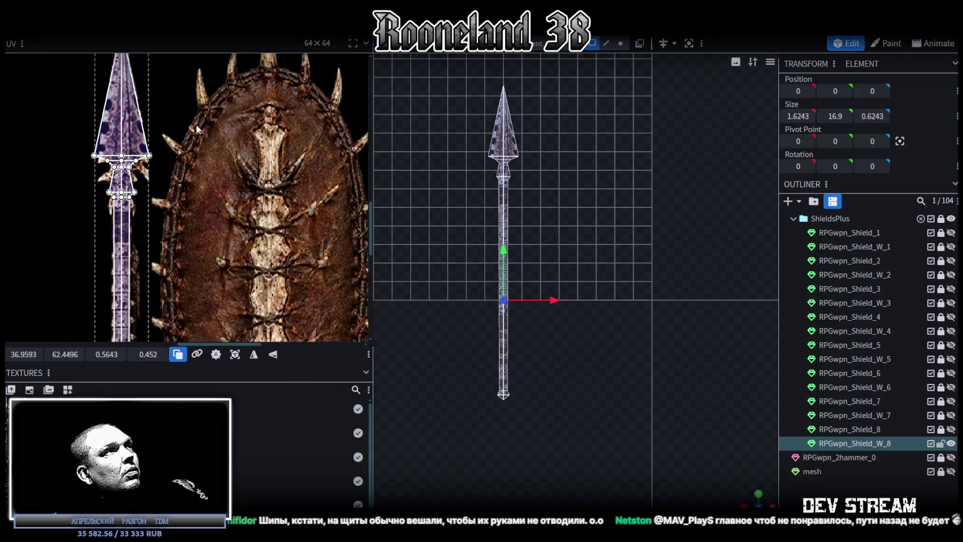
scroll(110, 170, up, 2)
scroll(110, 170, up, 2)
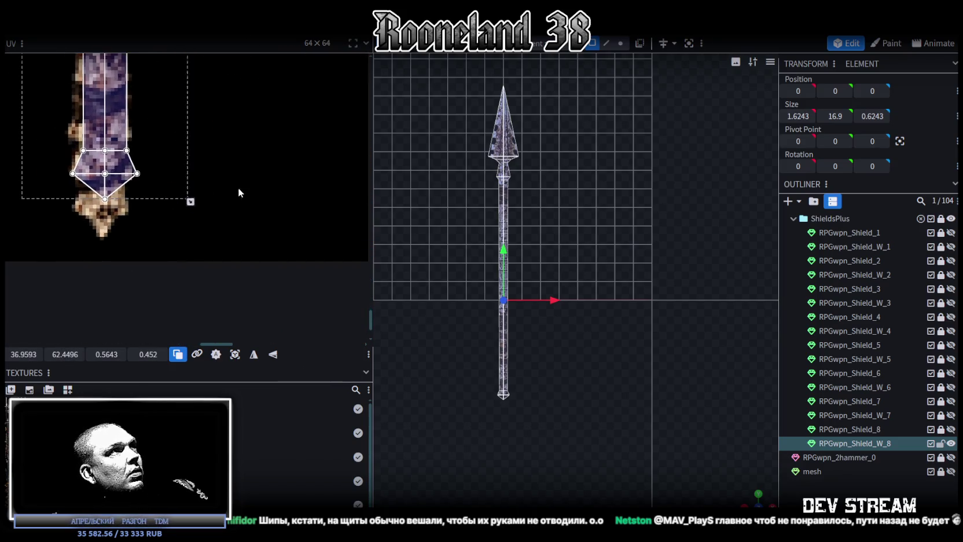
drag(62, 235, 216, 145)
drag(63, 354, 68, 354)
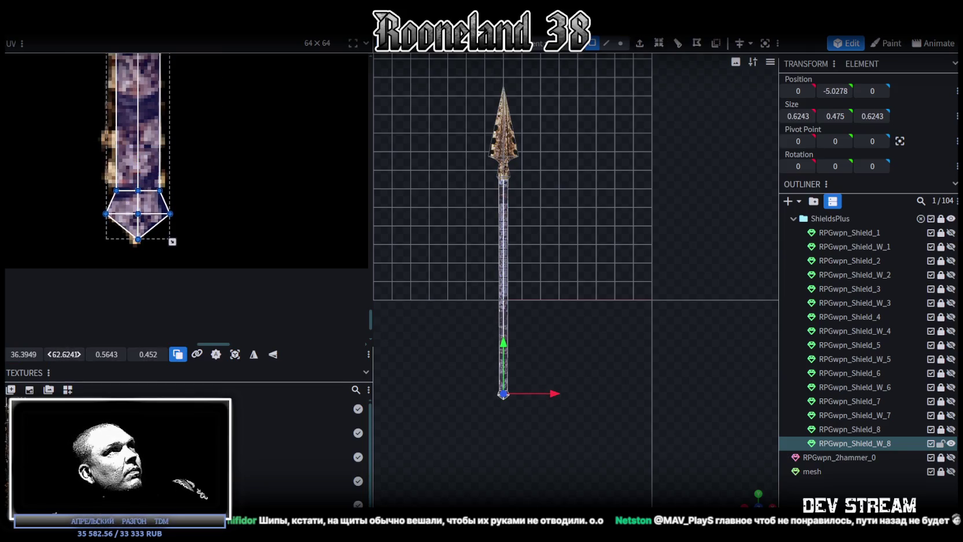
Shift the shaft-bottom UV points left onto the shaft pixels
scroll(145, 134, down, 1)
scroll(153, 168, down, 2)
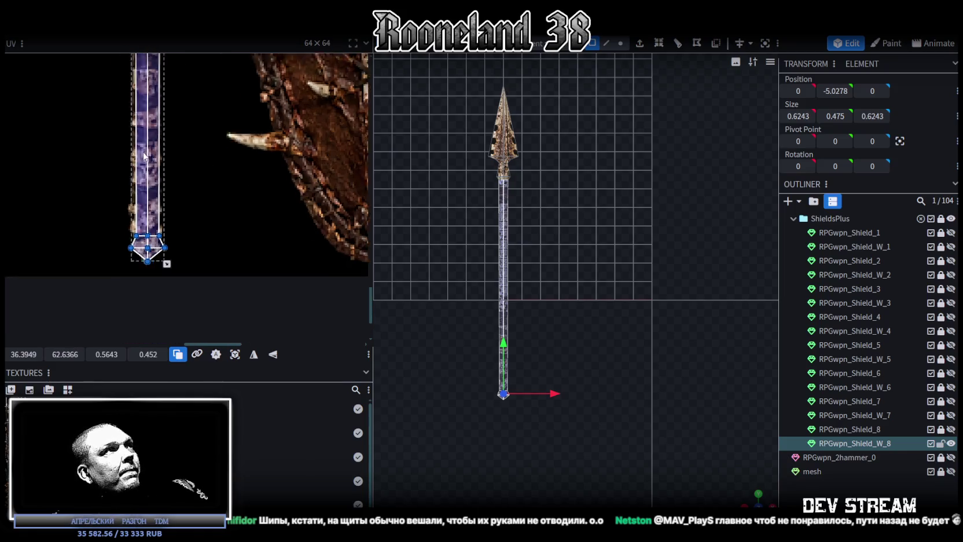
scroll(162, 197, down, 2)
scroll(169, 215, down, 2)
scroll(186, 234, up, 1)
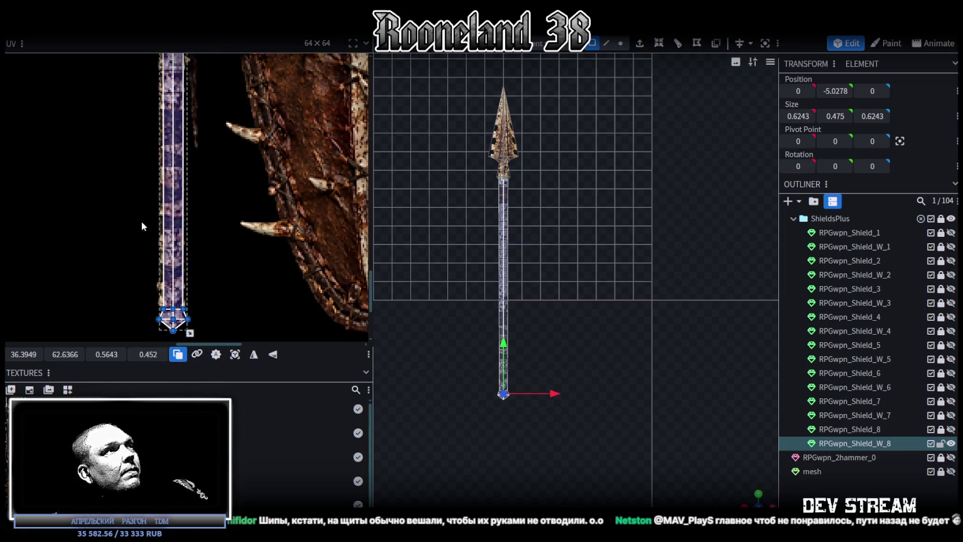
scroll(191, 238, up, 1)
scroll(199, 234, up, 2)
scroll(208, 235, down, 3)
scroll(226, 243, up, 2)
scroll(235, 251, up, 2)
scroll(242, 260, down, 2)
scroll(273, 280, up, 2)
scroll(190, 274, up, 2)
scroll(255, 186, up, 3)
drag(167, 154, 299, 219)
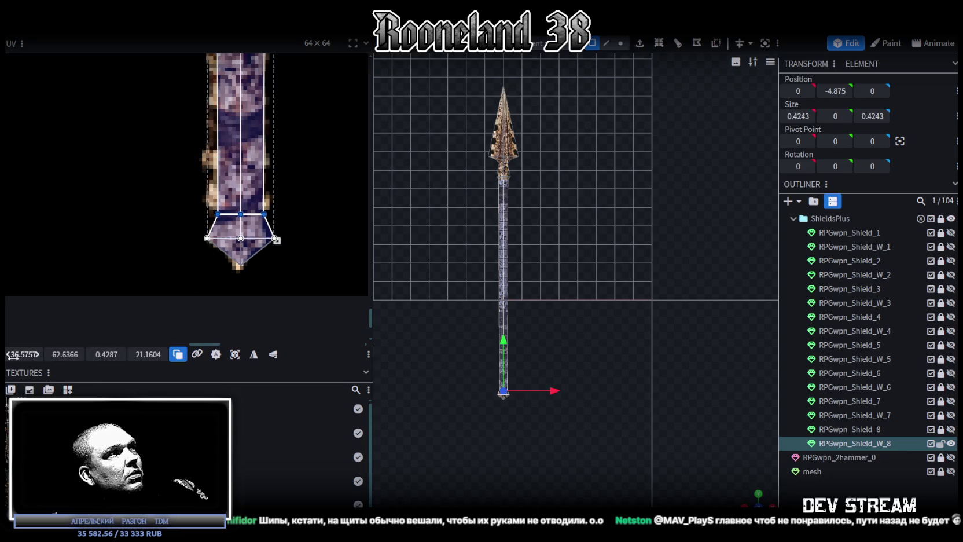
drag(240, 214, 237, 214)
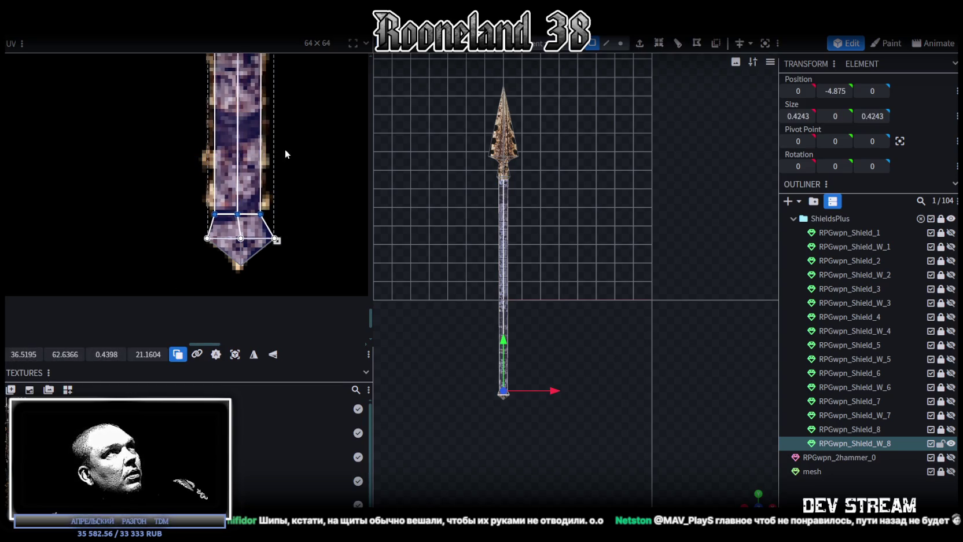
scroll(282, 154, down, 3)
scroll(313, 139, up, 2)
scroll(285, 209, up, 2)
scroll(305, 229, up, 2)
Stretch the neck face's UV down and lower the guard face's middle UV points
click(243, 133)
drag(232, 172, 231, 198)
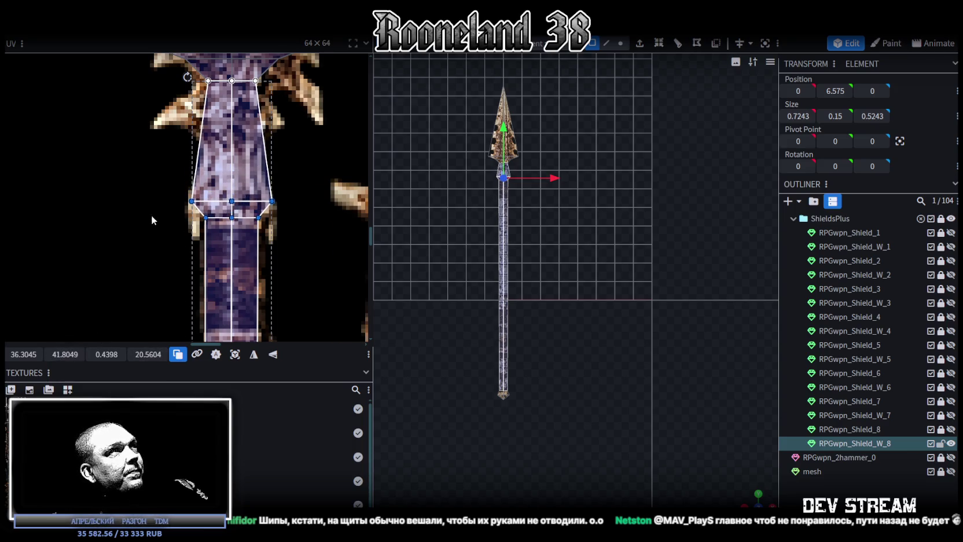
scroll(151, 220, down, 2)
scroll(234, 224, down, 1)
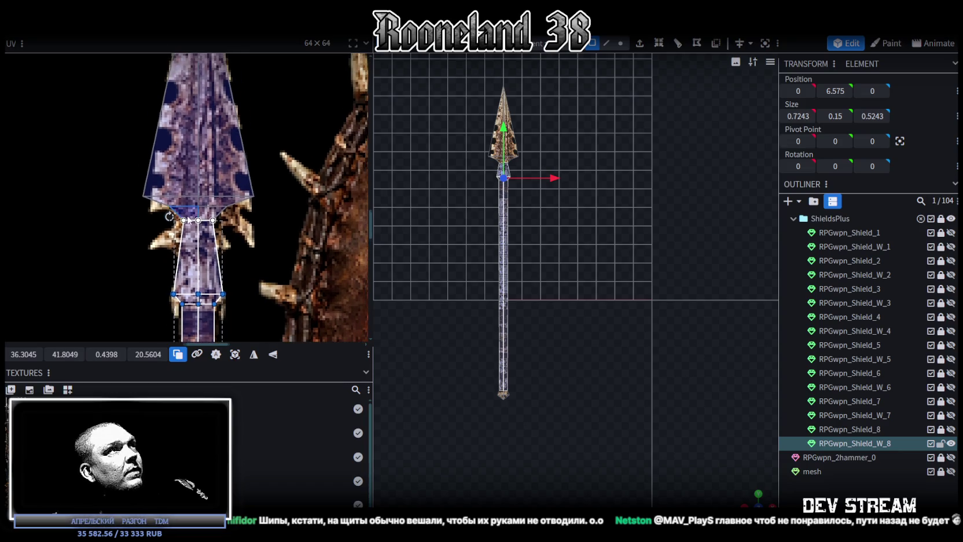
scroll(188, 220, up, 2)
click(284, 195)
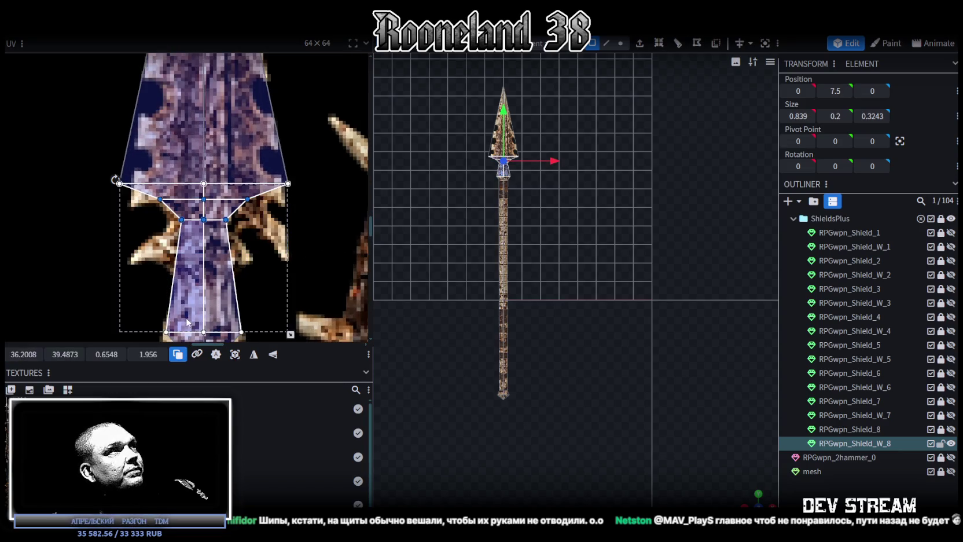
drag(63, 354, 68, 354)
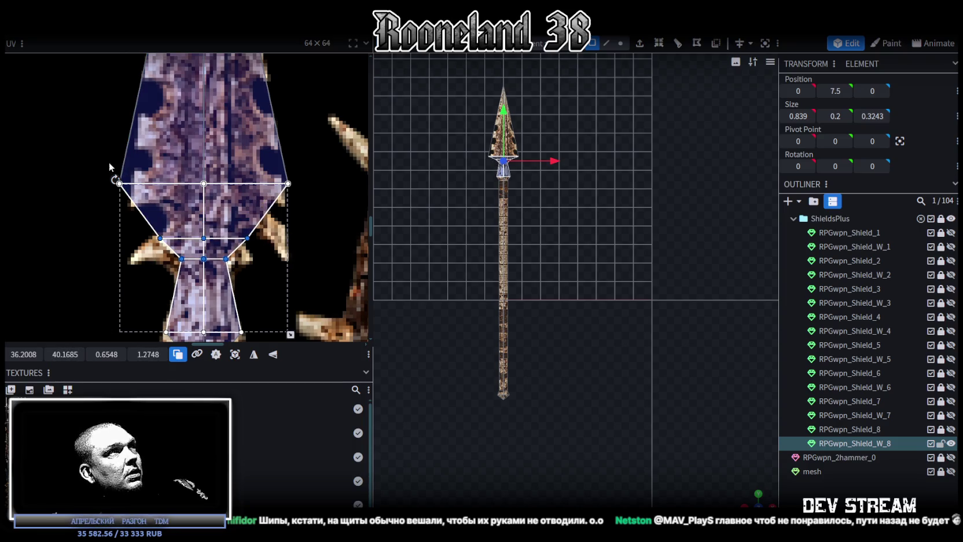
Lower the blade face's bottom UV points and pull its left and right corners inward
click(203, 174)
drag(63, 355, 67, 354)
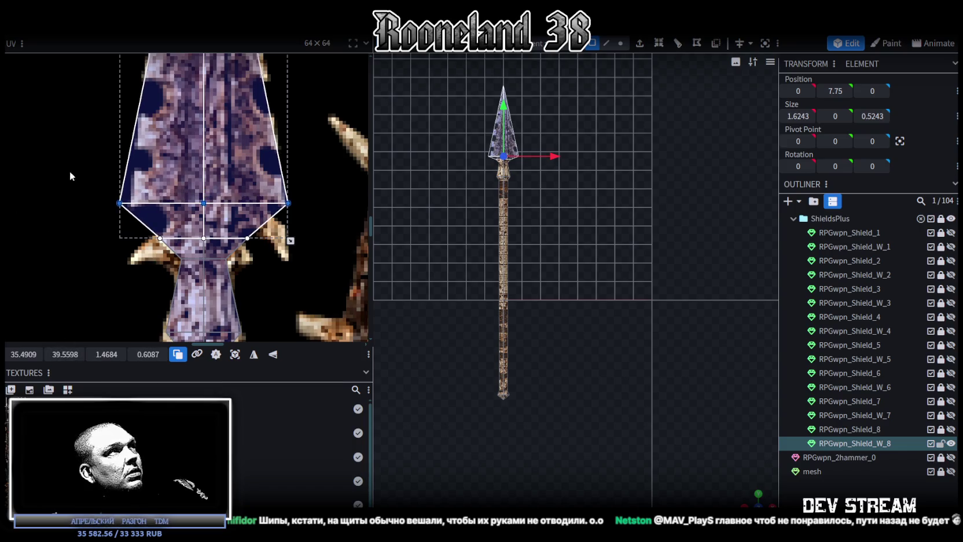
drag(69, 175, 174, 231)
drag(23, 354, 28, 354)
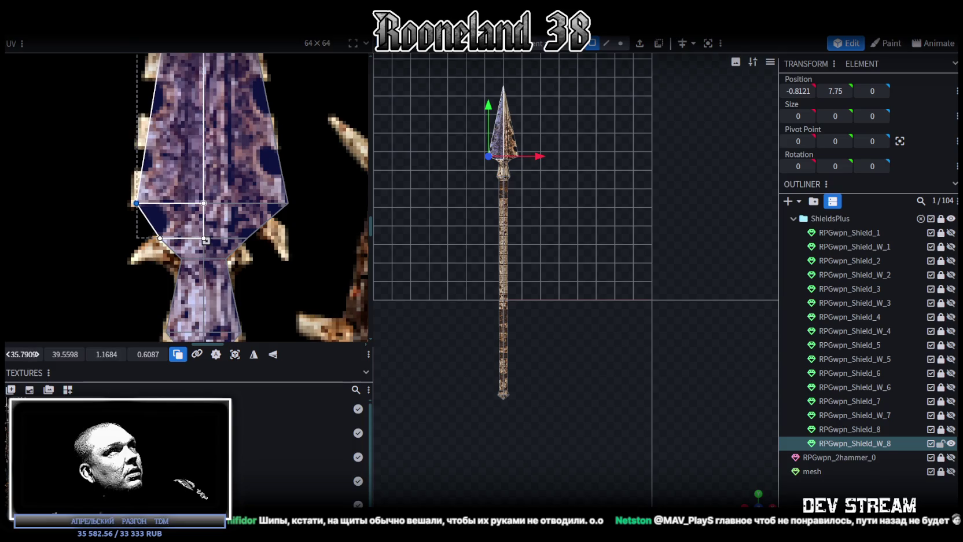
click(288, 203)
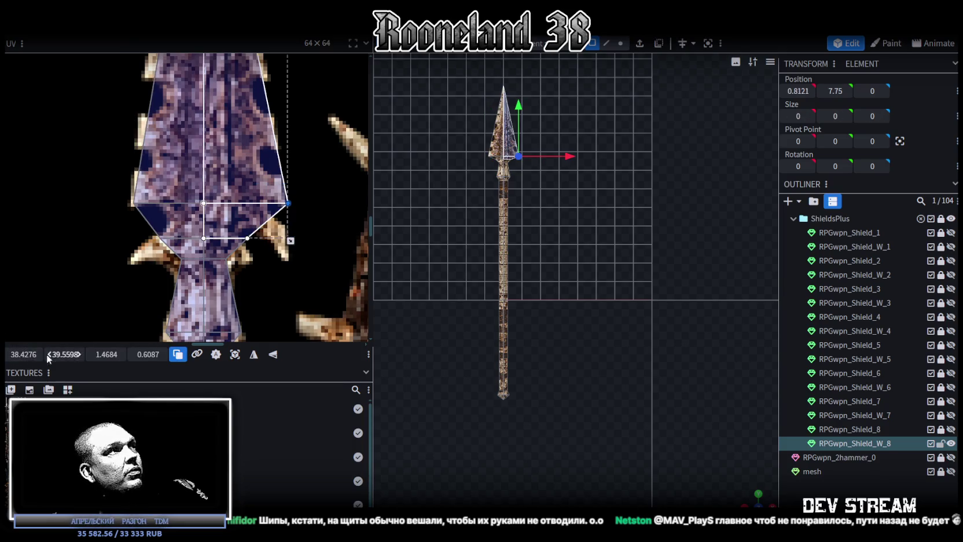
drag(23, 354, 21, 354)
Move the spear tip's UV point up onto the blade's painted tip
scroll(344, 156, up, 5)
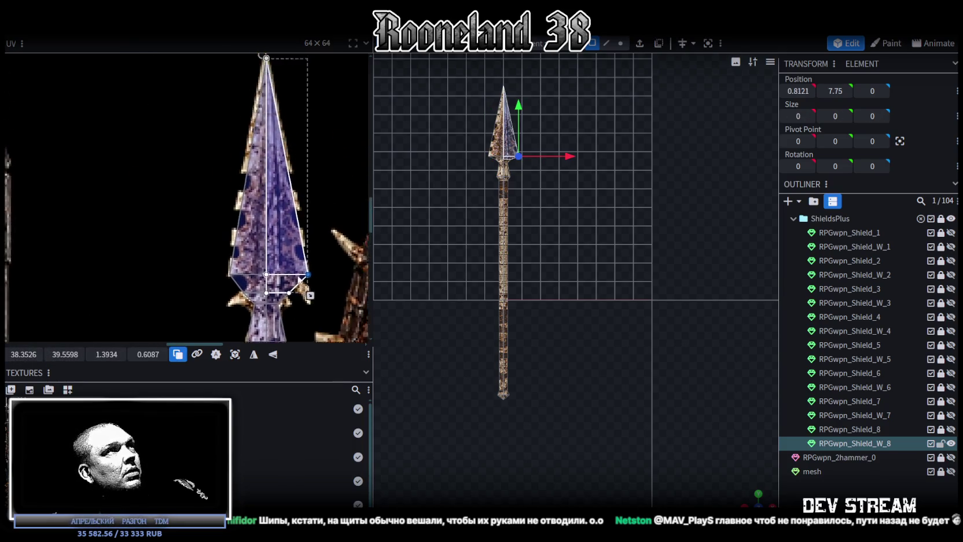
scroll(276, 192, up, 1)
scroll(249, 183, down, 2)
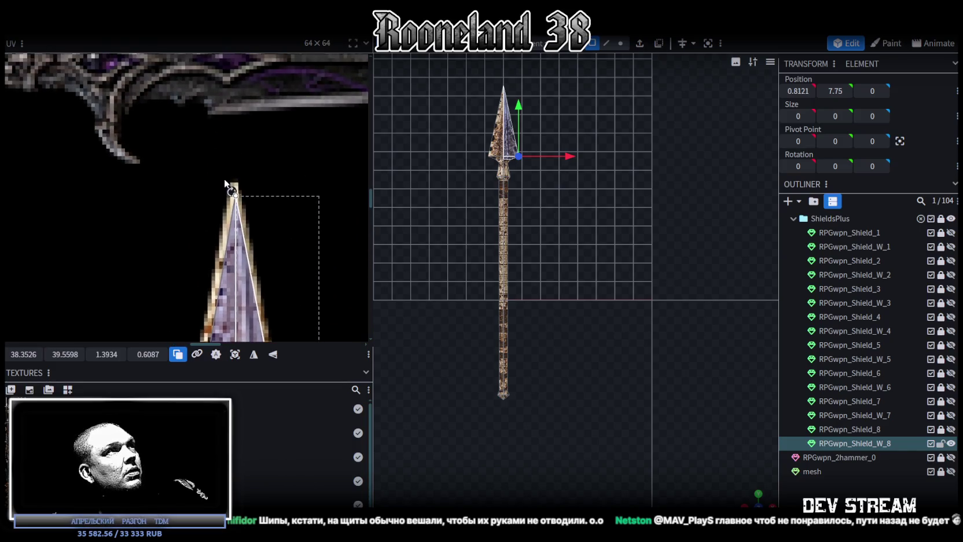
click(225, 180)
scroll(221, 181, up, 3)
scroll(221, 181, down, 1)
drag(222, 173, 221, 171)
scroll(256, 242, down, 4)
scroll(256, 242, down, 3)
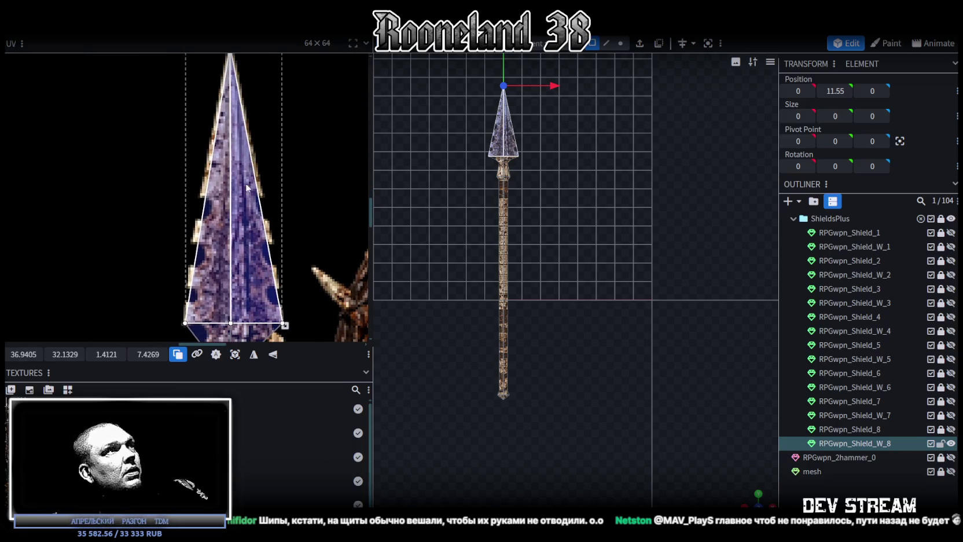
scroll(496, 152, up, 3)
scroll(564, 327, up, 2)
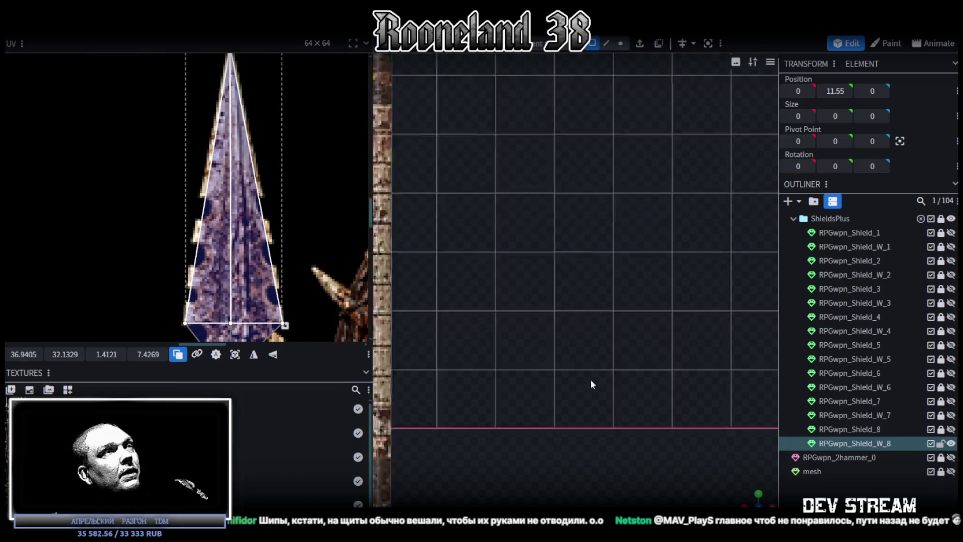
In vertex selection mode, raise the spear tip 0.2 units along the Y axis
right_drag(564, 326, 601, 365)
scroll(250, 281, down, 2)
scroll(232, 232, up, 3)
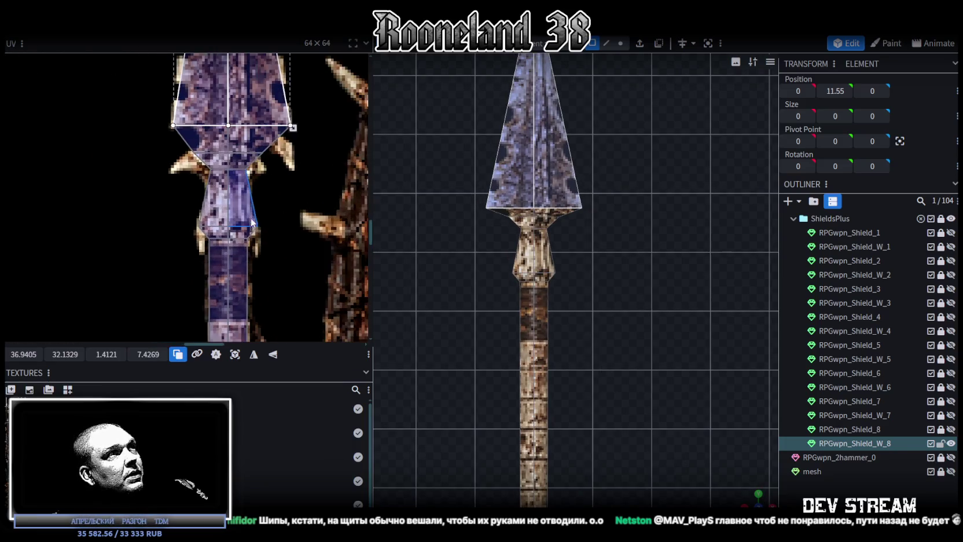
scroll(231, 232, up, 2)
scroll(600, 314, up, 1)
right_drag(600, 319, 614, 331)
click(533, 258)
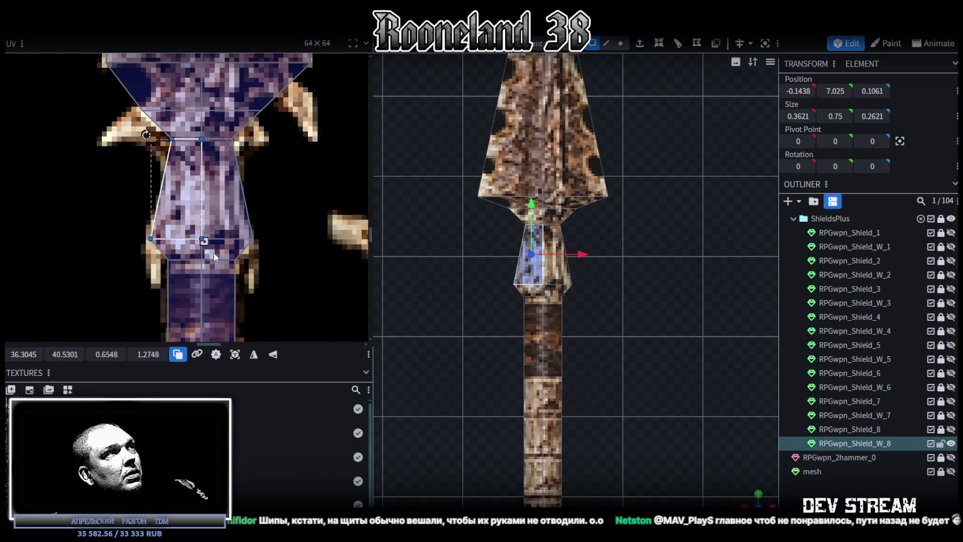
scroll(266, 220, up, 2)
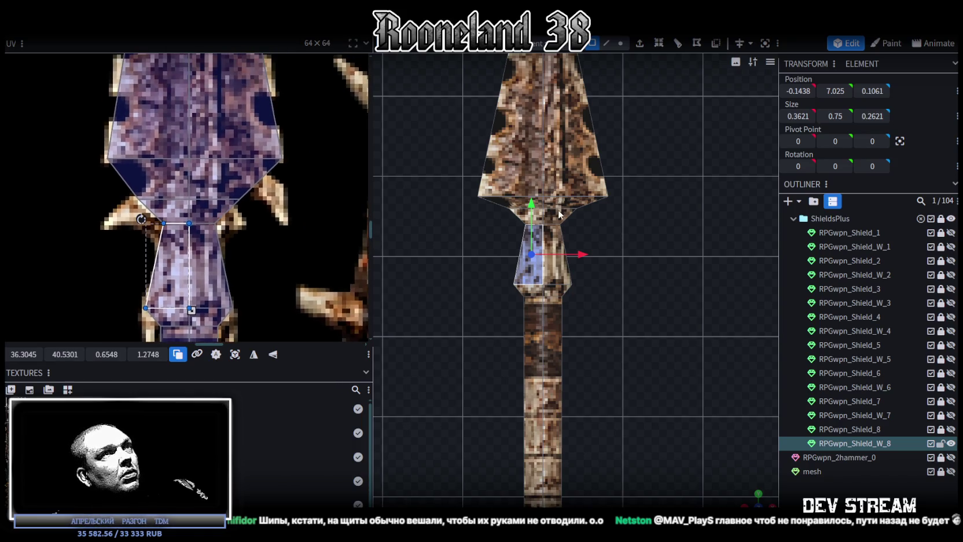
scroll(585, 196, up, 1)
scroll(561, 219, up, 1)
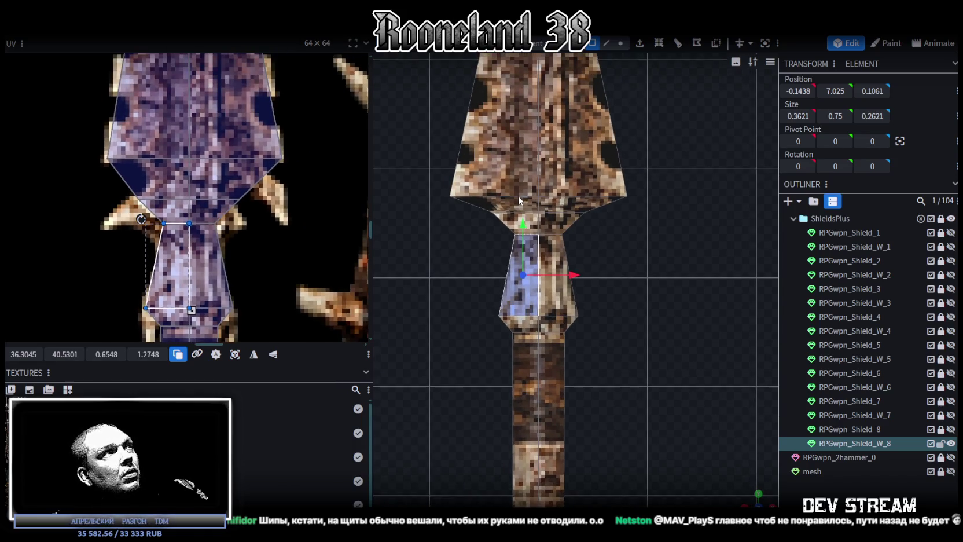
click(620, 43)
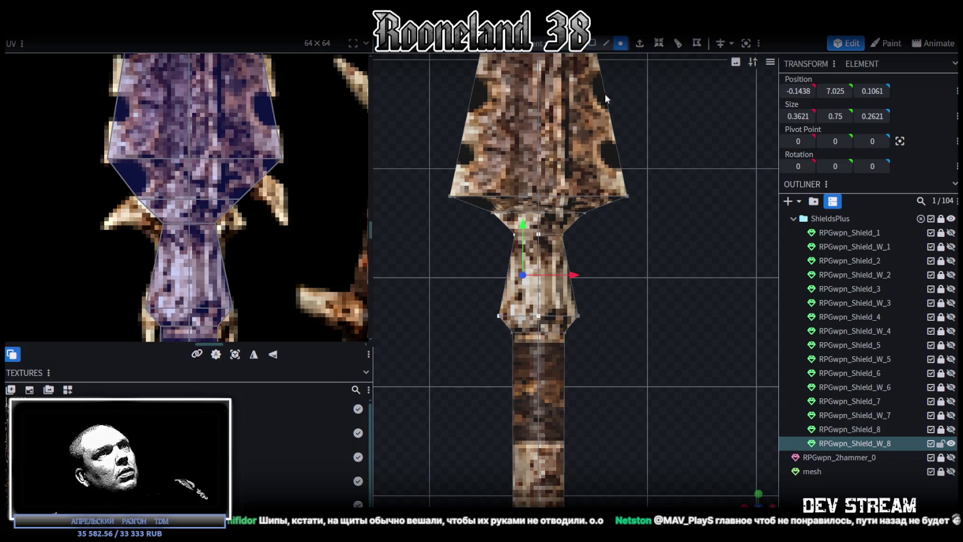
scroll(527, 246, down, 3)
mouse_move(472, 110)
mouse_down()
mouse_move(644, 352)
mouse_move(648, 343)
mouse_up()
drag(548, 248, 547, 236)
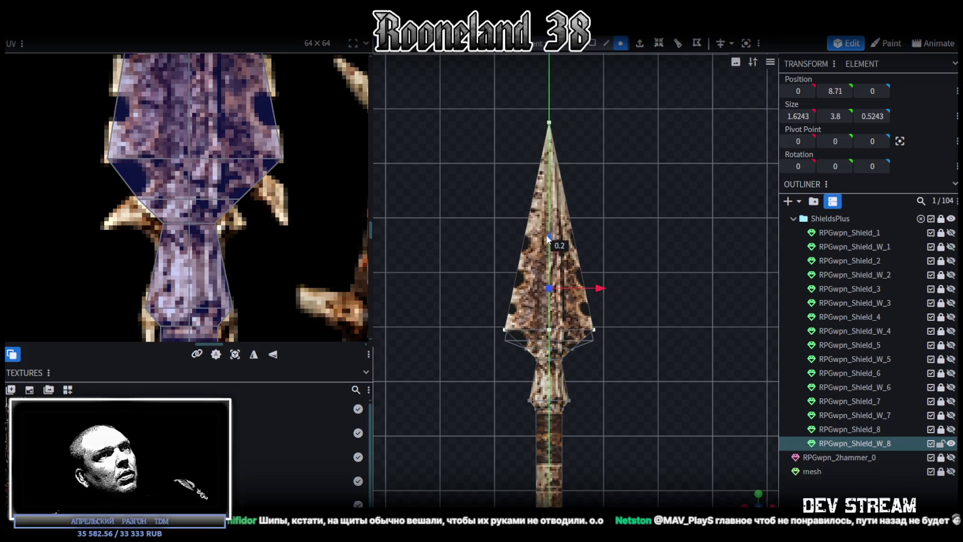
Select the points along the blade's bottom edge and view the spearhead at an angle
scroll(591, 359, up, 3)
drag(425, 278, 584, 310)
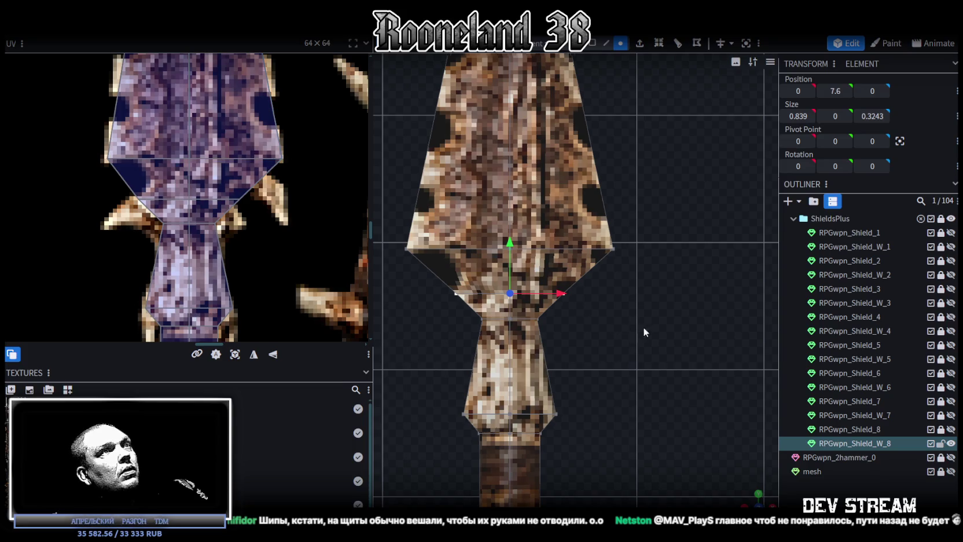
right_drag(643, 327, 620, 323)
drag(742, 489, 608, 224)
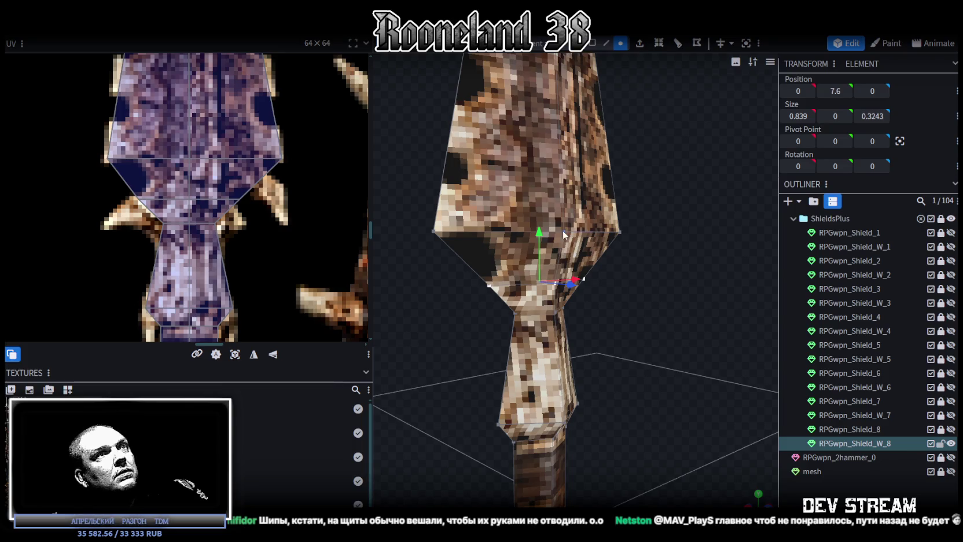
Select the spearhead base vertices on both sides and scale them to 0.7243 depth
click(490, 285)
drag(491, 288, 584, 283)
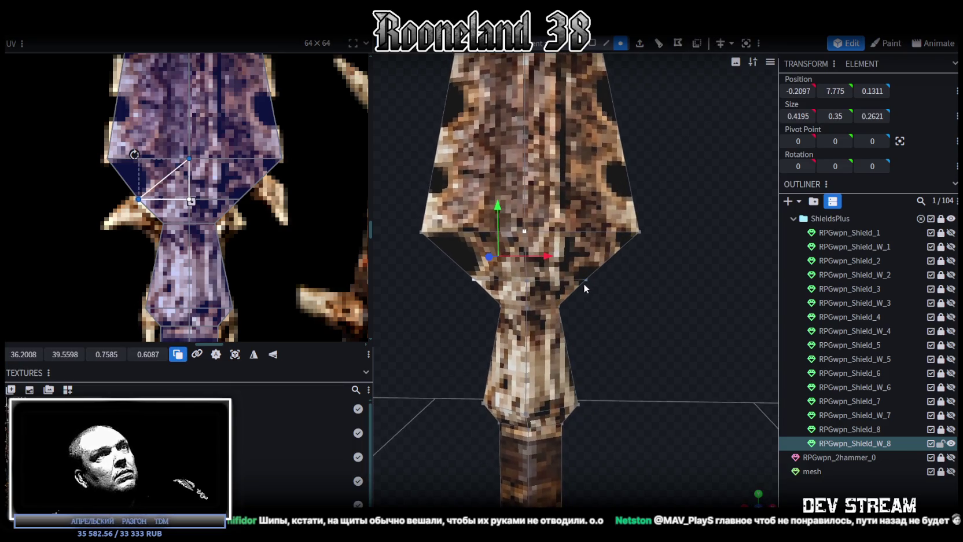
drag(664, 324, 552, 306)
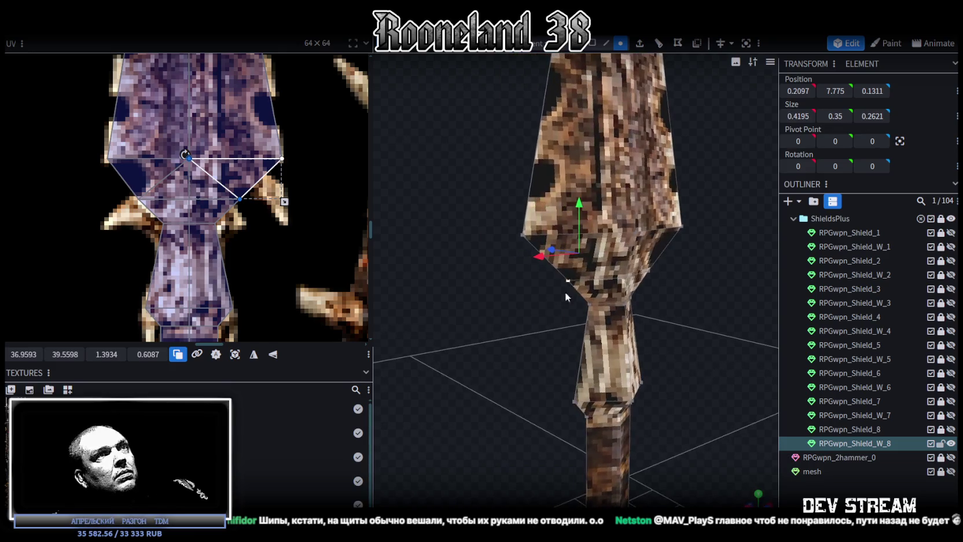
click(636, 231)
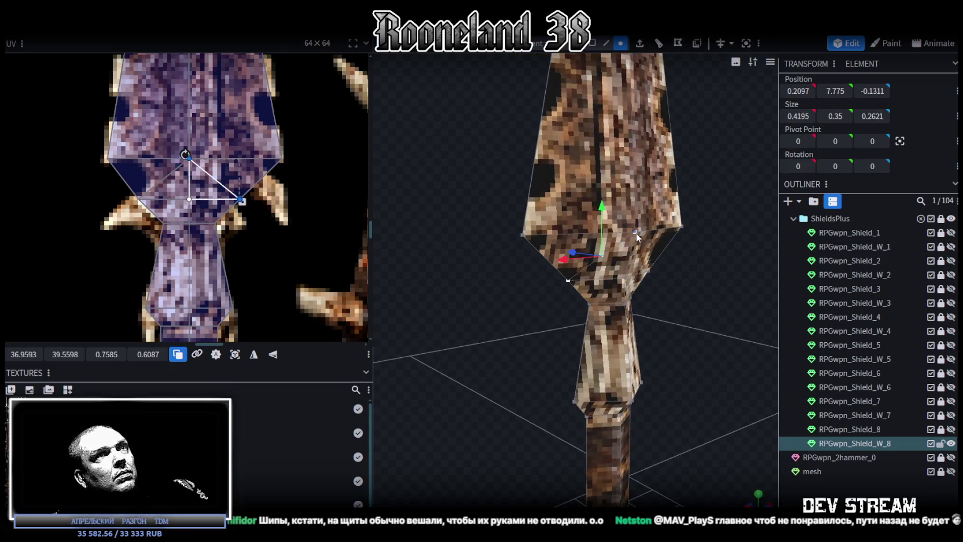
mouse_move(649, 268)
mouse_down()
mouse_move(647, 356)
mouse_move(645, 338)
mouse_move(667, 341)
mouse_move(378, 340)
mouse_move(521, 331)
mouse_move(510, 324)
mouse_move(530, 343)
mouse_move(521, 201)
mouse_up()
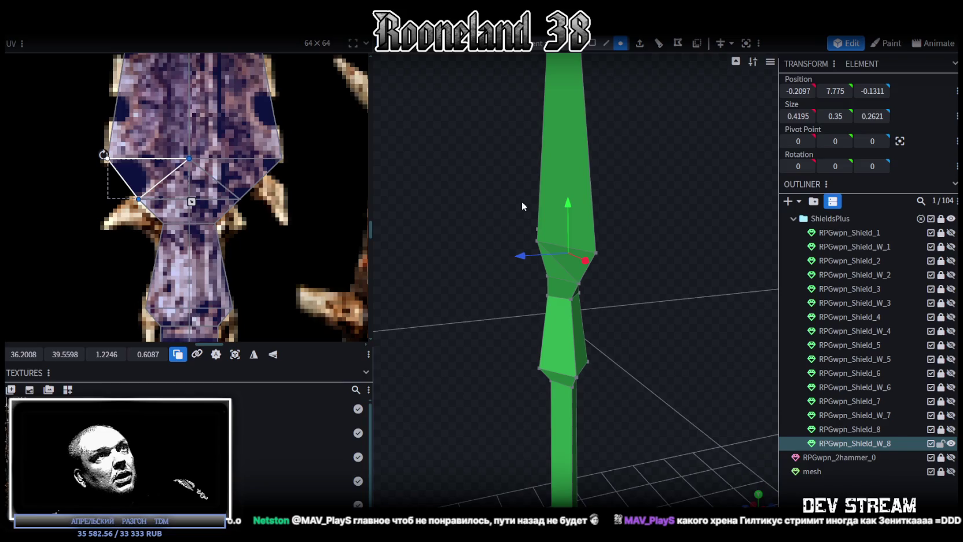
mouse_move(536, 234)
mouse_down()
mouse_move(617, 252)
mouse_move(612, 239)
mouse_move(641, 236)
mouse_up()
Select faces near the base and check the spear front-on in wireframe view
click(612, 239)
mouse_move(445, 331)
mouse_down()
mouse_move(602, 338)
mouse_move(571, 314)
mouse_up()
key(z)
key(z)
key(z)
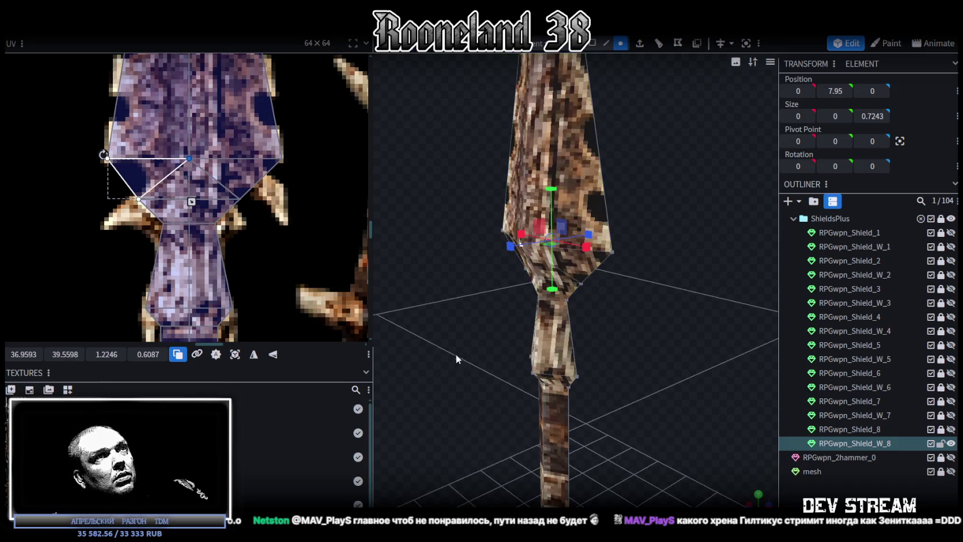
mouse_move(455, 353)
mouse_down()
mouse_move(530, 331)
mouse_move(532, 349)
mouse_move(536, 313)
mouse_move(409, 339)
mouse_move(557, 340)
mouse_move(626, 415)
mouse_move(584, 350)
mouse_move(615, 284)
mouse_up()
Nudge the centre UV vertex of the pointed butt-end face left
scroll(469, 325, up, 3)
scroll(453, 325, up, 3)
mouse_move(453, 326)
mouse_down()
mouse_move(485, 342)
mouse_move(609, 330)
mouse_up()
scroll(287, 293, down, 2)
scroll(278, 267, down, 2)
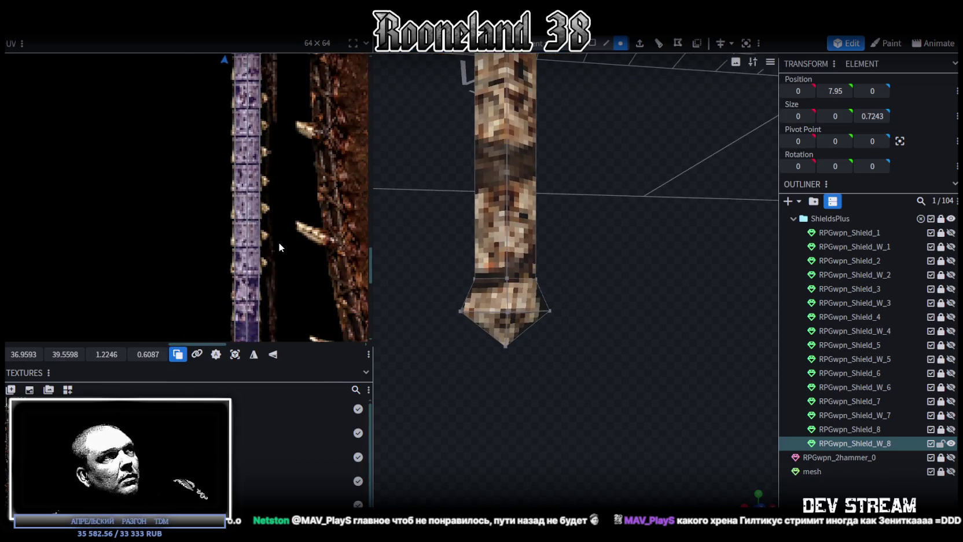
scroll(284, 198, down, 3)
scroll(335, 204, up, 2)
scroll(335, 203, up, 2)
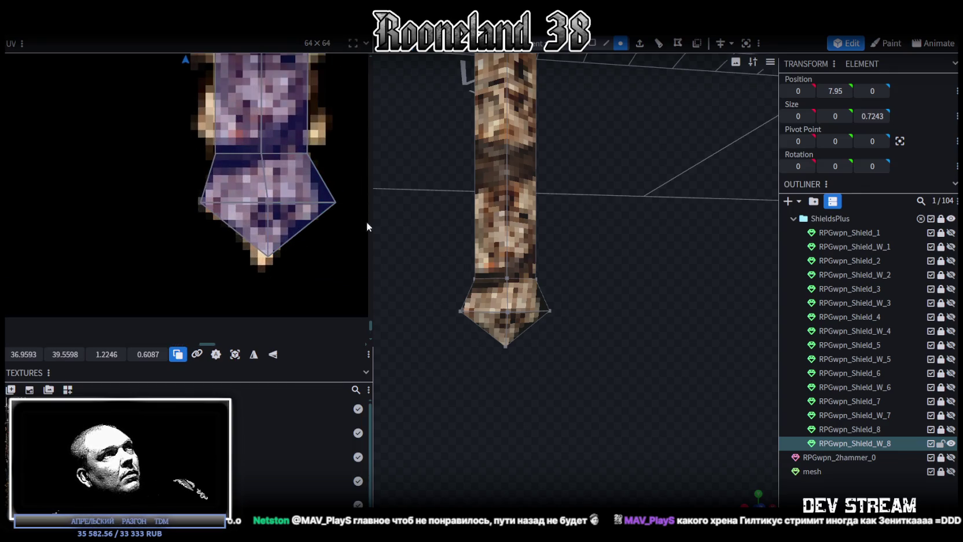
scroll(511, 356, up, 2)
drag(512, 356, 547, 335)
right_drag(546, 336, 594, 304)
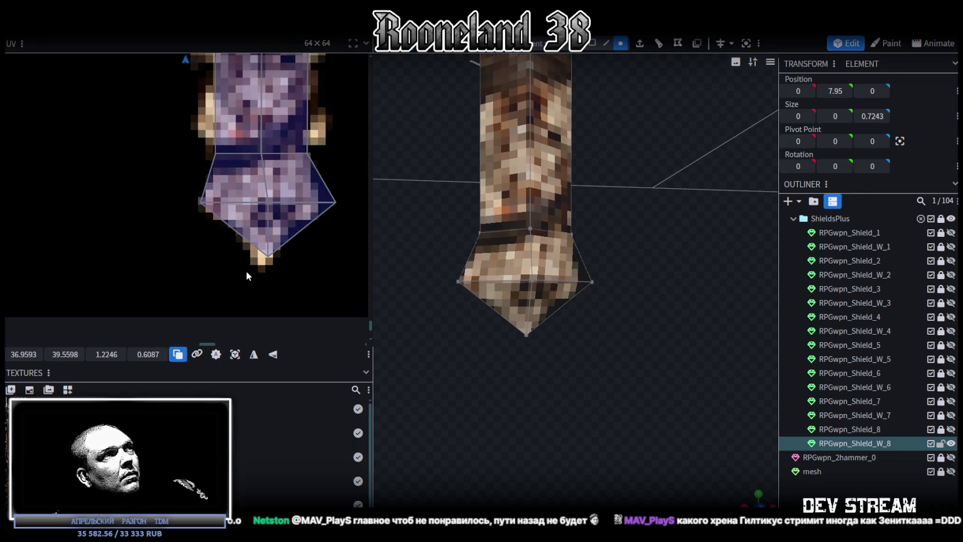
click(280, 193)
drag(265, 203, 260, 202)
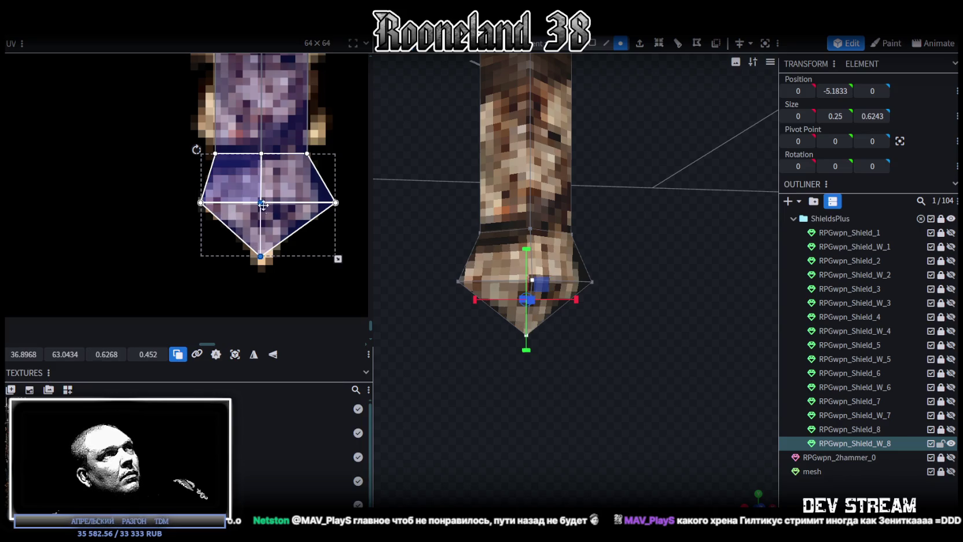
Select the face's right UV vertex and move a butt-end edge vertex inward to X 0.2121
drag(583, 317, 606, 318)
mouse_move(346, 186)
mouse_down()
mouse_move(332, 211)
mouse_move(314, 202)
mouse_up()
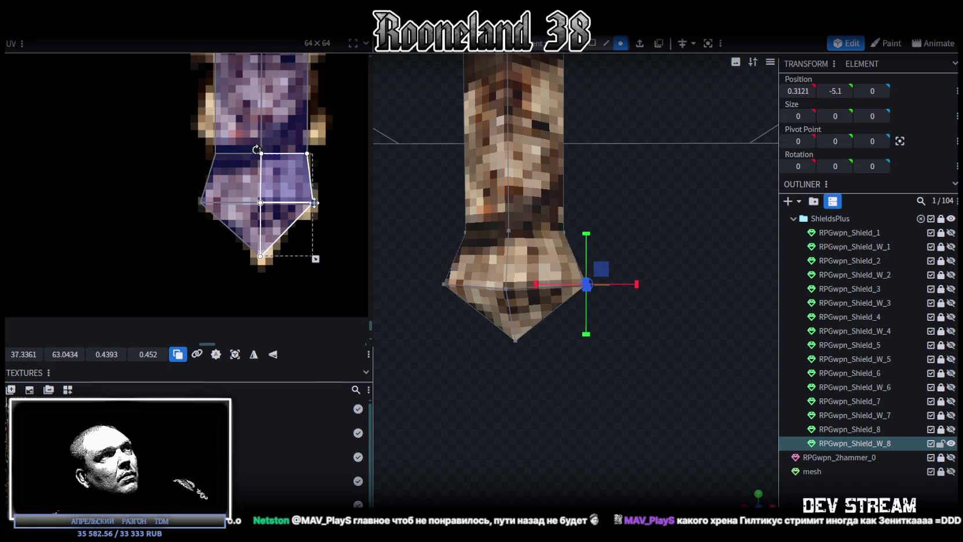
mouse_move(639, 236)
mouse_down()
mouse_move(587, 293)
mouse_move(602, 285)
mouse_up()
scroll(597, 289, down, 2)
scroll(597, 292, down, 2)
scroll(602, 285, down, 3)
mouse_move(592, 281)
middle_down()
mouse_move(623, 239)
mouse_move(626, 271)
middle_up()
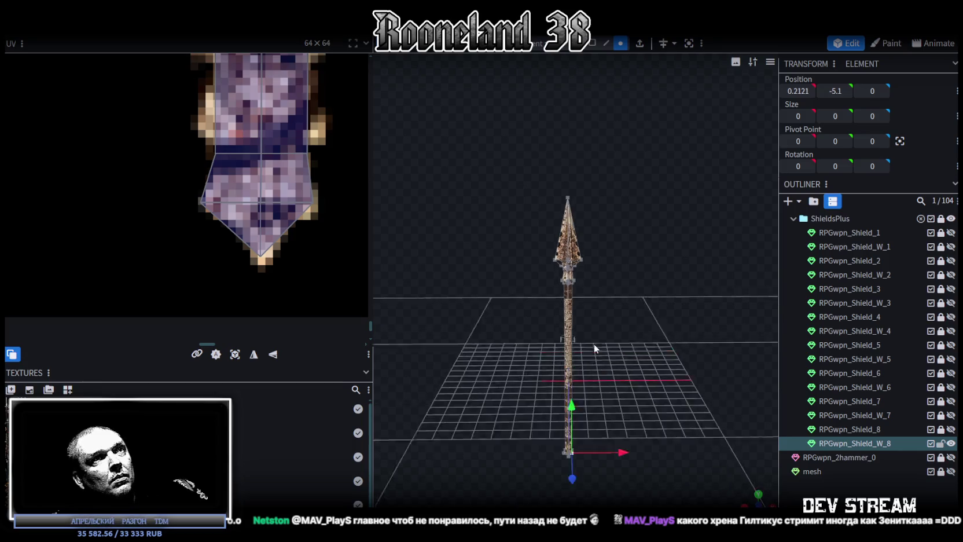
scroll(593, 344, up, 2)
scroll(583, 296, up, 2)
scroll(595, 360, up, 2)
mouse_move(607, 313)
middle_down()
mouse_move(587, 335)
mouse_move(403, 385)
mouse_move(574, 361)
mouse_move(584, 346)
middle_up()
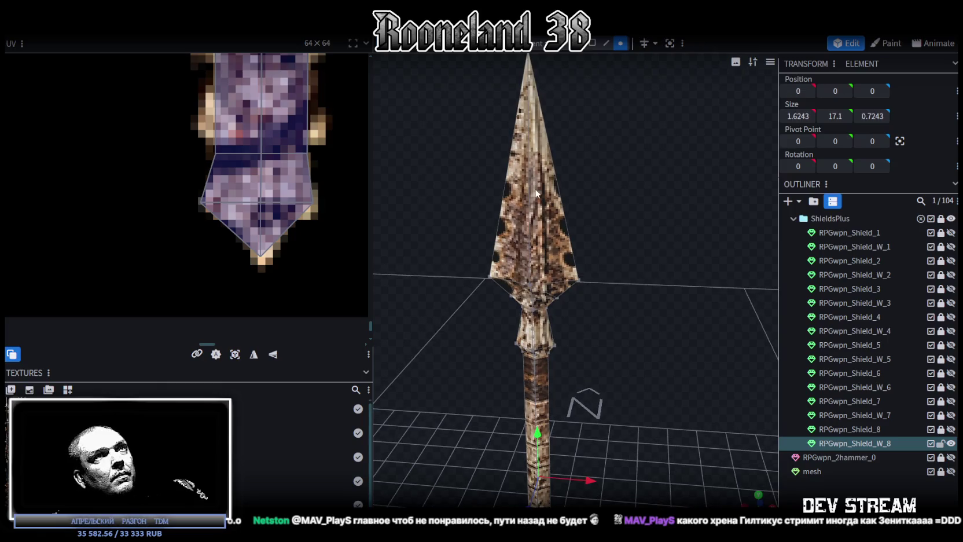
scroll(601, 312, down, 2)
scroll(600, 313, down, 1)
scroll(233, 139, up, 2)
scroll(234, 134, up, 2)
scroll(240, 151, up, 1)
mouse_move(240, 152)
middle_down()
mouse_move(276, 208)
mouse_move(269, 203)
mouse_move(260, 300)
middle_up()
scroll(260, 302, up, 1)
mouse_move(620, 272)
mouse_down()
mouse_move(629, 211)
mouse_move(636, 231)
mouse_move(696, 205)
mouse_move(709, 215)
mouse_move(606, 250)
mouse_move(623, 247)
mouse_move(614, 243)
mouse_up()
scroll(244, 122, down, 2)
scroll(256, 180, down, 2)
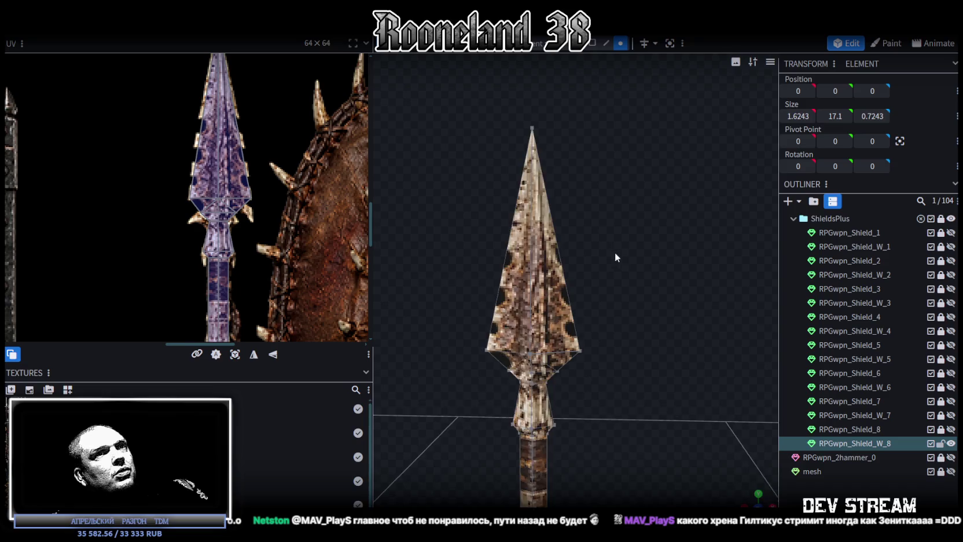
scroll(615, 252, down, 3)
mouse_move(635, 236)
mouse_down()
mouse_move(629, 201)
mouse_move(671, 190)
mouse_move(433, 219)
mouse_move(670, 213)
mouse_move(582, 190)
mouse_up()
scroll(268, 124, up, 1)
scroll(283, 155, up, 1)
scroll(282, 155, up, 1)
scroll(246, 150, up, 1)
scroll(229, 140, up, 1)
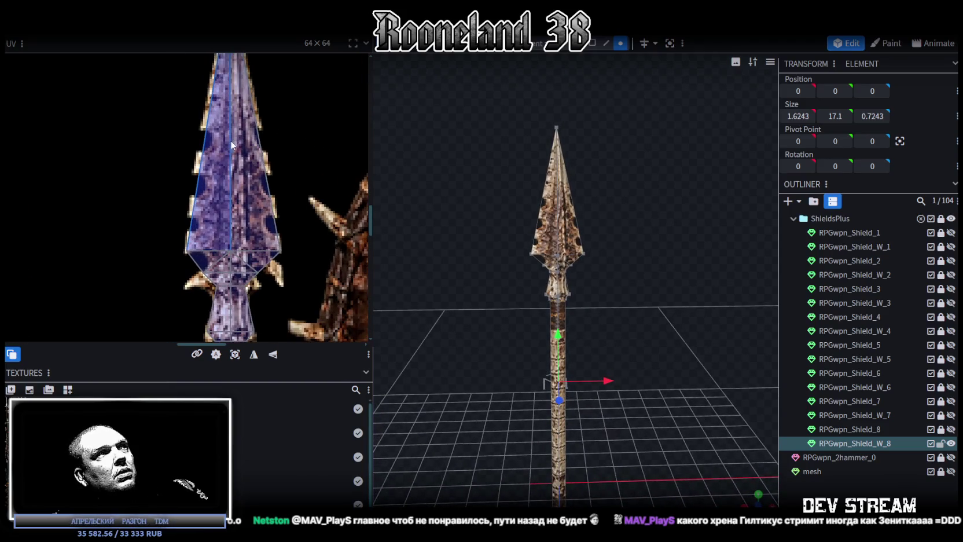
scroll(260, 107, down, 2)
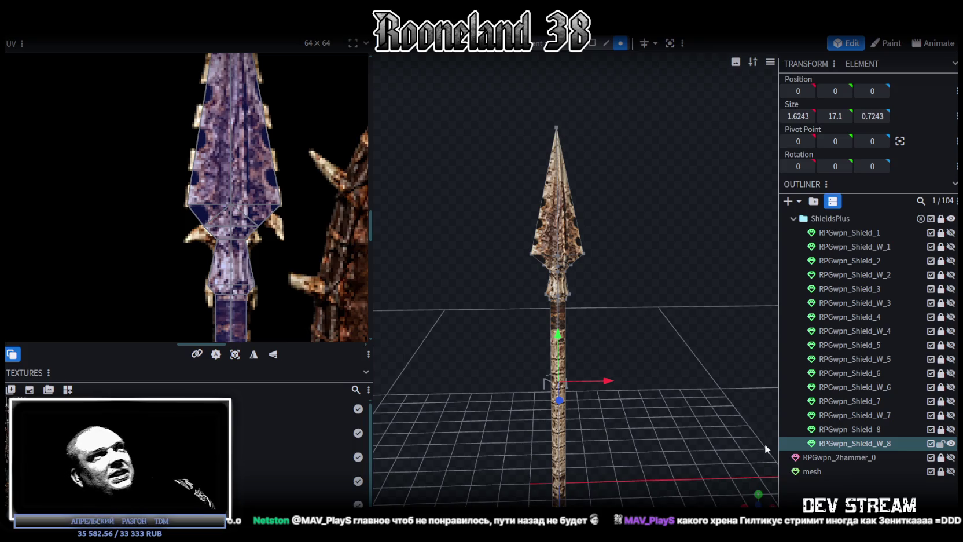
middle_drag(200, 138, 158, 305)
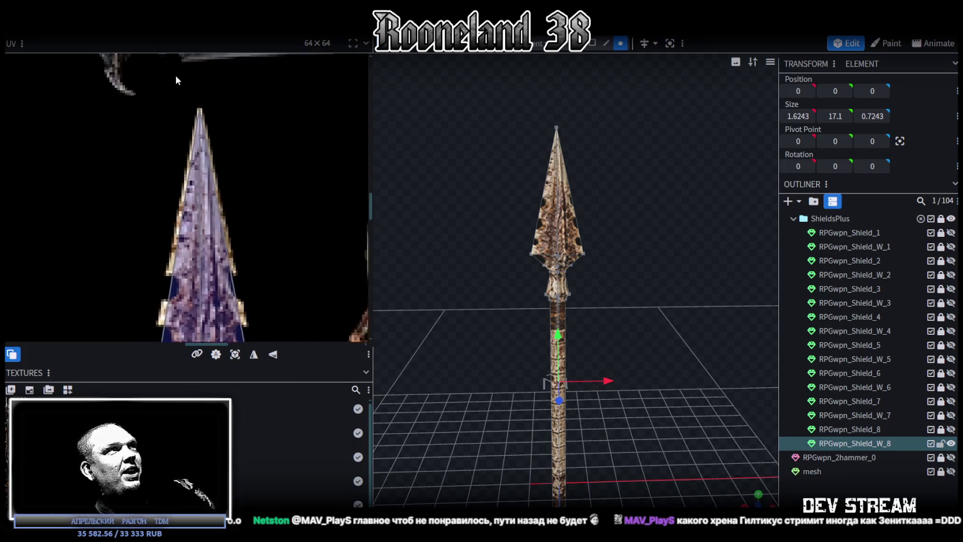
scroll(231, 174, up, 3)
middle_drag(260, 272, 273, 230)
scroll(273, 230, down, 1)
scroll(271, 263, down, 2)
scroll(287, 183, down, 1)
scroll(322, 233, down, 2)
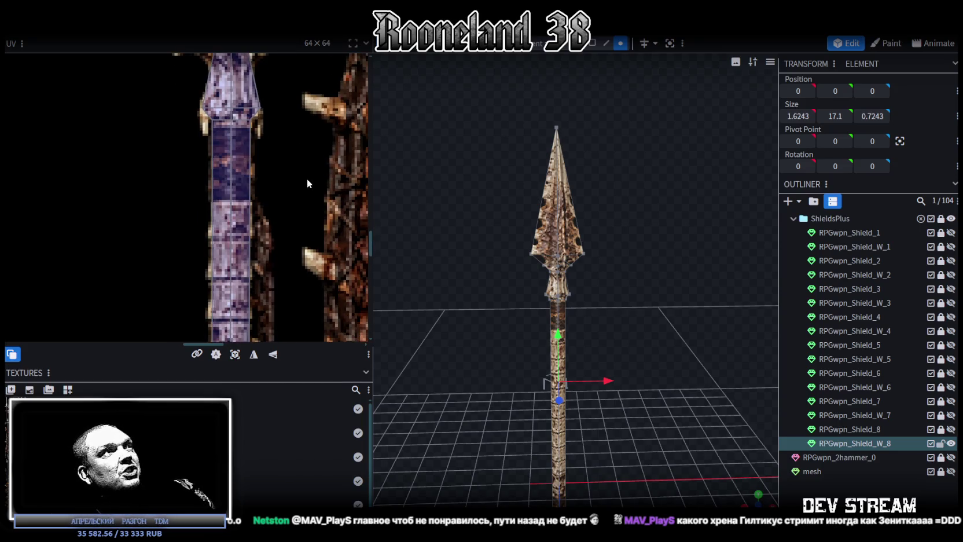
scroll(640, 279, up, 2)
scroll(647, 354, up, 3)
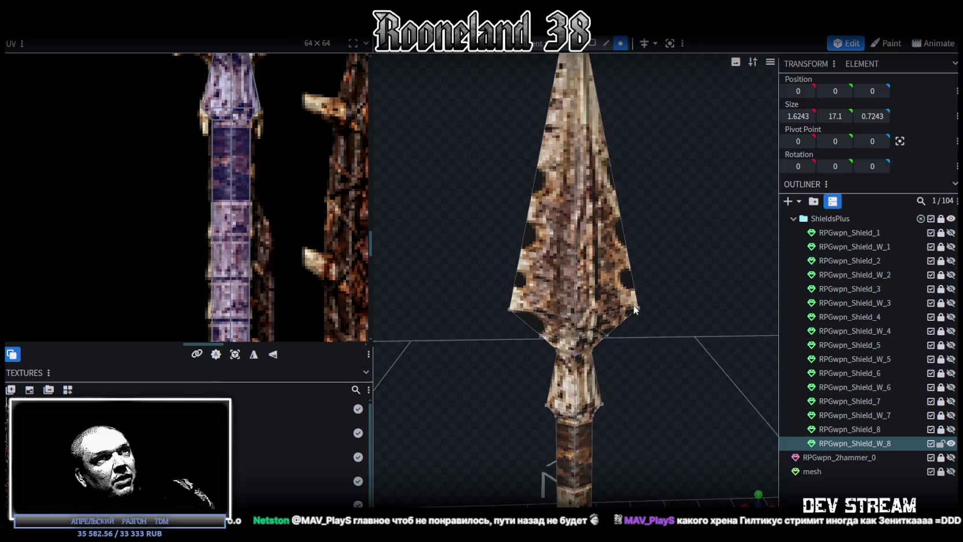
scroll(684, 381, up, 2)
scroll(750, 502, down, 3)
scroll(549, 314, down, 3)
drag(549, 314, 517, 267)
mouse_move(650, 276)
mouse_down()
mouse_move(583, 223)
mouse_move(615, 304)
mouse_move(613, 279)
mouse_move(577, 335)
mouse_move(589, 346)
mouse_move(590, 314)
mouse_up()
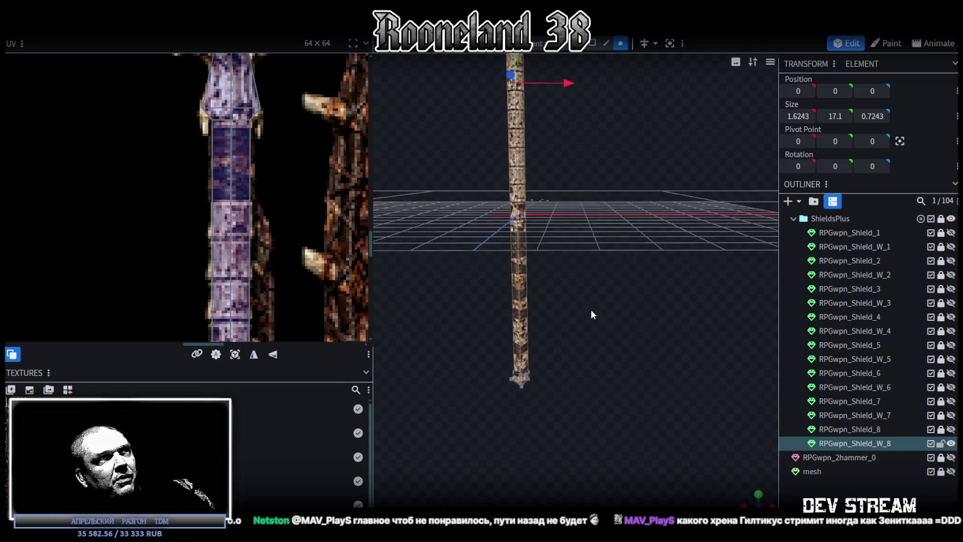
scroll(610, 414, up, 2)
mouse_move(610, 415)
mouse_down()
mouse_move(630, 301)
mouse_move(635, 311)
mouse_move(573, 331)
mouse_move(593, 289)
mouse_move(635, 289)
mouse_up()
scroll(592, 289, up, 3)
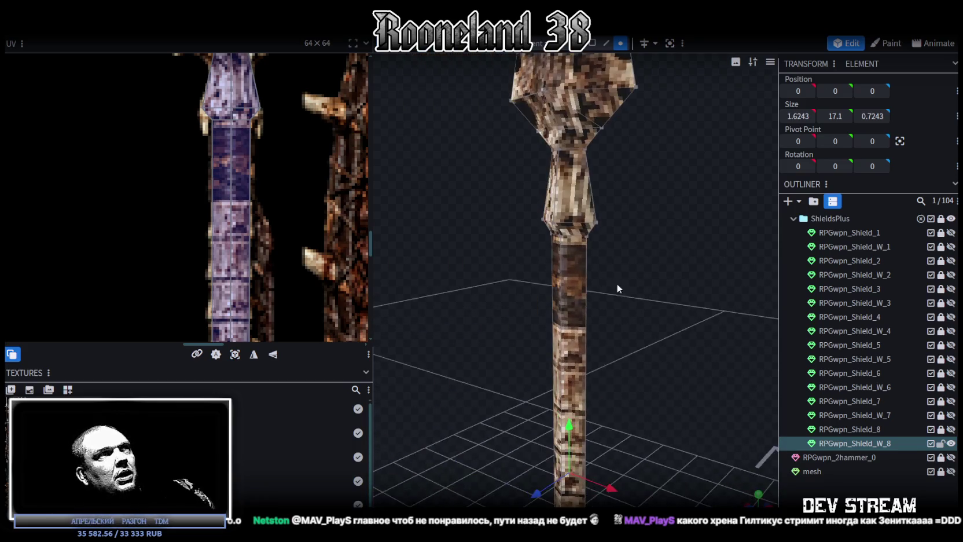
scroll(236, 271, down, 2)
scroll(267, 249, up, 2)
scroll(232, 240, up, 2)
scroll(297, 272, up, 2)
Slide the UV vertices of both mirrored neck faces onto the painted neck, one at 36.3983, 41.8049
click(255, 281)
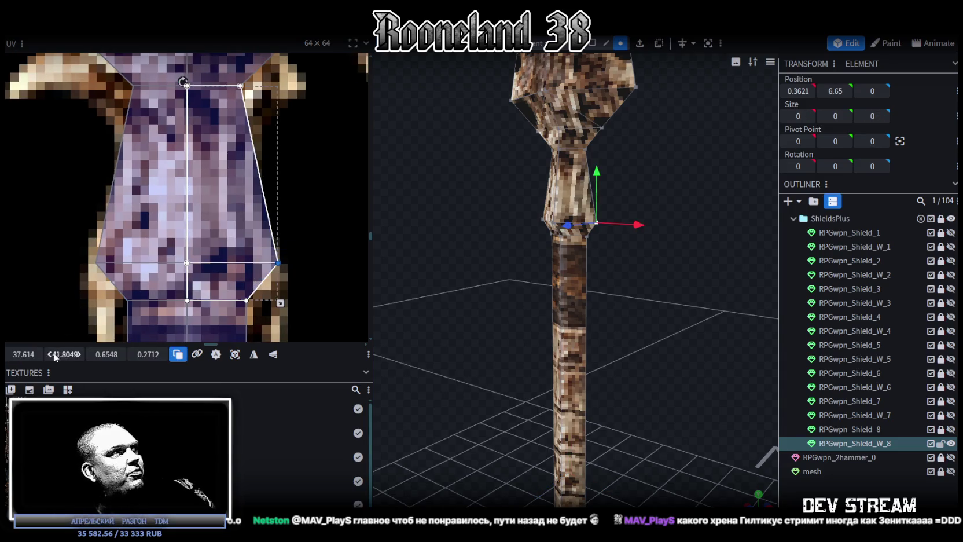
drag(27, 352, 21, 353)
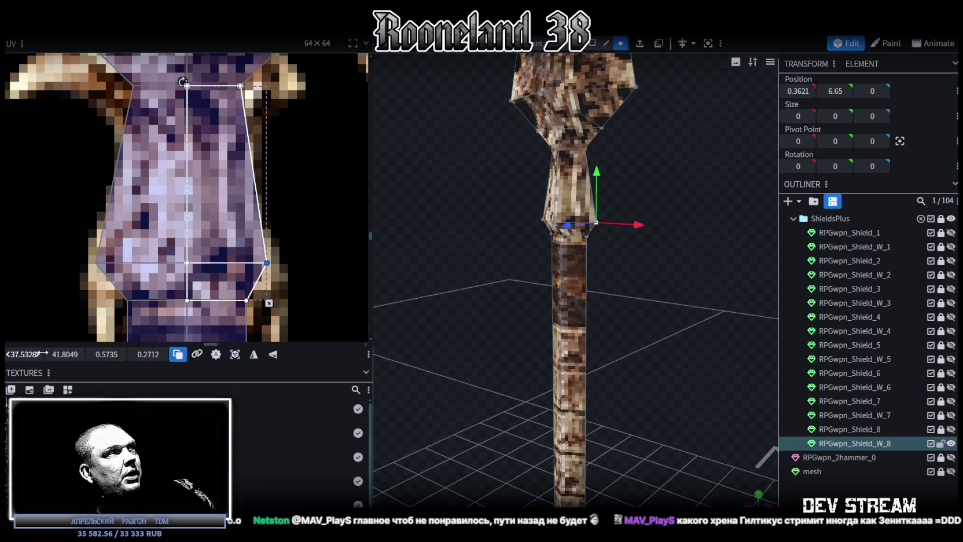
click(96, 263)
drag(27, 354, 26, 355)
mouse_move(467, 341)
mouse_down()
mouse_move(530, 342)
mouse_move(504, 339)
mouse_up()
scroll(498, 377, down, 3)
scroll(629, 299, down, 3)
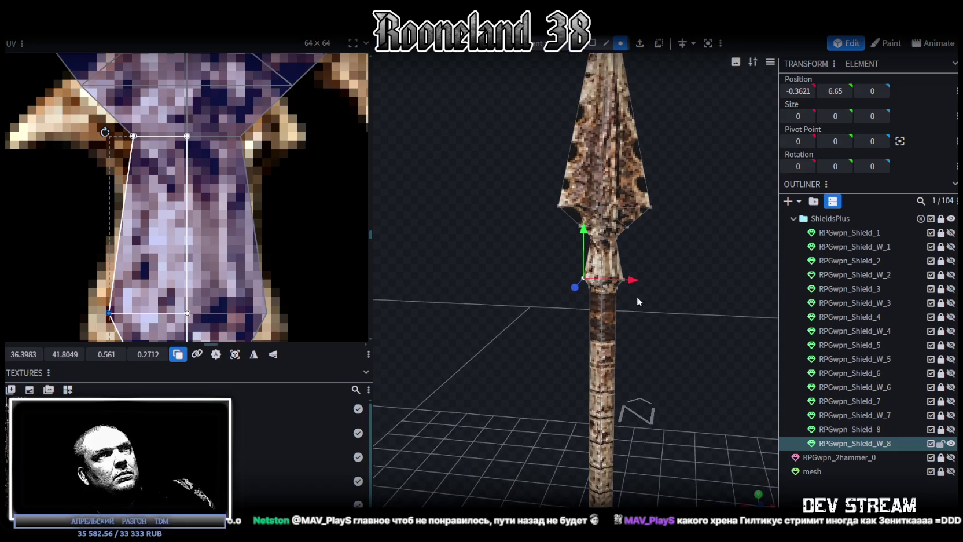
scroll(631, 264, up, 2)
scroll(628, 266, up, 3)
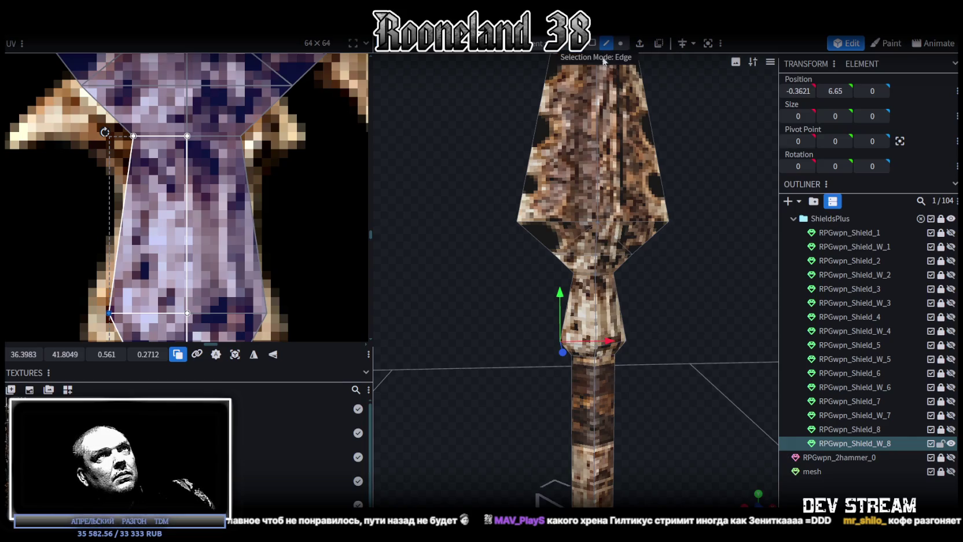
click(545, 246)
Loop-cut the triangular face at the base of the spearhead blade
drag(505, 275, 561, 155)
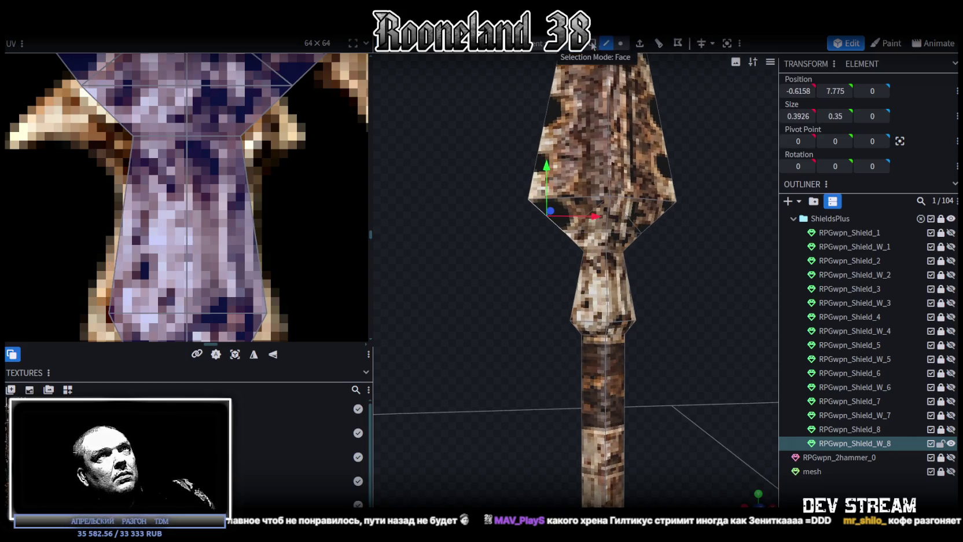
click(573, 216)
click(677, 46)
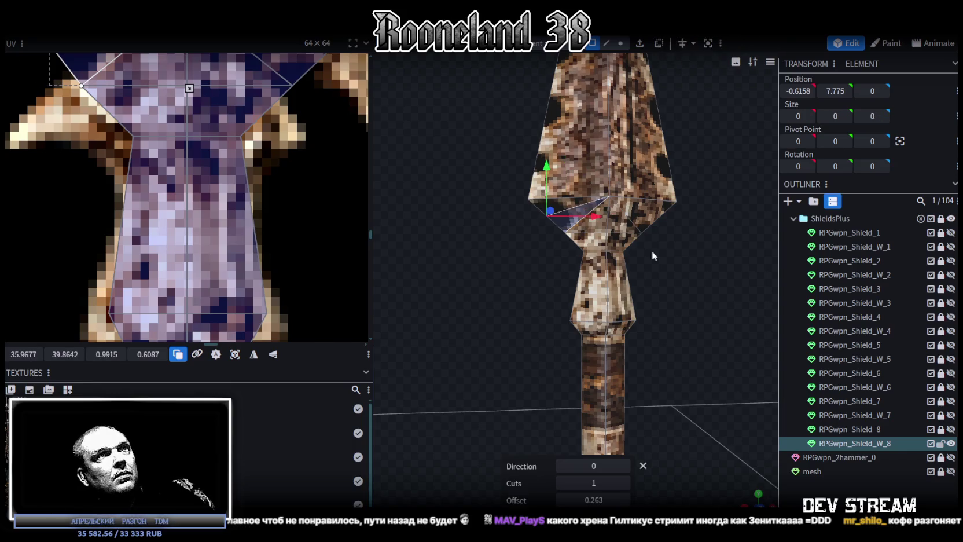
mouse_move(506, 335)
mouse_down()
mouse_move(684, 359)
mouse_move(672, 337)
mouse_move(460, 338)
mouse_move(719, 308)
mouse_up()
scroll(719, 309, up, 2)
Loop-cut another blade-base face with its Direction set to 1
click(584, 211)
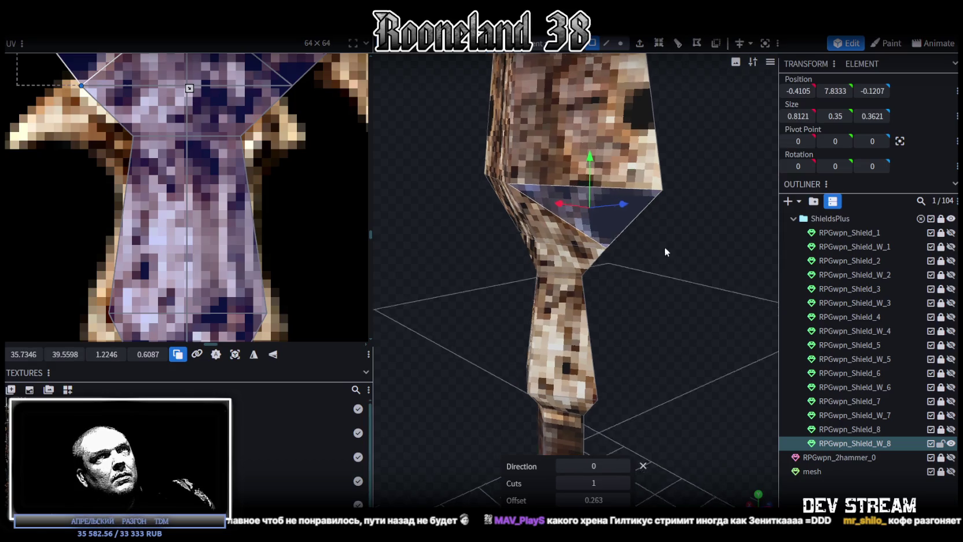
click(675, 46)
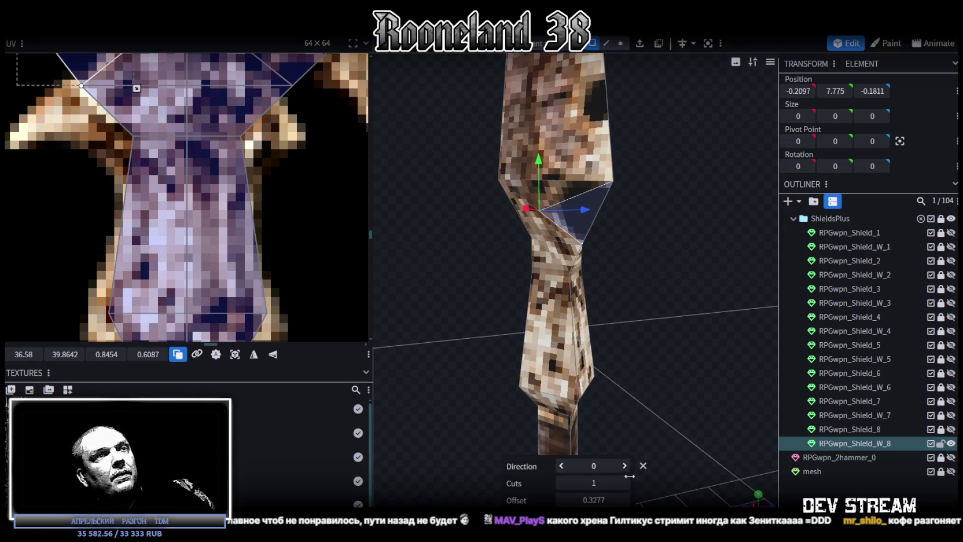
click(625, 466)
scroll(497, 300, up, 3)
drag(496, 300, 699, 205)
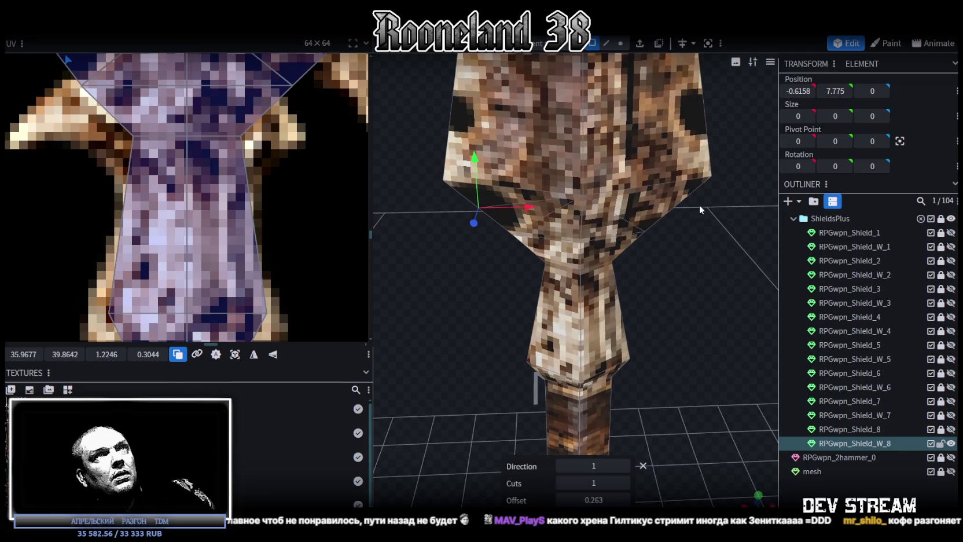
Add the matching flipped-direction loop cut on the mirrored right-side face
click(606, 44)
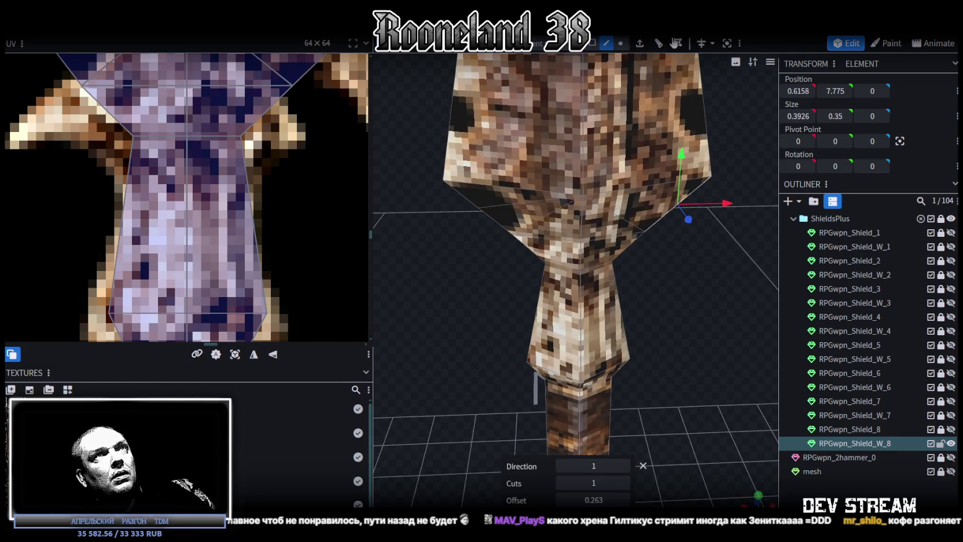
mouse_move(677, 162)
mouse_down()
mouse_move(612, 328)
mouse_move(611, 290)
mouse_up()
click(628, 202)
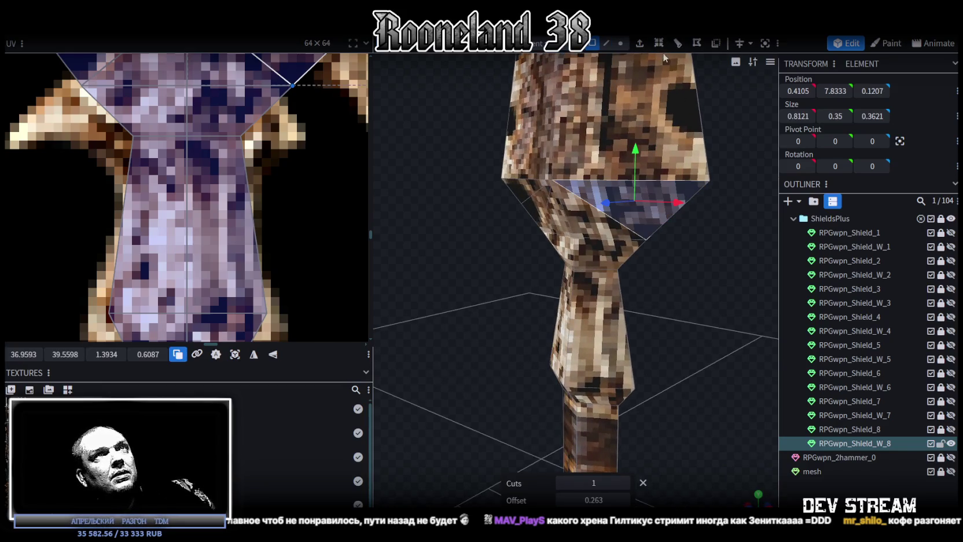
click(625, 466)
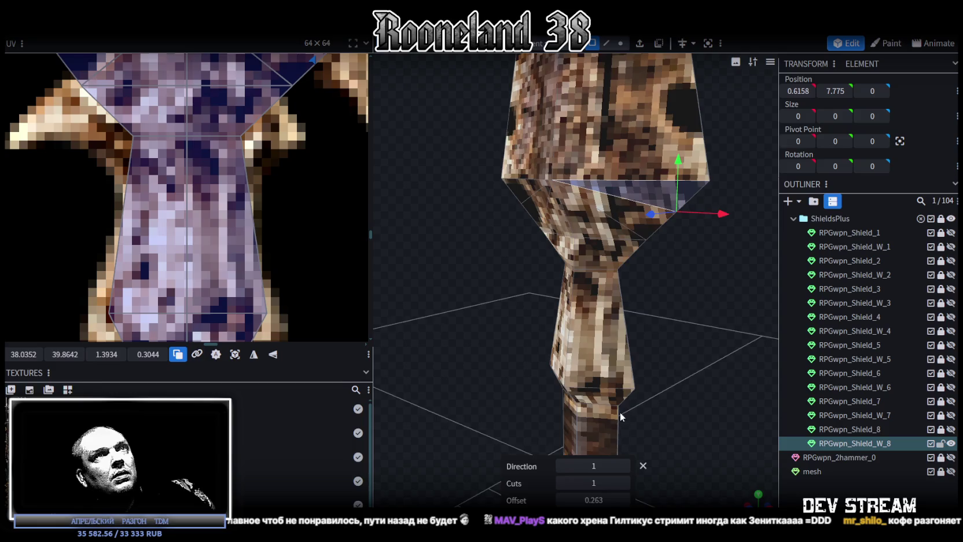
scroll(659, 364, down, 2)
scroll(711, 306, down, 2)
scroll(695, 202, down, 2)
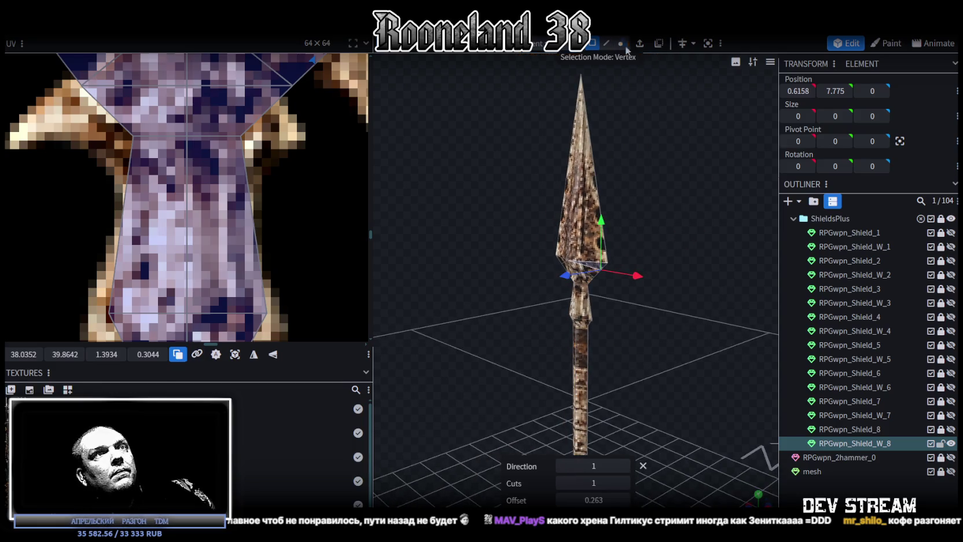
click(621, 43)
scroll(660, 278, up, 5)
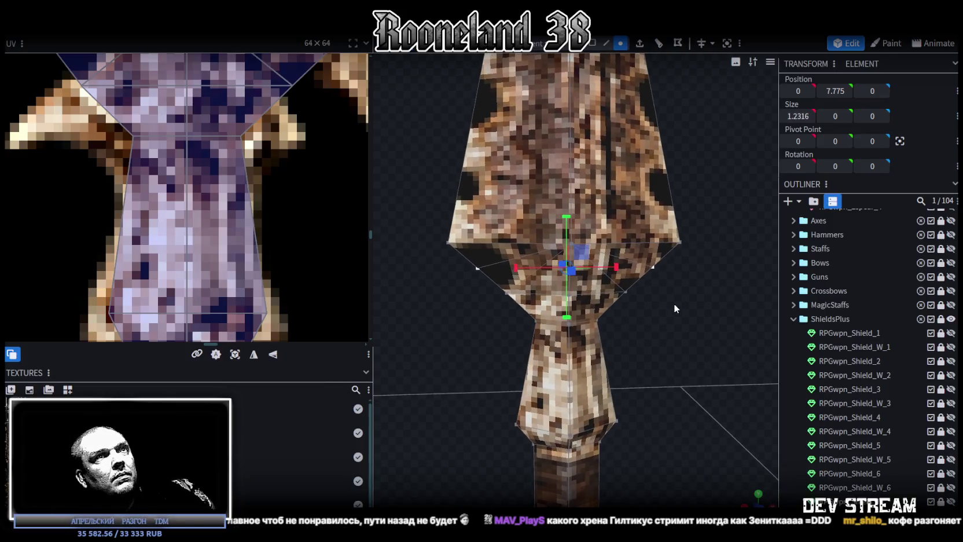
Narrow the spearhead's middle edge loop on X to 0.6316 and raise it slightly
drag(600, 269, 592, 265)
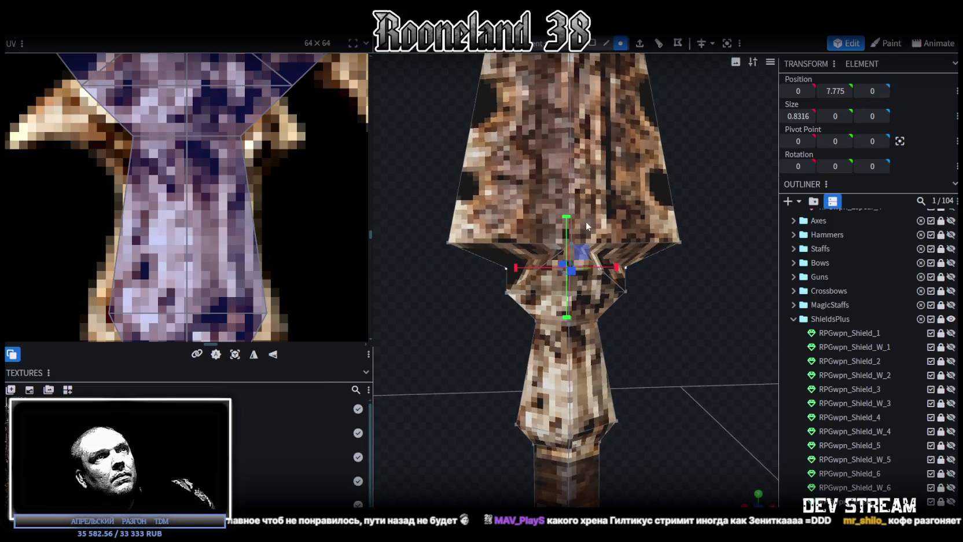
key(v)
drag(567, 215, 566, 206)
key(s)
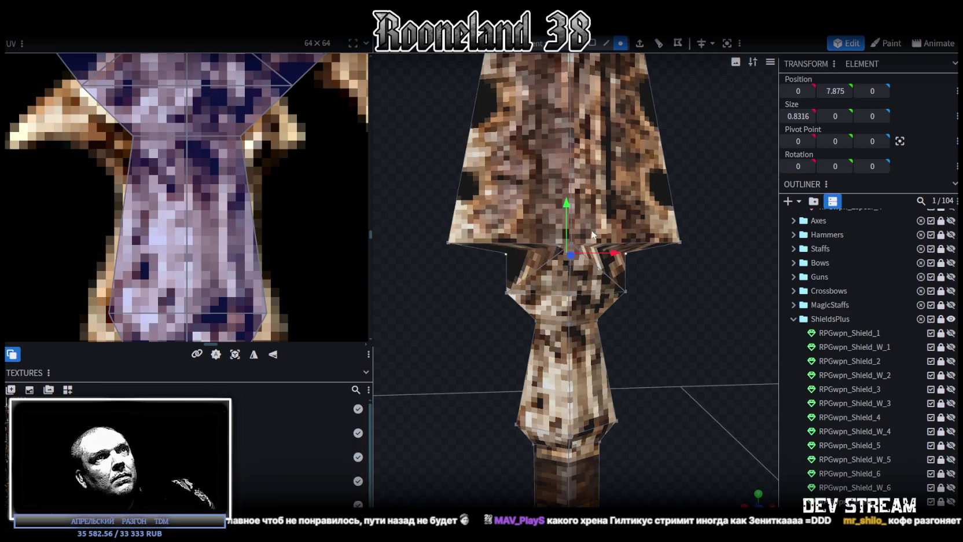
drag(615, 255, 600, 254)
scroll(134, 169, up, 2)
scroll(134, 169, up, 2)
Shift the middle row of UV points and nudge the left and right points to fit the reshaped faces
click(92, 179)
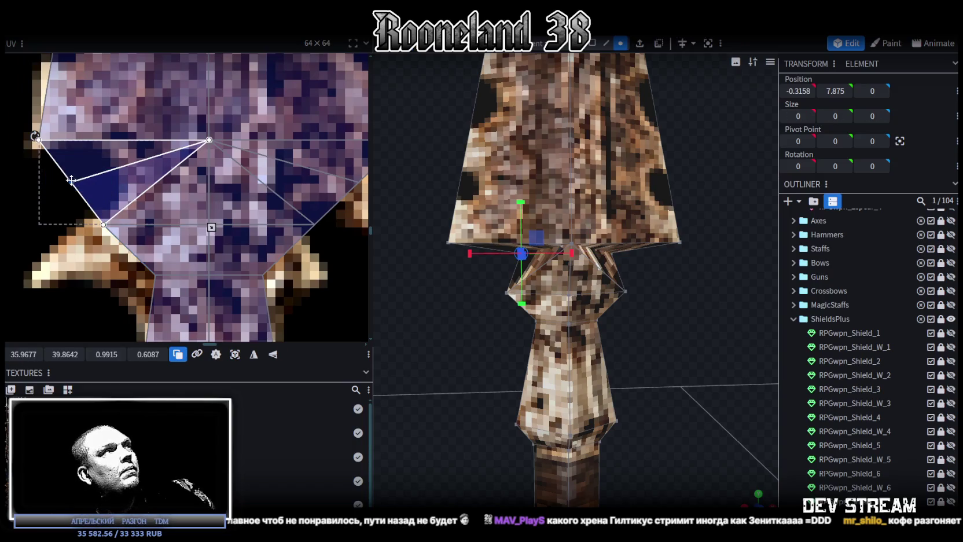
drag(49, 168, 365, 196)
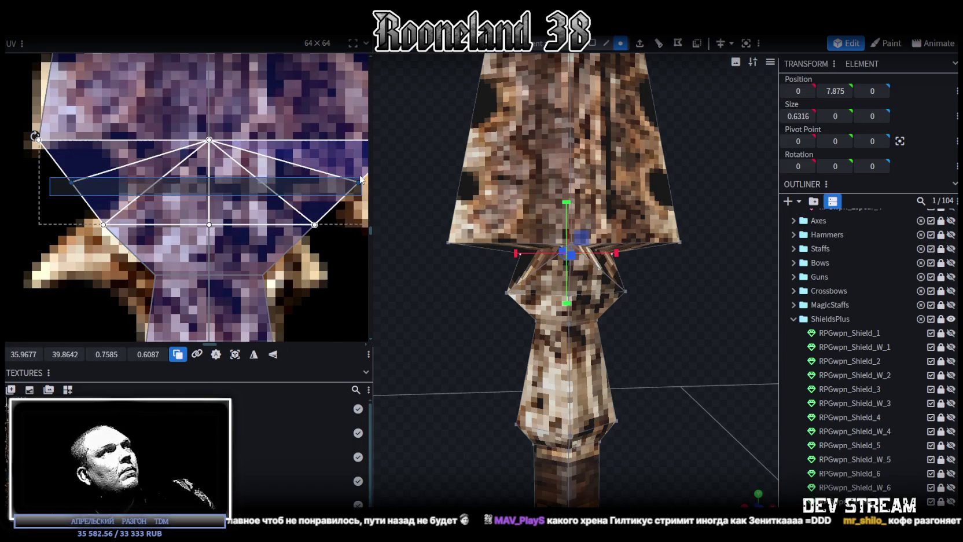
drag(60, 356, 46, 355)
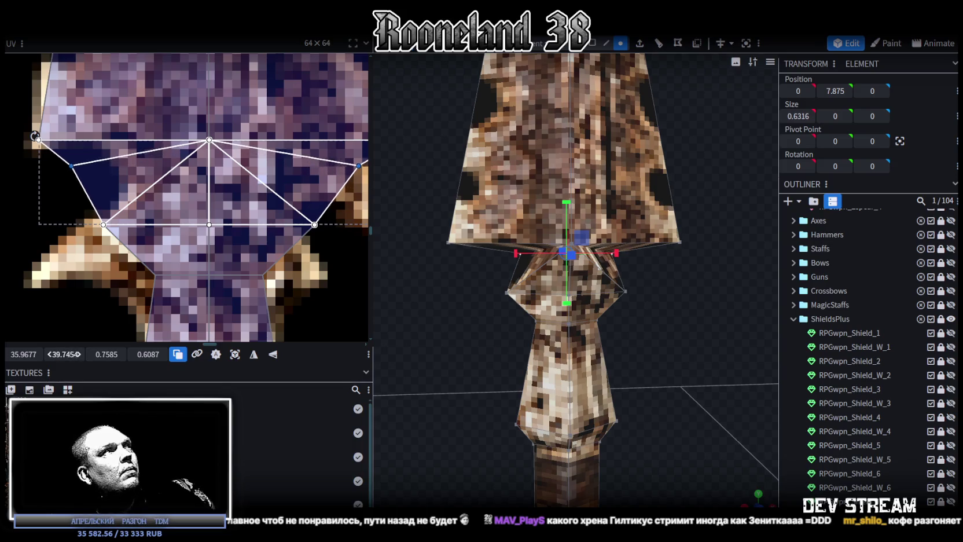
middle_drag(169, 213, 150, 214)
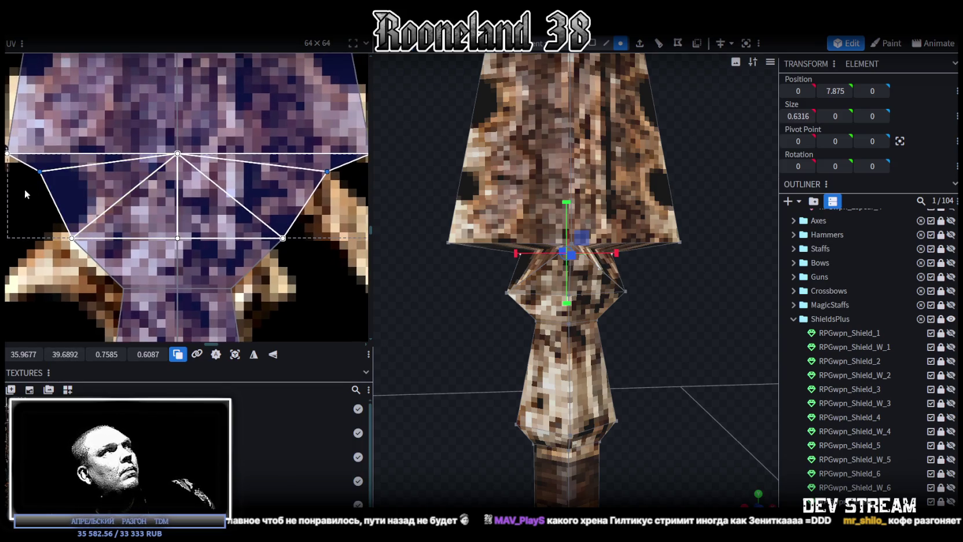
click(57, 168)
drag(21, 351, 25, 351)
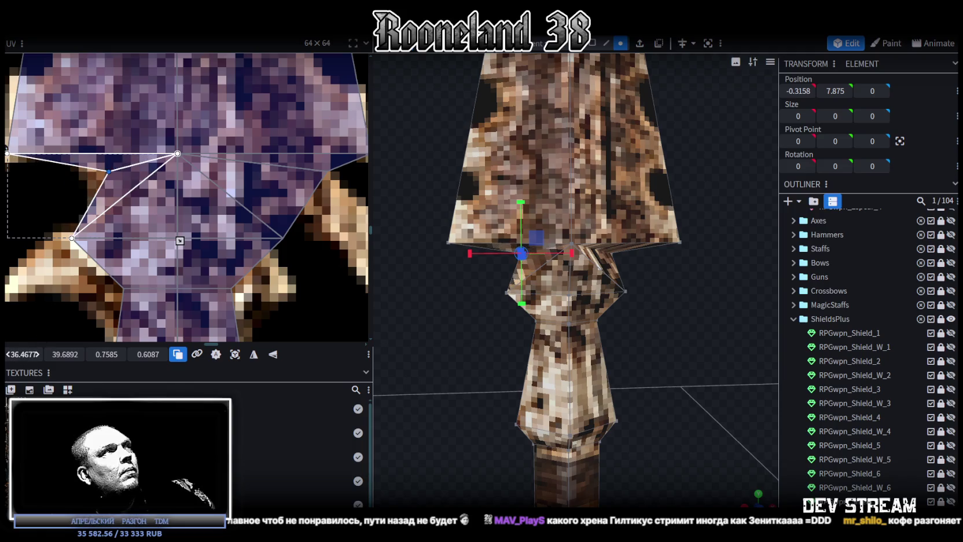
click(311, 168)
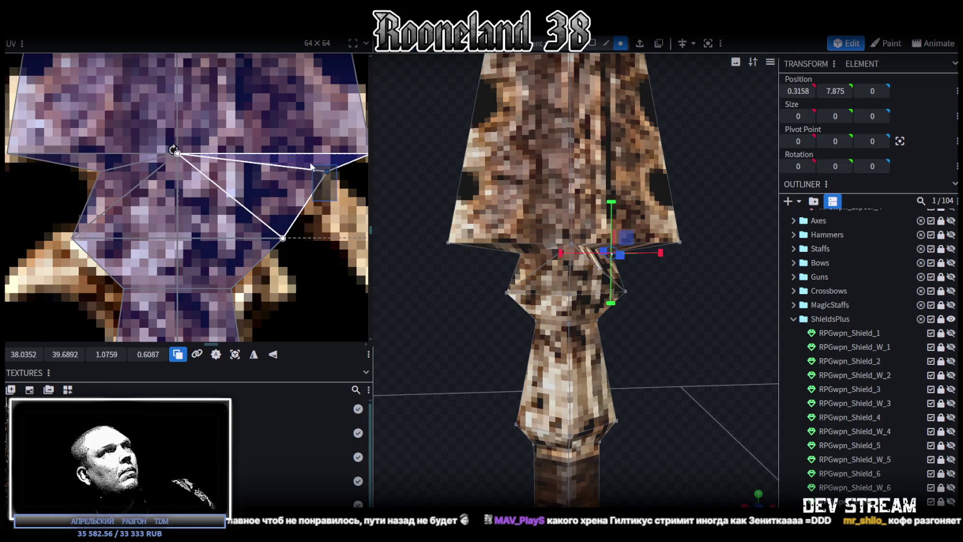
drag(27, 354, 22, 354)
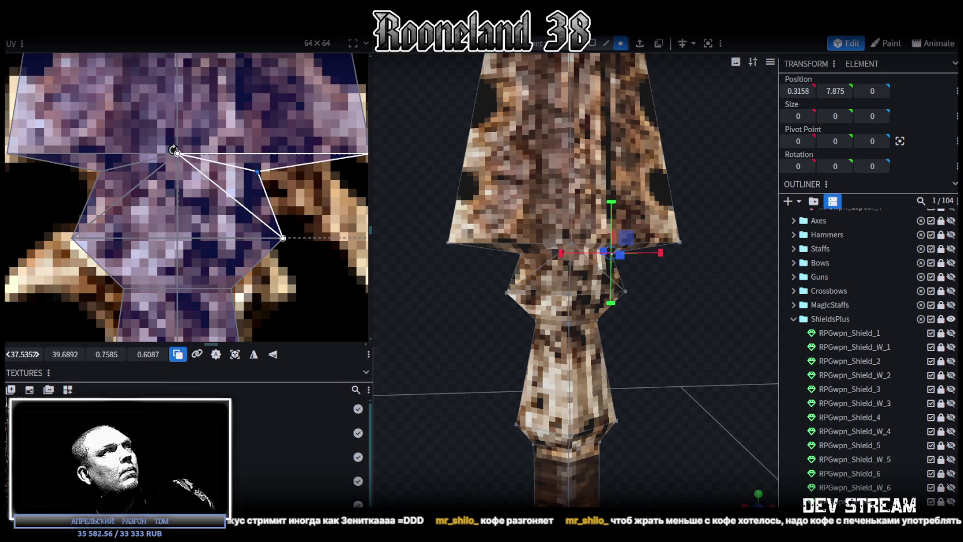
scroll(856, 405, down, 3)
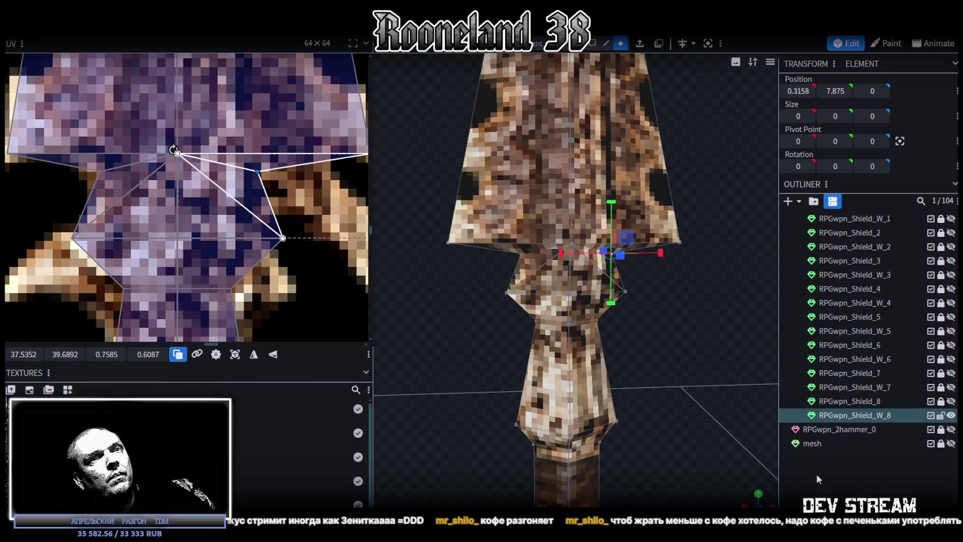
click(723, 370)
mouse_move(724, 370)
mouse_down()
mouse_move(607, 358)
mouse_move(581, 339)
mouse_up()
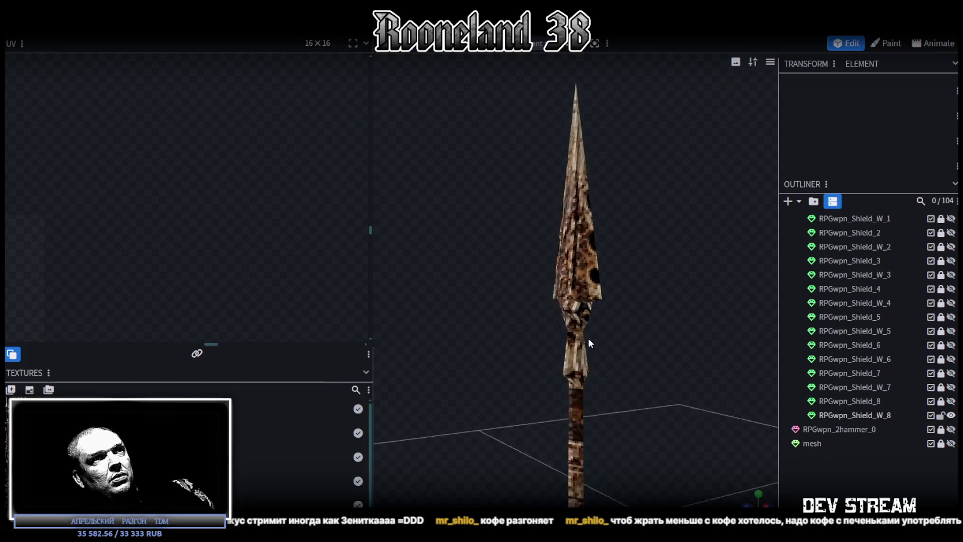
Select RPGwpn_Shield_W_8 and save the model as RPGweapon.bbmodel
click(568, 287)
mouse_move(568, 287)
mouse_down()
mouse_move(567, 334)
mouse_move(644, 307)
mouse_move(581, 285)
mouse_move(529, 353)
mouse_move(714, 358)
mouse_move(649, 339)
mouse_move(642, 286)
mouse_move(614, 295)
mouse_move(658, 342)
mouse_move(377, 354)
mouse_move(396, 308)
mouse_move(644, 310)
mouse_move(636, 268)
mouse_up()
key(ctrl+s)
scroll(636, 268, up, 3)
scroll(166, 255, down, 3)
mouse_move(634, 303)
mouse_down()
mouse_move(622, 308)
mouse_move(752, 371)
mouse_up()
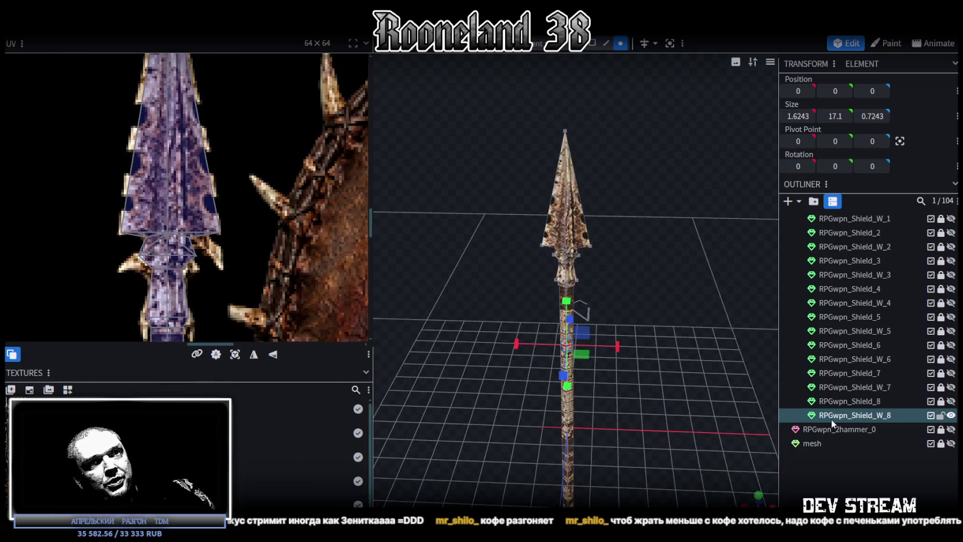
Unhide and select the RPGwpn_Shield_8 shield, viewing it from above
click(948, 402)
click(873, 401)
drag(674, 418, 686, 355)
scroll(686, 355, up, 2)
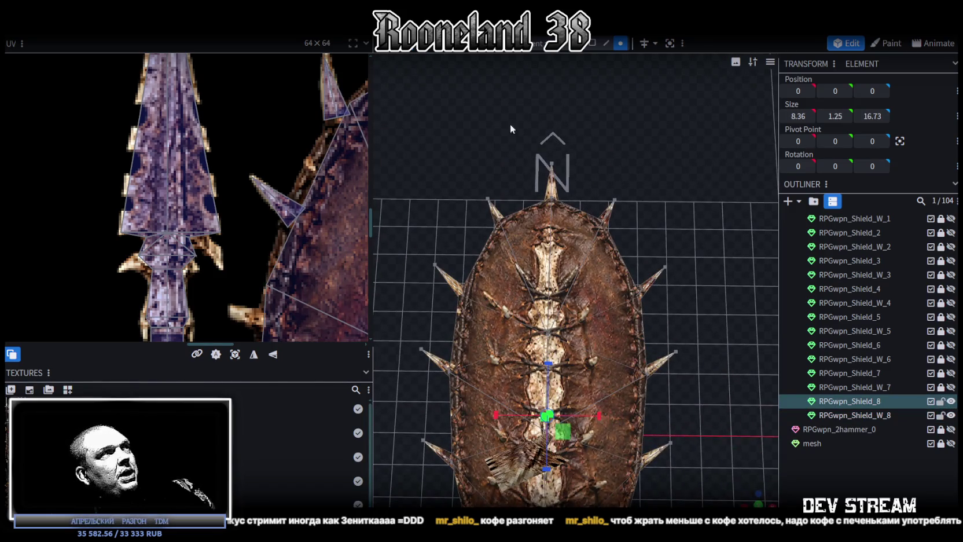
Split the top shield spike into its own mesh and hide the rest of the shield
click(551, 186)
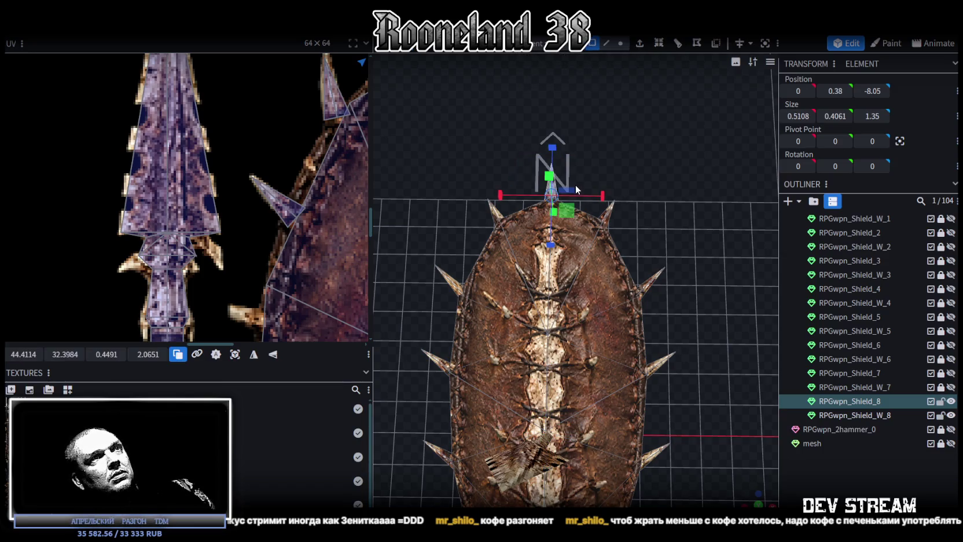
right_click(578, 184)
mouse_move(573, 173)
mouse_down()
mouse_move(610, 154)
mouse_move(666, 370)
mouse_move(666, 270)
mouse_up()
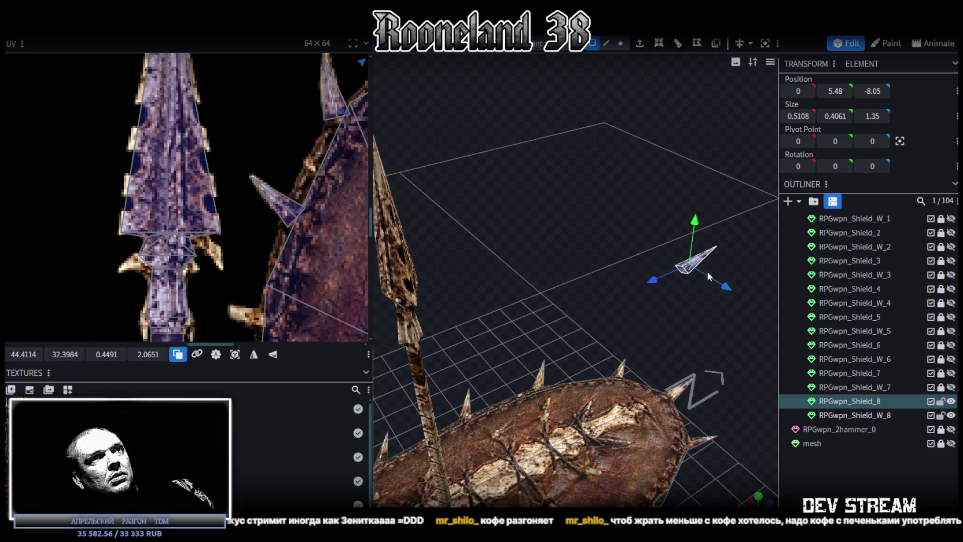
right_click(692, 272)
click(740, 331)
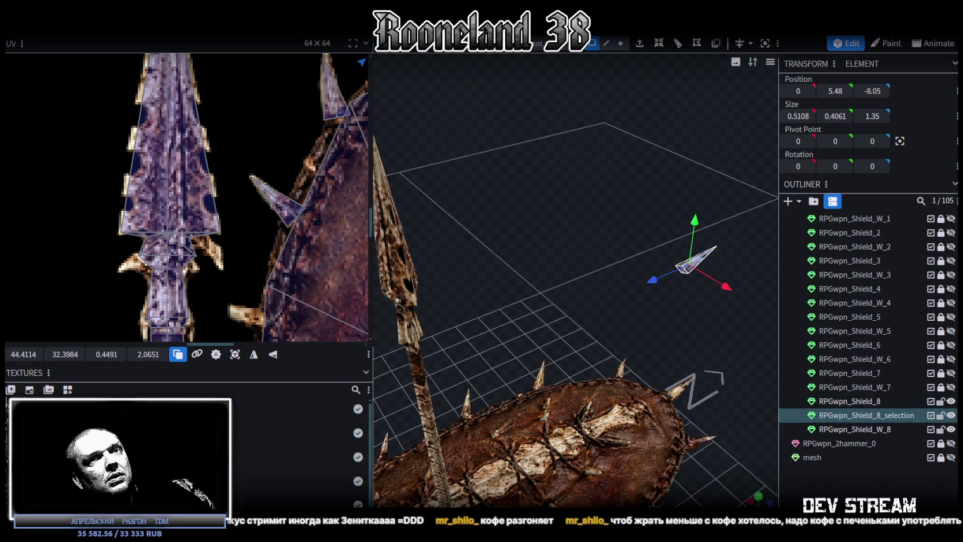
click(941, 401)
click(951, 401)
mouse_move(741, 379)
mouse_down()
mouse_move(706, 366)
mouse_move(664, 401)
mouse_move(612, 388)
mouse_up()
Move the spike onto the spear, rotate it outward and centre it in the shaft's depth
drag(612, 262, 419, 354)
mouse_move(615, 299)
mouse_down()
mouse_move(610, 343)
mouse_move(539, 428)
mouse_move(555, 374)
mouse_move(527, 355)
mouse_move(545, 364)
mouse_move(519, 371)
mouse_move(474, 324)
mouse_move(625, 299)
mouse_up()
key(r)
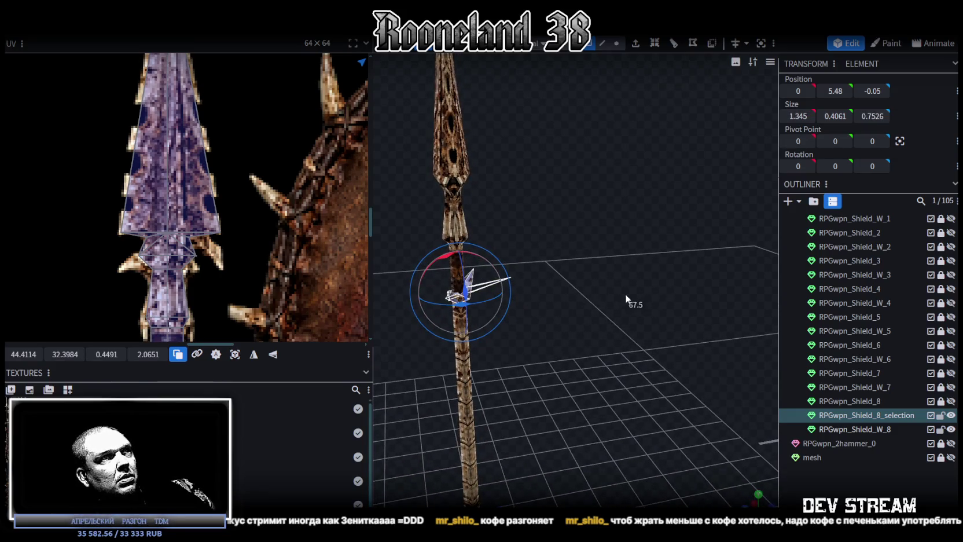
drag(702, 264, 690, 265)
scroll(574, 358, up, 2)
scroll(571, 369, up, 2)
scroll(577, 360, up, 2)
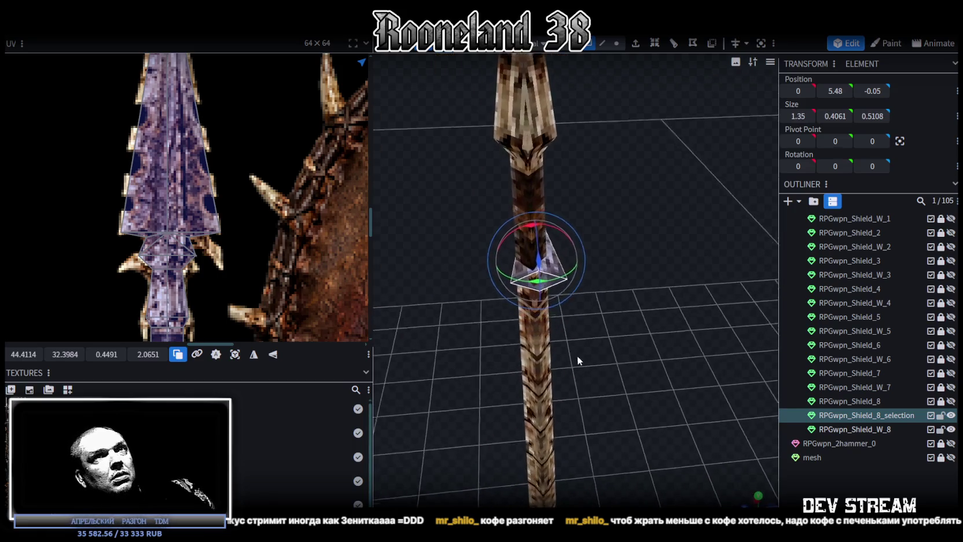
key(v)
mouse_move(485, 265)
mouse_down()
mouse_move(463, 266)
mouse_move(478, 263)
mouse_up()
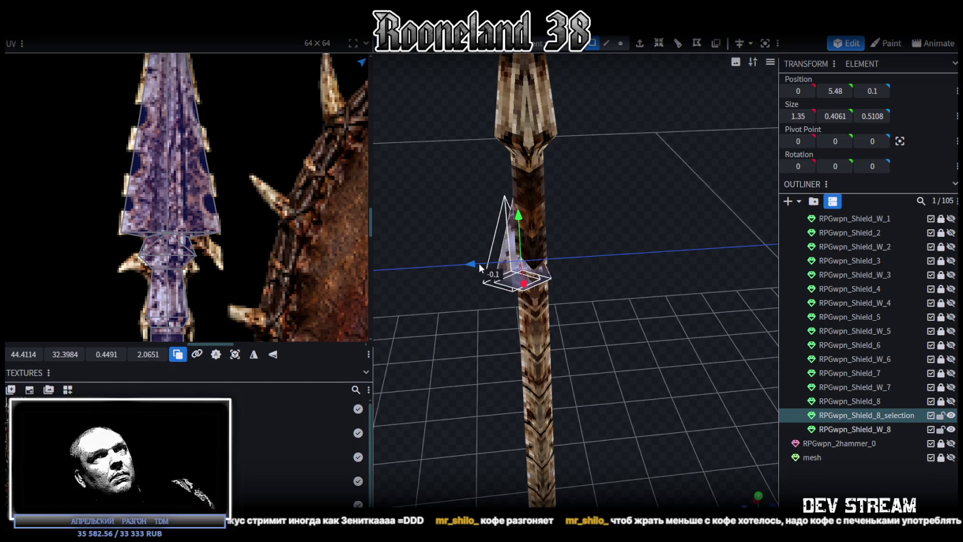
mouse_move(468, 307)
mouse_down()
mouse_move(608, 352)
mouse_move(628, 323)
mouse_move(559, 325)
mouse_move(529, 181)
mouse_move(652, 344)
mouse_move(627, 317)
mouse_up()
scroll(629, 321, up, 1)
Stretch the spike taller, shift it left and up, and thin it in depth
key(r)
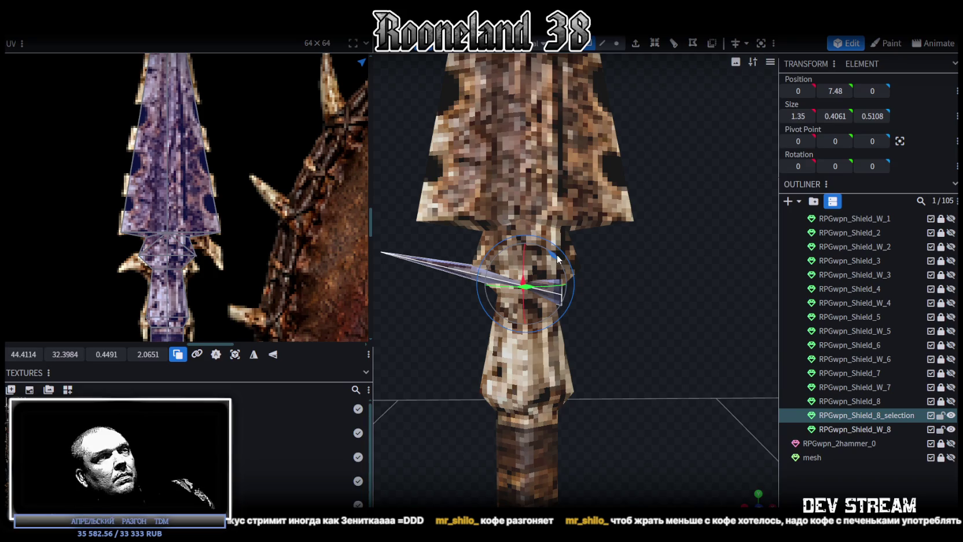
key(s)
mouse_move(524, 230)
mouse_down()
mouse_move(525, 218)
mouse_move(614, 344)
mouse_move(622, 331)
mouse_up()
key(v)
drag(579, 297, 539, 297)
drag(519, 249, 519, 222)
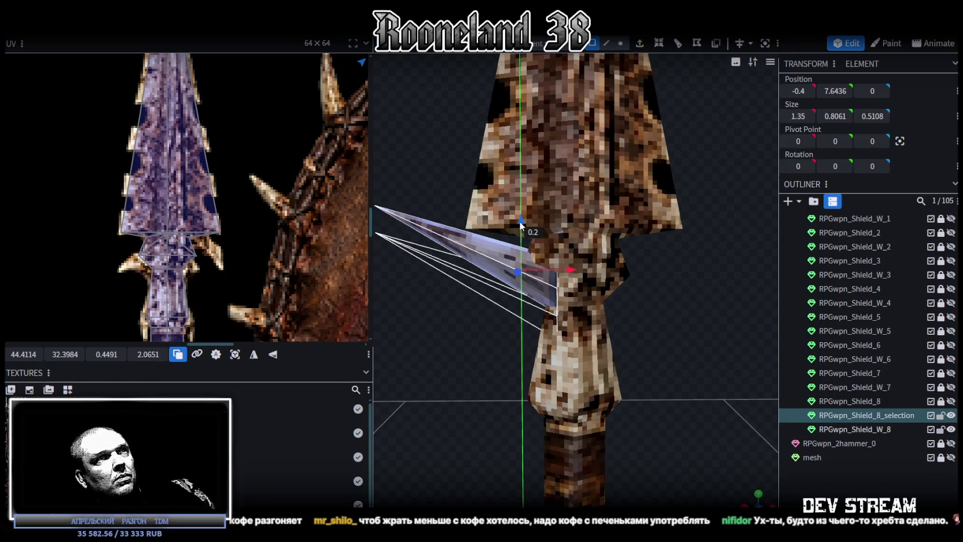
mouse_move(478, 385)
mouse_down()
mouse_move(523, 424)
mouse_move(697, 343)
mouse_move(665, 349)
mouse_up()
scroll(665, 348, up, 3)
key(s)
drag(545, 291, 541, 290)
scroll(630, 323, up, 3)
mouse_move(630, 323)
mouse_down()
mouse_move(523, 379)
mouse_move(464, 316)
mouse_move(414, 314)
mouse_move(502, 309)
mouse_move(526, 384)
mouse_move(506, 355)
mouse_move(643, 107)
mouse_up()
Lower the spike's tip vertex and pull it in toward the spear
click(620, 43)
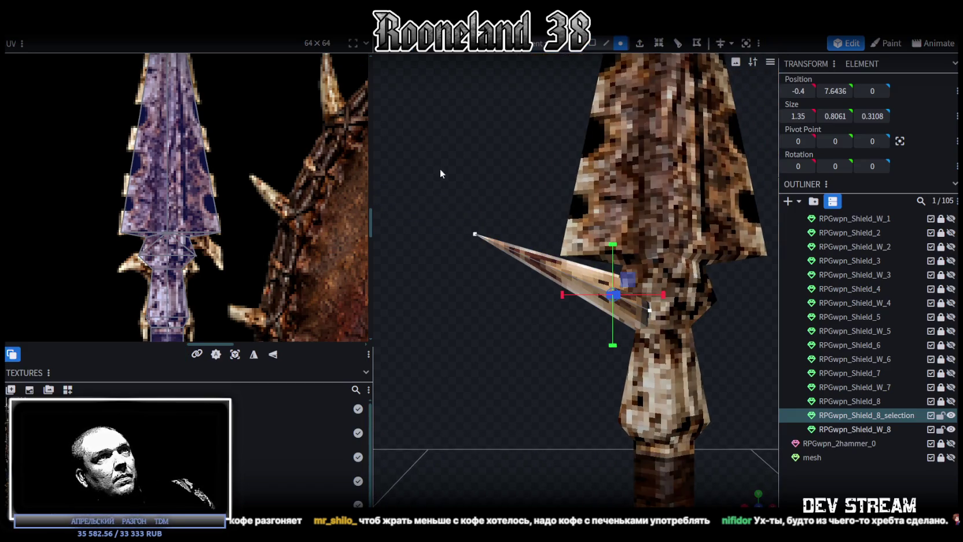
click(474, 233)
mouse_move(485, 204)
mouse_down()
mouse_move(504, 337)
mouse_move(553, 382)
mouse_move(590, 387)
mouse_up()
drag(595, 329, 630, 194)
Move the spike's triangle face left, rotate it in 7.5° increments and raise it slightly
click(592, 43)
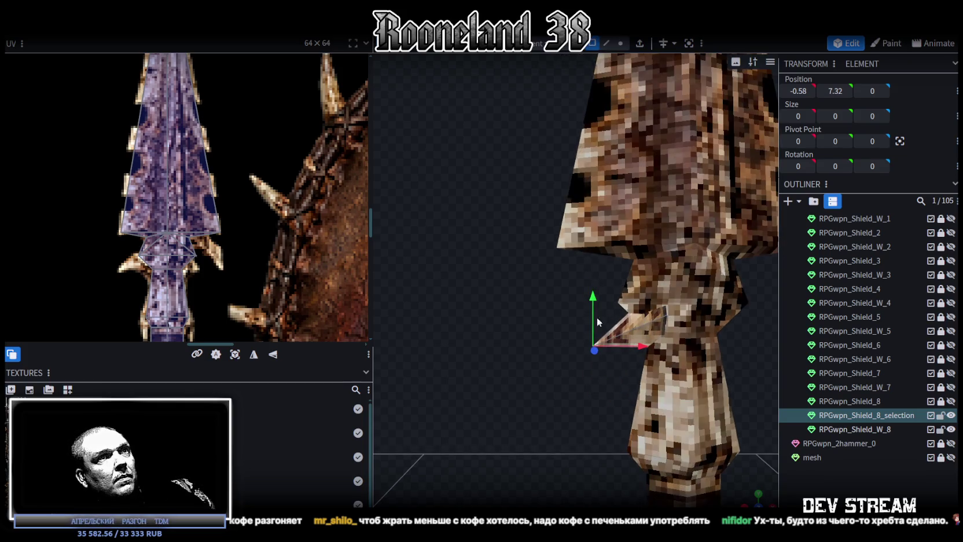
click(618, 338)
drag(660, 316, 631, 317)
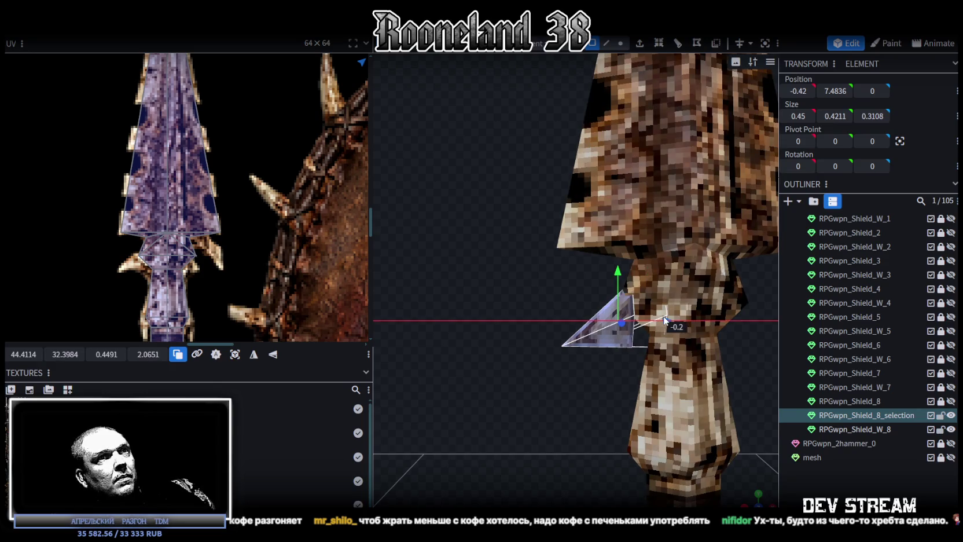
mouse_move(596, 347)
mouse_down()
mouse_move(554, 351)
mouse_move(698, 325)
mouse_up()
key(r)
mouse_move(600, 283)
mouse_down()
mouse_move(485, 318)
mouse_move(505, 310)
mouse_up()
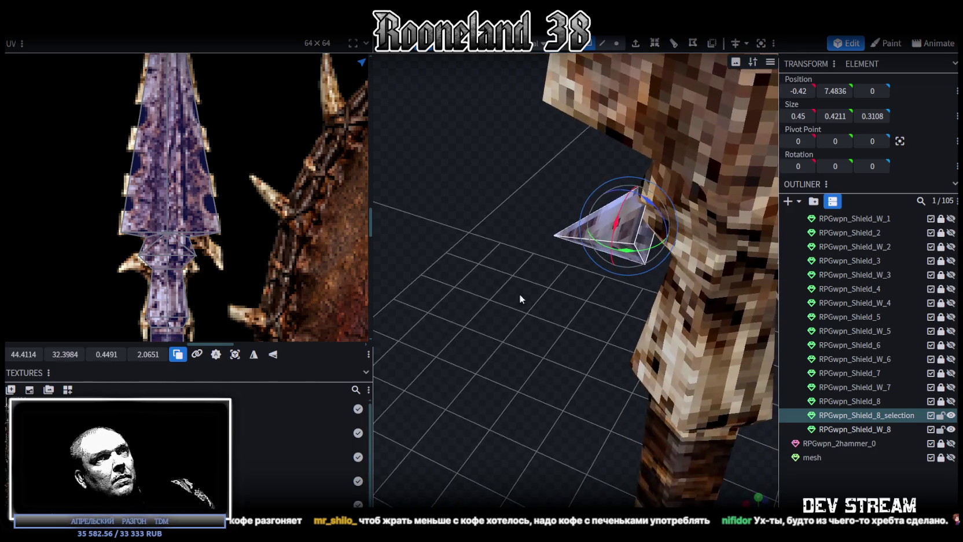
drag(661, 206, 637, 189)
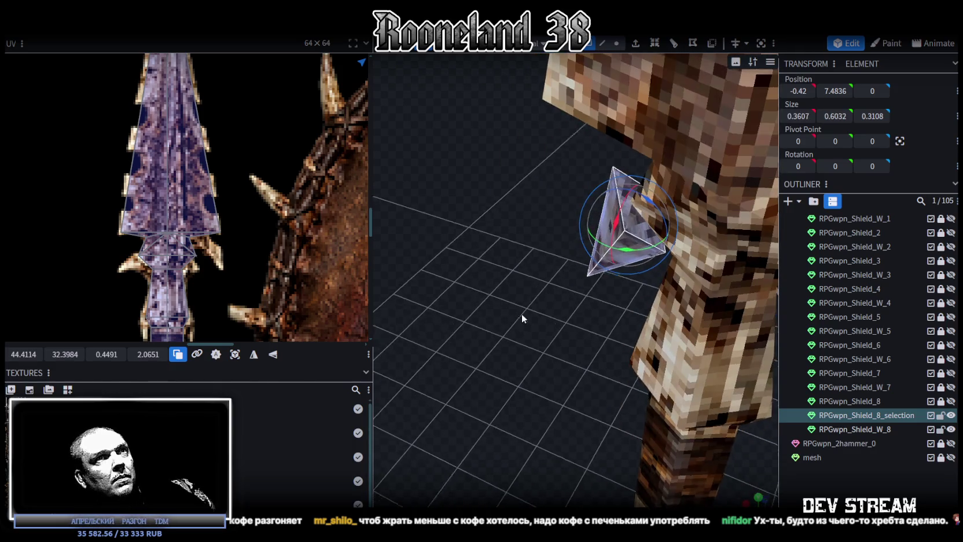
drag(521, 313, 550, 291)
drag(596, 191, 627, 225)
key(v)
drag(627, 225, 614, 172)
drag(533, 198, 502, 219)
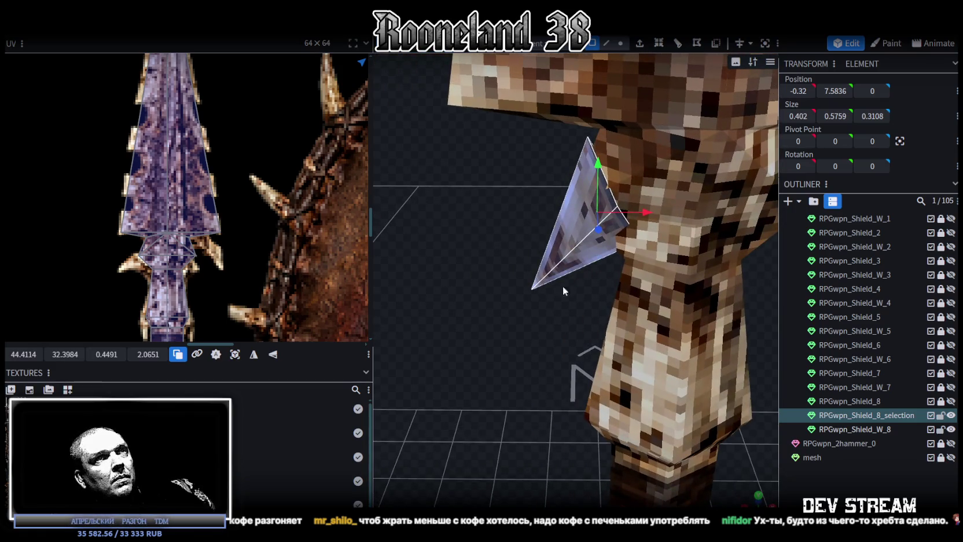
drag(564, 271, 545, 336)
Widen the spike, tilt it into a barb angle against the shaft, and copy-paste it
key(r)
key(s)
mouse_move(656, 233)
mouse_down()
mouse_move(665, 235)
mouse_move(547, 347)
mouse_up()
key(r)
drag(569, 208, 605, 245)
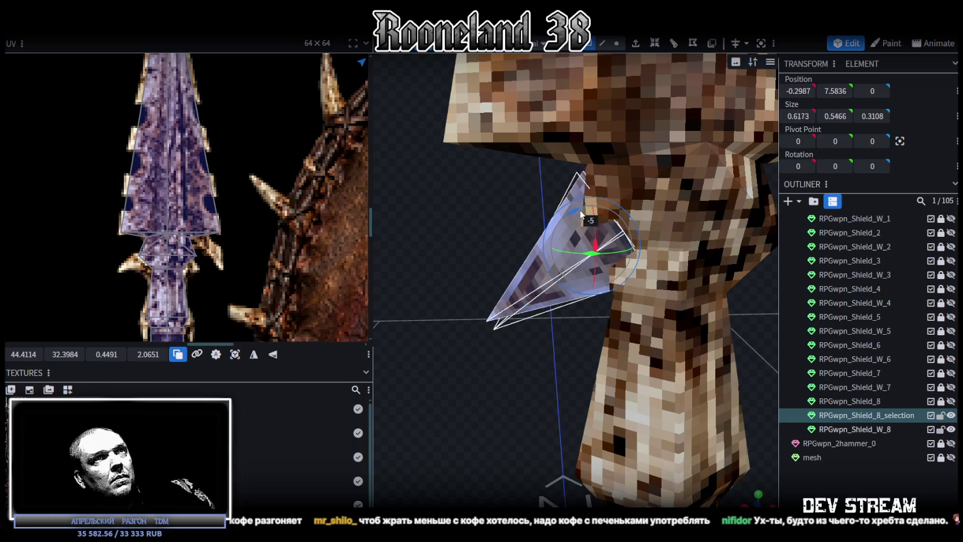
key(v)
mouse_move(642, 246)
mouse_down()
mouse_move(661, 243)
mouse_move(539, 335)
mouse_move(650, 302)
mouse_up()
key(ctrl+c)
key(ctrl+v)
Paste the barb as a separate element, mirror it to the right side and resize it
click(680, 306)
click(139, 26)
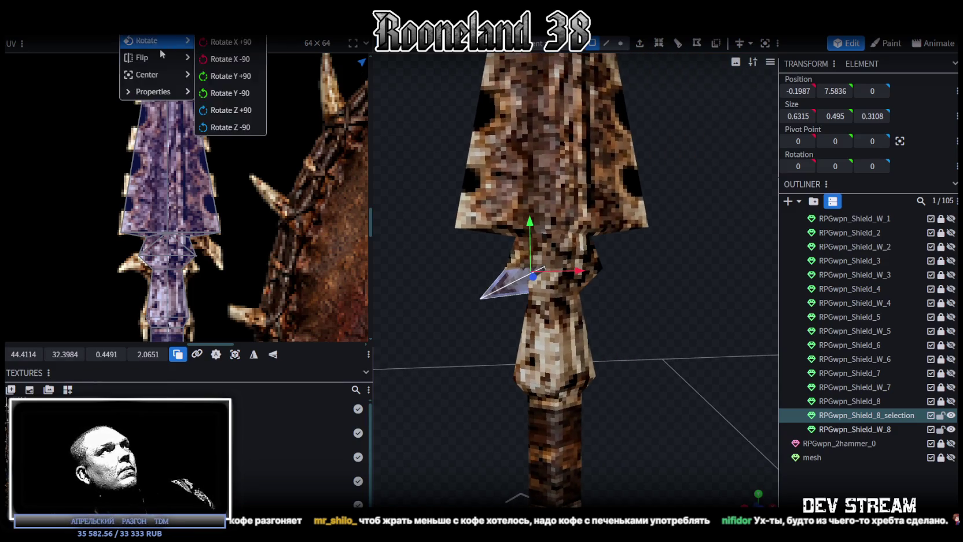
click(226, 60)
mouse_move(546, 191)
mouse_down()
mouse_move(628, 254)
mouse_move(596, 278)
mouse_move(573, 276)
mouse_up()
key(s)
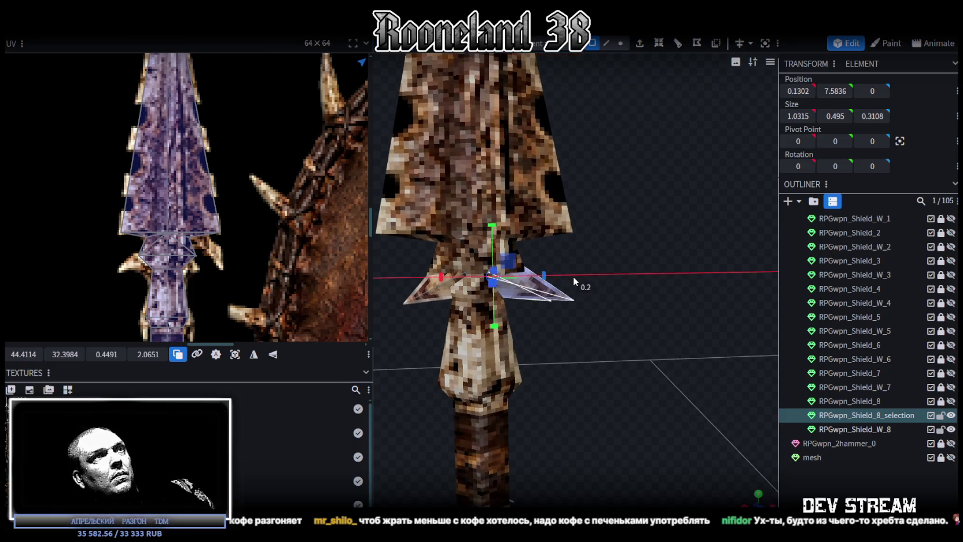
mouse_move(500, 225)
mouse_down()
mouse_move(500, 207)
mouse_move(501, 228)
mouse_up()
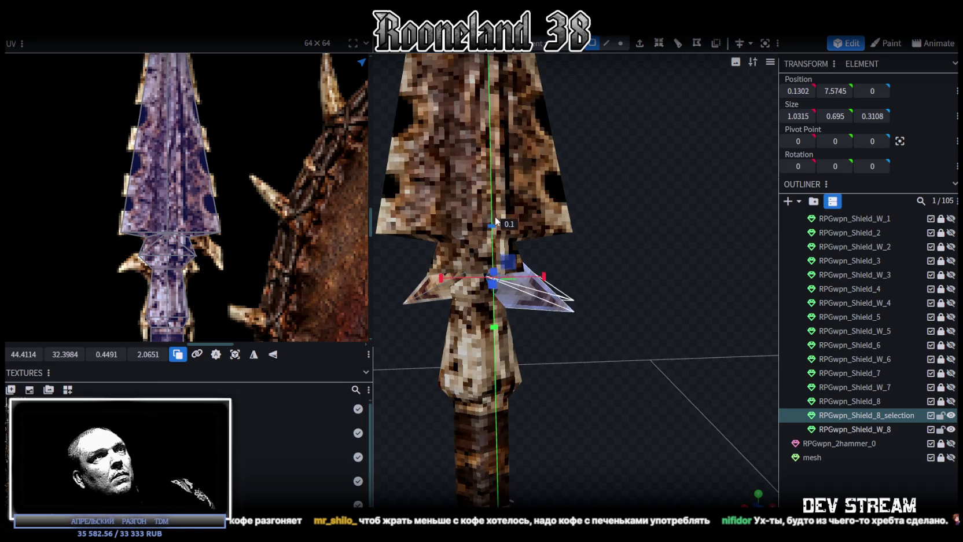
key(r)
Angle the right barb downward, move it against the spearhead base, and view both barbs from the front
mouse_move(527, 259)
mouse_down()
mouse_move(533, 282)
mouse_move(547, 272)
mouse_move(579, 306)
mouse_up()
mouse_move(596, 261)
mouse_down()
mouse_move(650, 246)
mouse_move(552, 251)
mouse_up()
key(v)
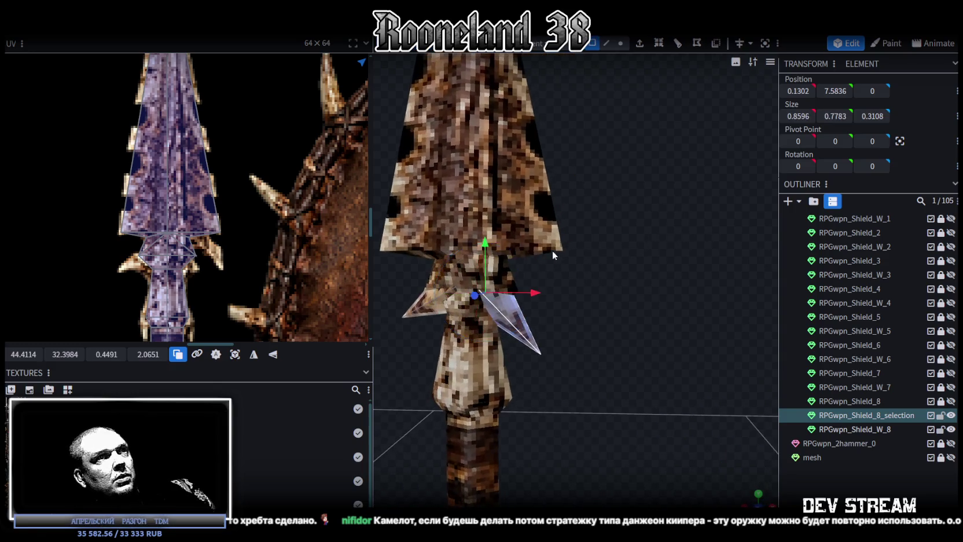
drag(550, 288, 579, 288)
mouse_move(532, 246)
mouse_down()
mouse_move(543, 225)
mouse_move(586, 299)
mouse_move(584, 331)
mouse_up()
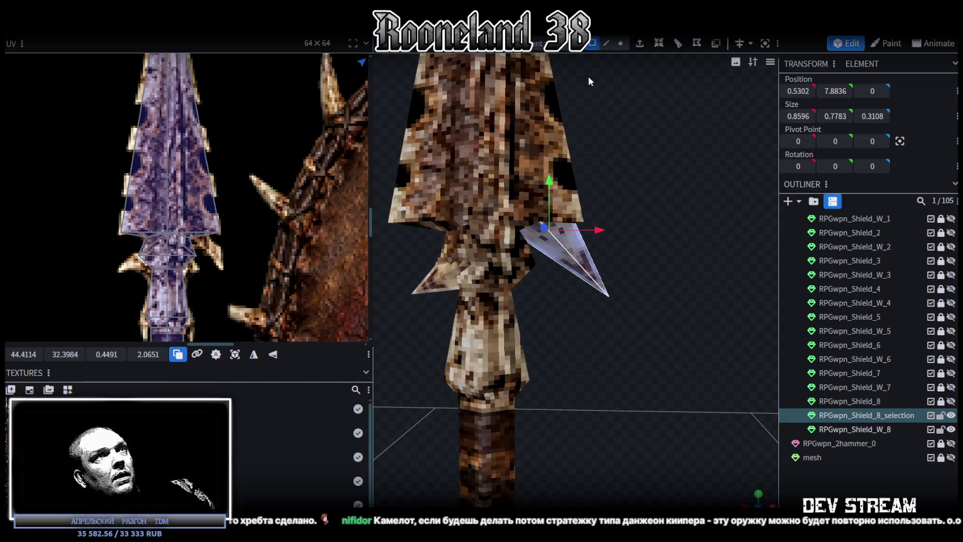
key(ctrl+a)
key(KP_1)
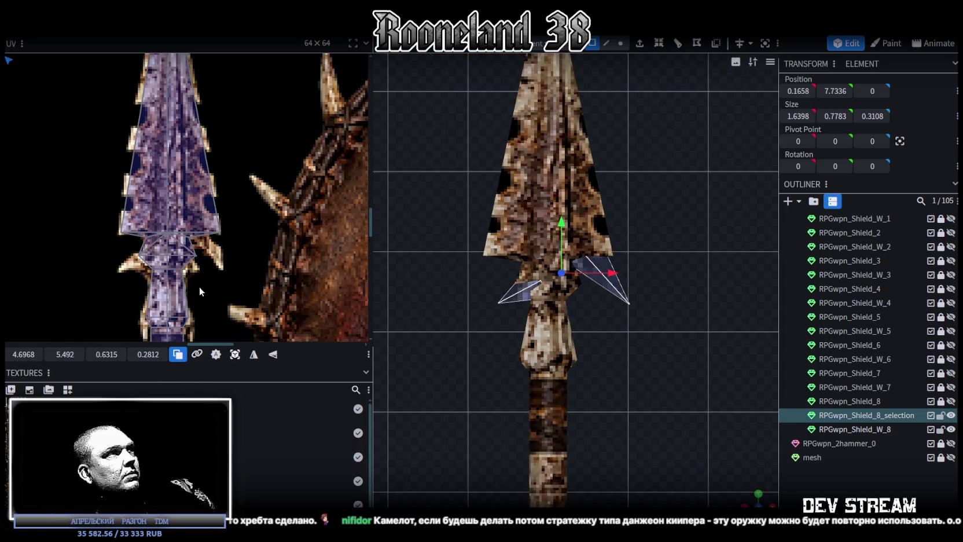
Drag the right spike's UV triangle off the shield artwork onto the spearhead, resting at 35.6849, 37.2915
scroll(173, 249, down, 3)
scroll(156, 228, down, 2)
scroll(106, 182, down, 2)
scroll(112, 172, down, 2)
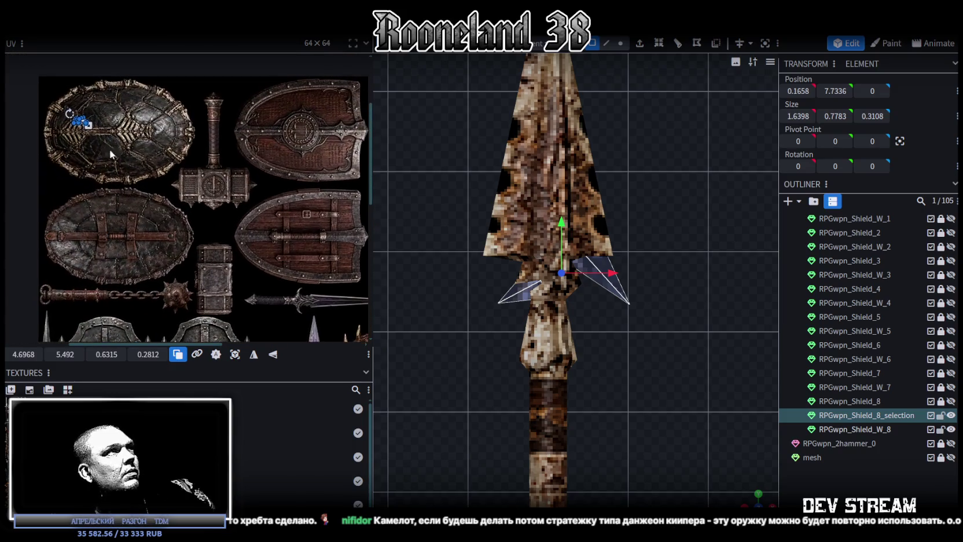
mouse_move(88, 125)
mouse_down()
mouse_move(149, 154)
mouse_move(208, 263)
mouse_move(272, 306)
mouse_up()
middle_drag(300, 307, 204, 191)
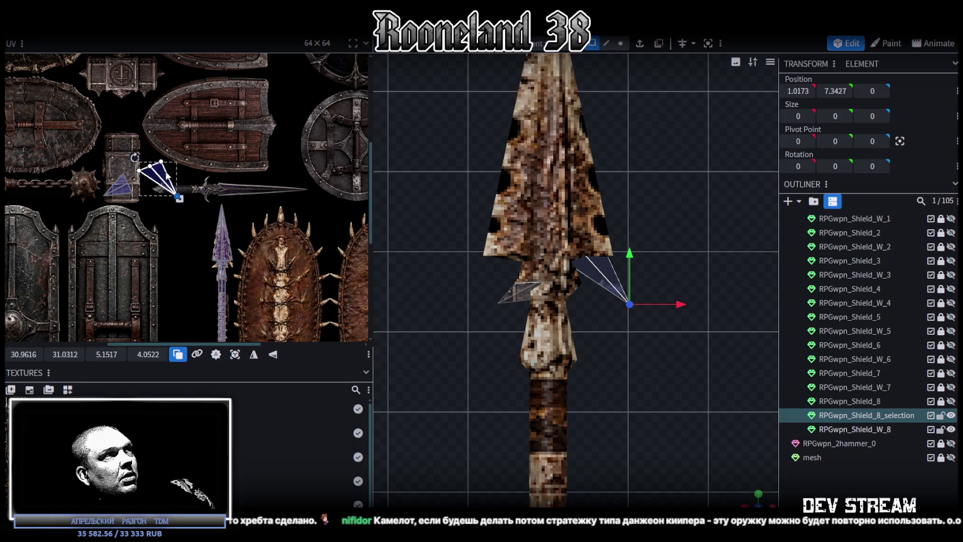
drag(172, 177, 239, 255)
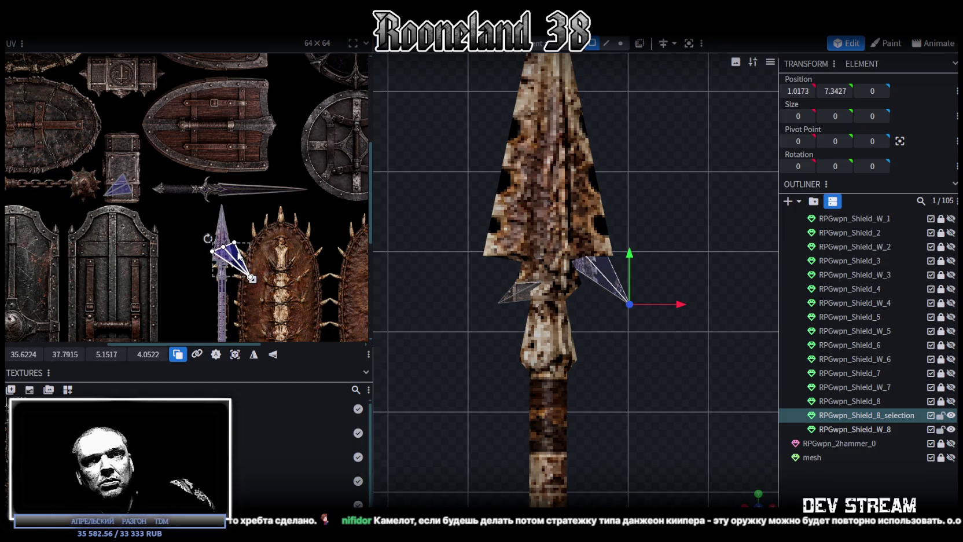
drag(239, 253, 238, 252)
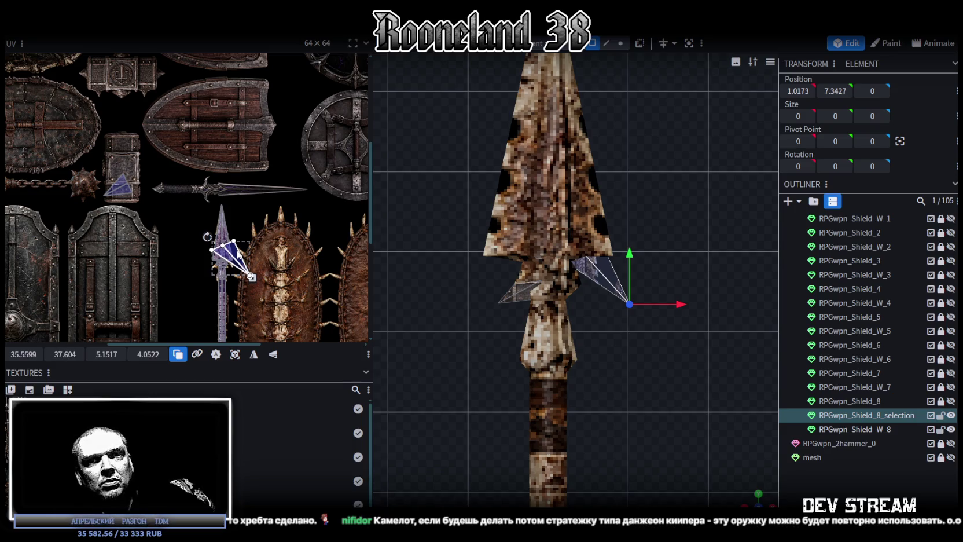
drag(238, 253, 239, 250)
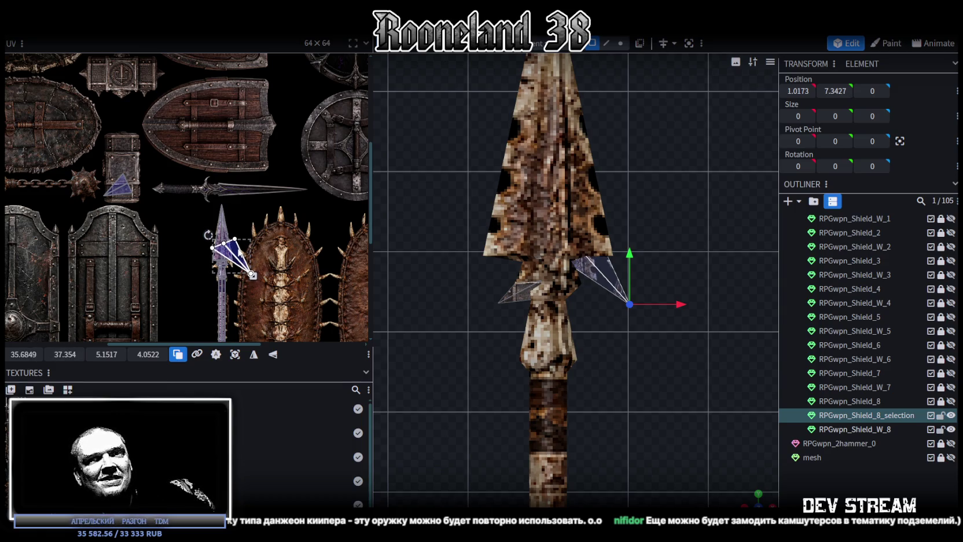
drag(239, 252, 239, 250)
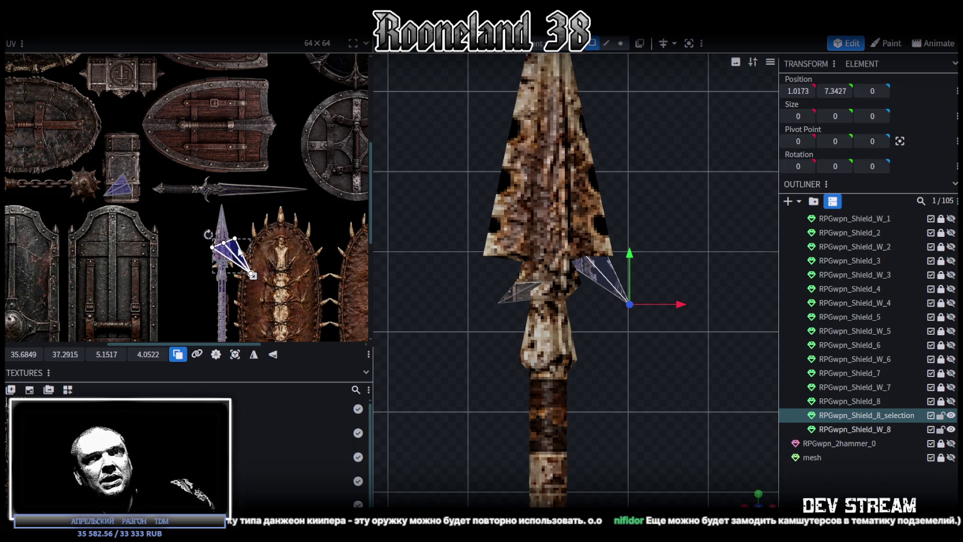
scroll(149, 175, up, 3)
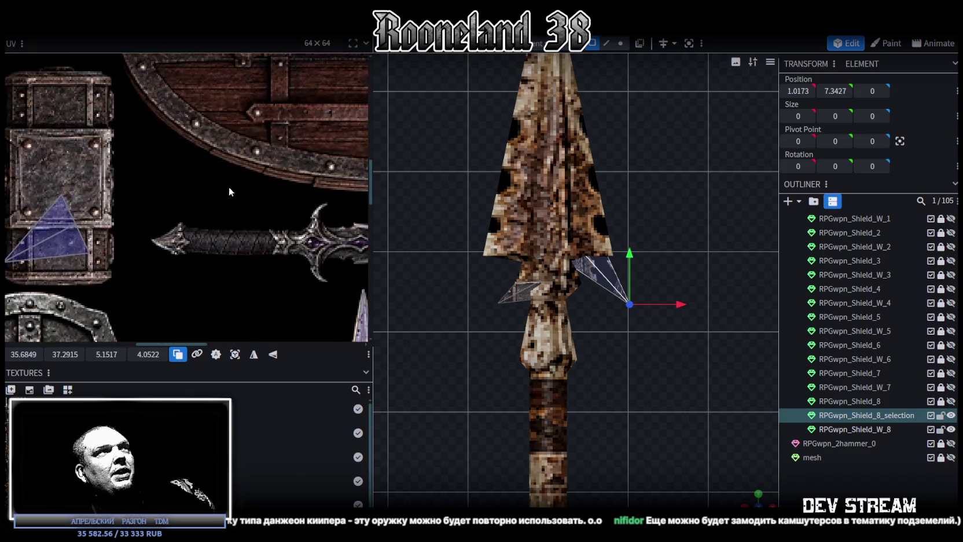
Move the first spike triangle's UV onto the spearhead, rotate it about 14 degrees and shrink it
scroll(225, 183, up, 2)
scroll(209, 146, up, 2)
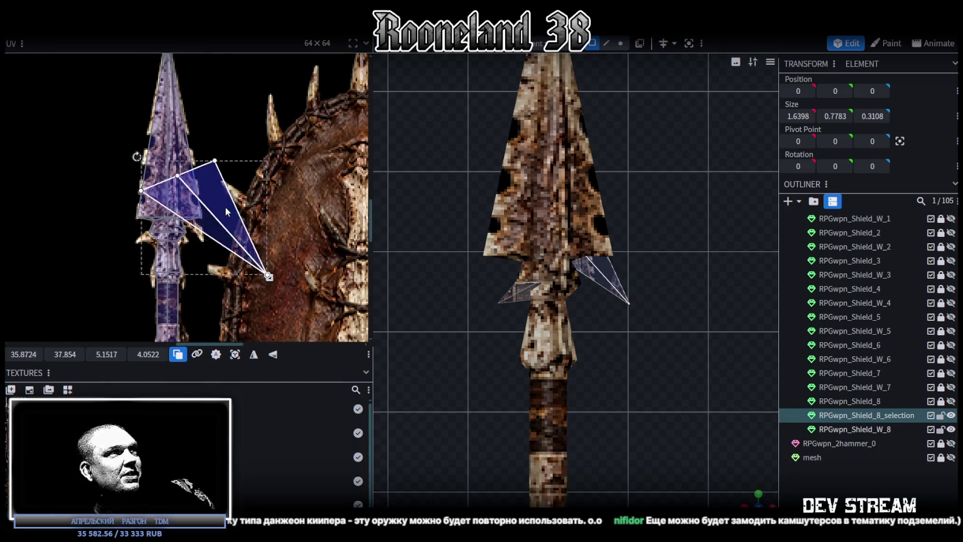
drag(209, 147, 237, 206)
drag(291, 321, 272, 329)
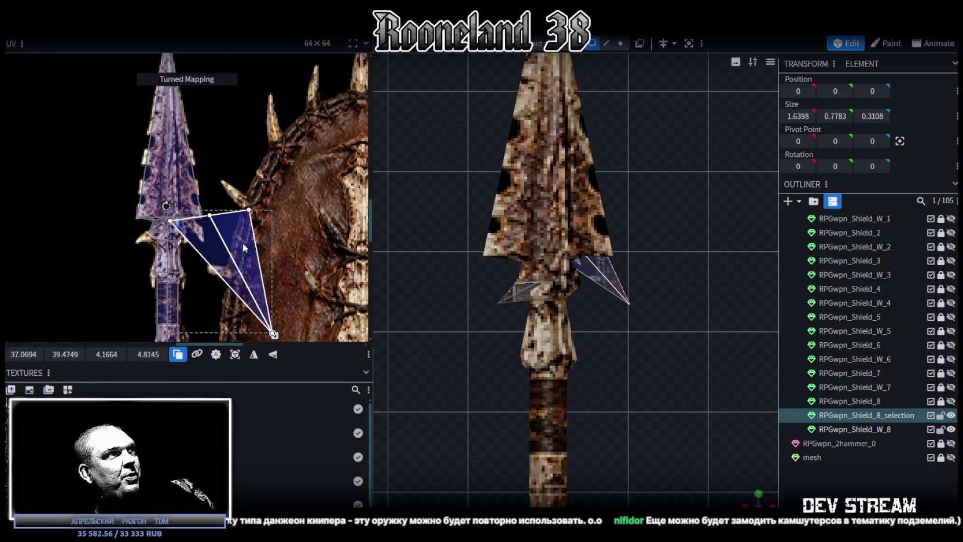
middle_drag(272, 330, 300, 301)
drag(300, 302, 225, 210)
Fine-tune that UV's size and angle, then shift the whole face's UV slightly left
scroll(216, 189, up, 2)
scroll(185, 173, up, 2)
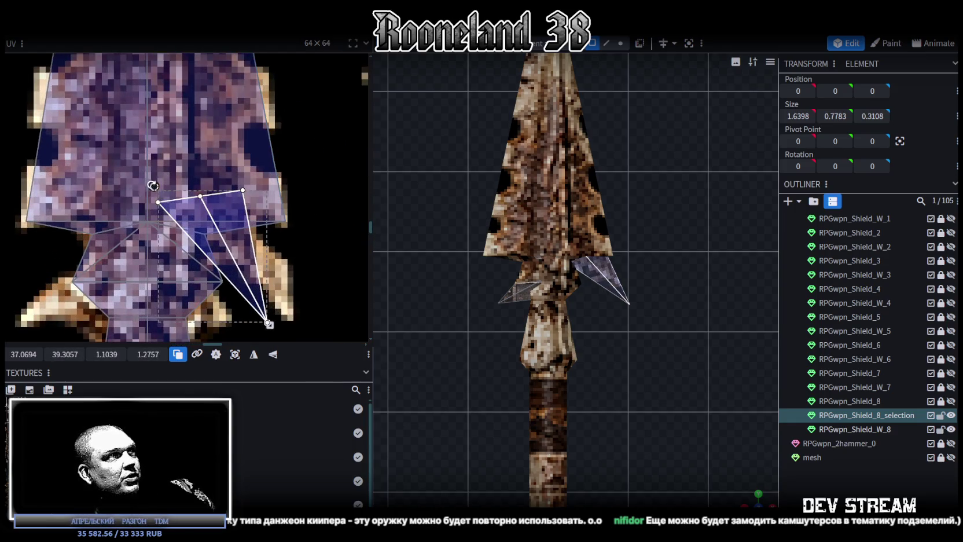
middle_drag(269, 324, 239, 249)
drag(239, 249, 254, 237)
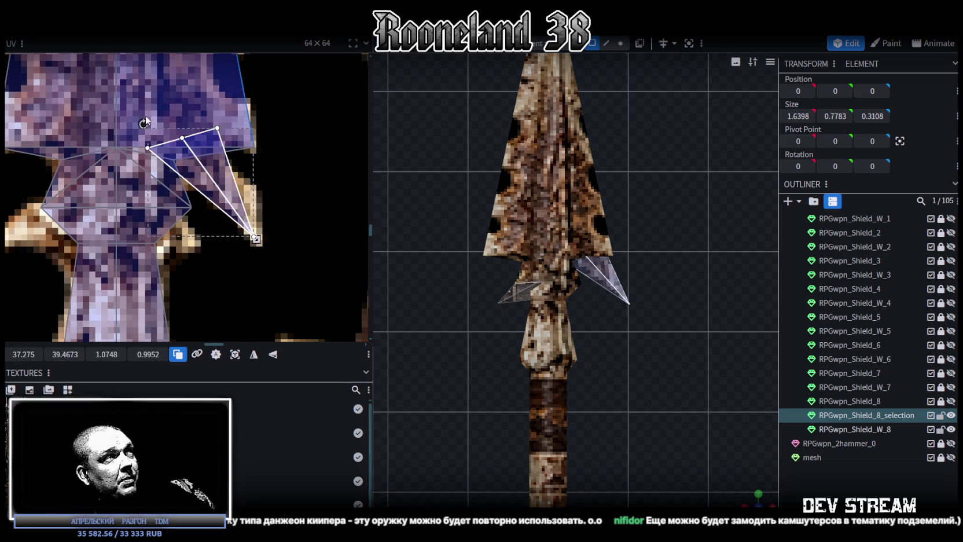
drag(145, 120, 141, 123)
click(212, 165)
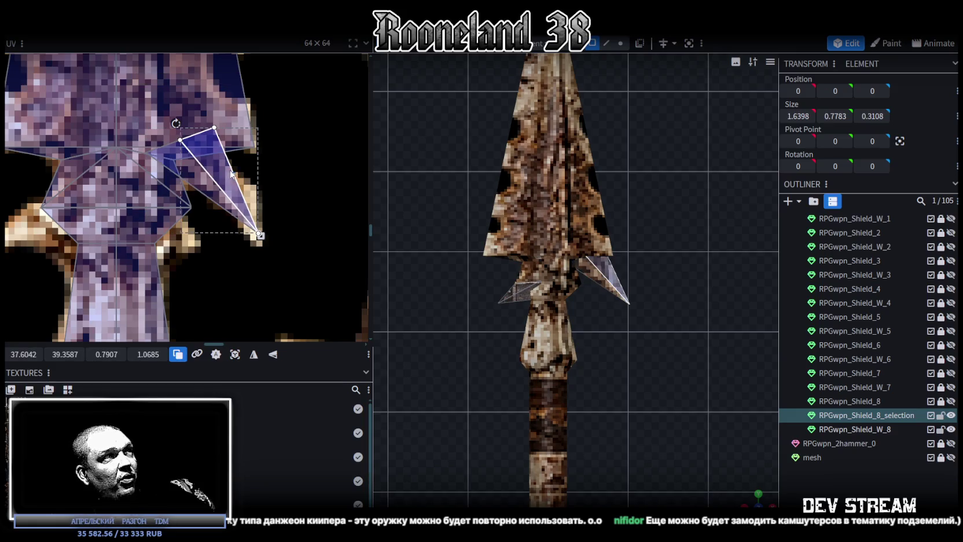
drag(228, 190, 225, 189)
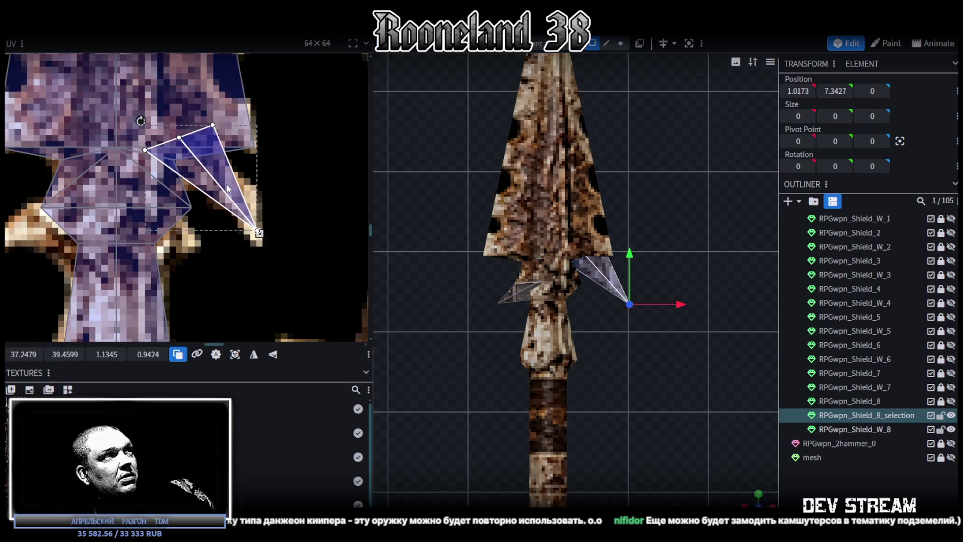
Select the other spike face's triangle UV and move it beside the spear texture
scroll(222, 188, down, 2)
scroll(208, 177, down, 2)
scroll(194, 168, down, 2)
scroll(180, 157, down, 1)
middle_drag(177, 155, 198, 245)
scroll(141, 165, down, 2)
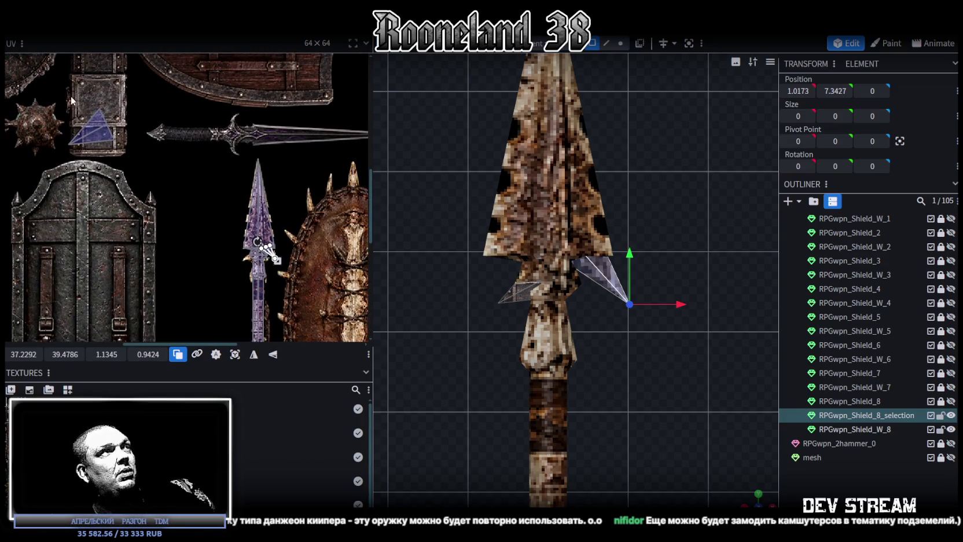
click(103, 133)
mouse_move(102, 133)
mouse_down()
mouse_move(191, 197)
mouse_move(217, 229)
mouse_up()
Scale and reshape the second triangle's UV onto the spearhead base at 35.6646, 40.2752
scroll(243, 223, up, 3)
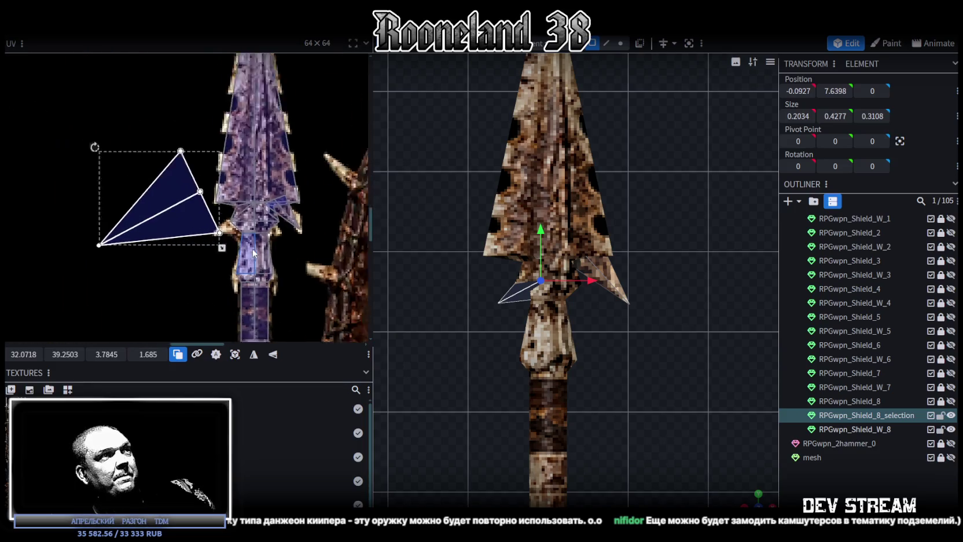
scroll(261, 211, up, 1)
mouse_move(226, 212)
mouse_down()
mouse_move(131, 138)
mouse_move(264, 201)
mouse_up()
scroll(261, 191, up, 2)
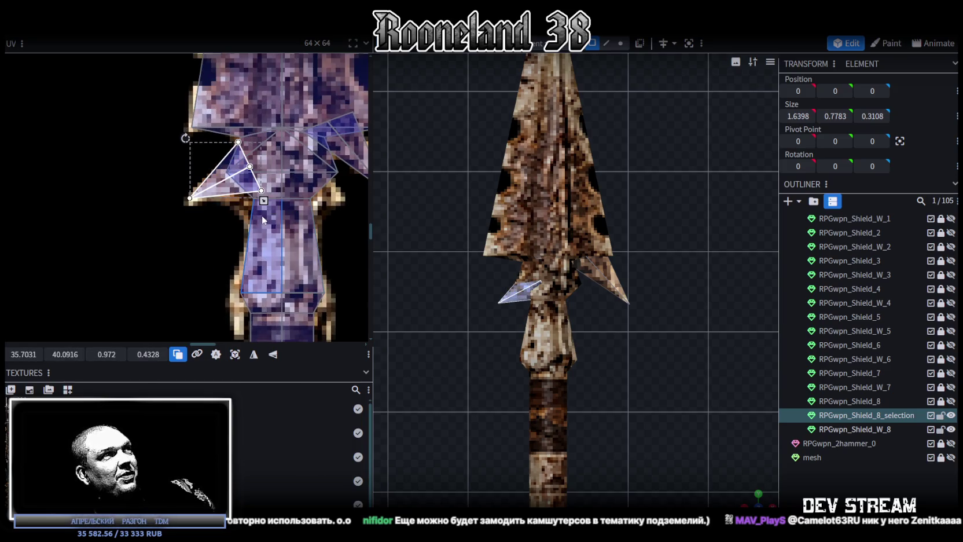
drag(185, 139, 232, 198)
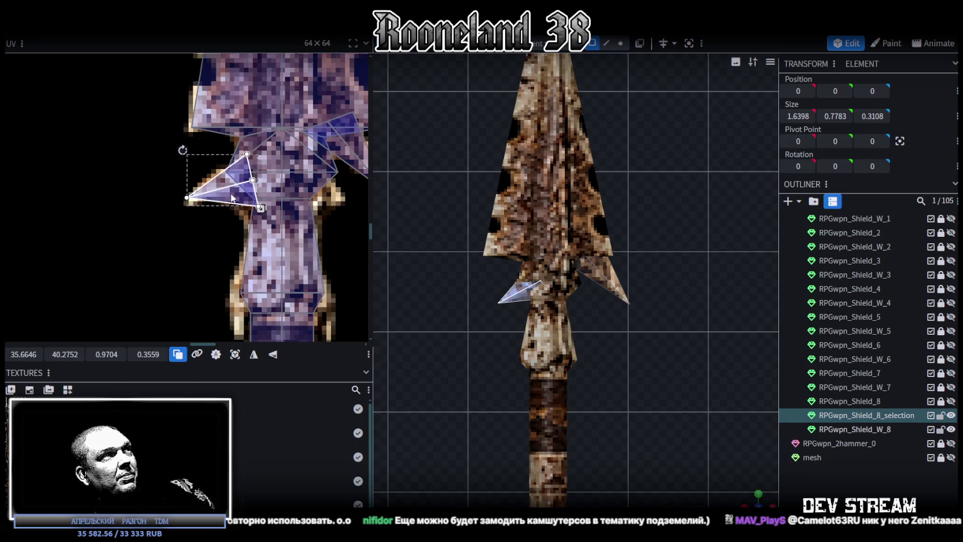
click(886, 484)
scroll(718, 420, down, 3)
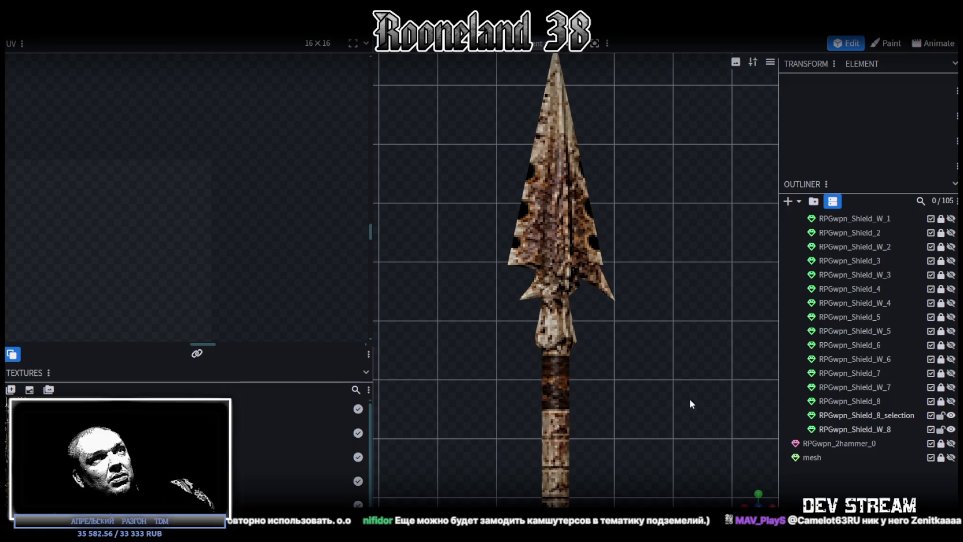
Nudge the right barb spike 0.1 left along X to 0.4302
mouse_move(757, 499)
mouse_down()
mouse_move(647, 350)
mouse_move(512, 363)
mouse_move(732, 351)
mouse_move(626, 286)
mouse_up()
click(602, 284)
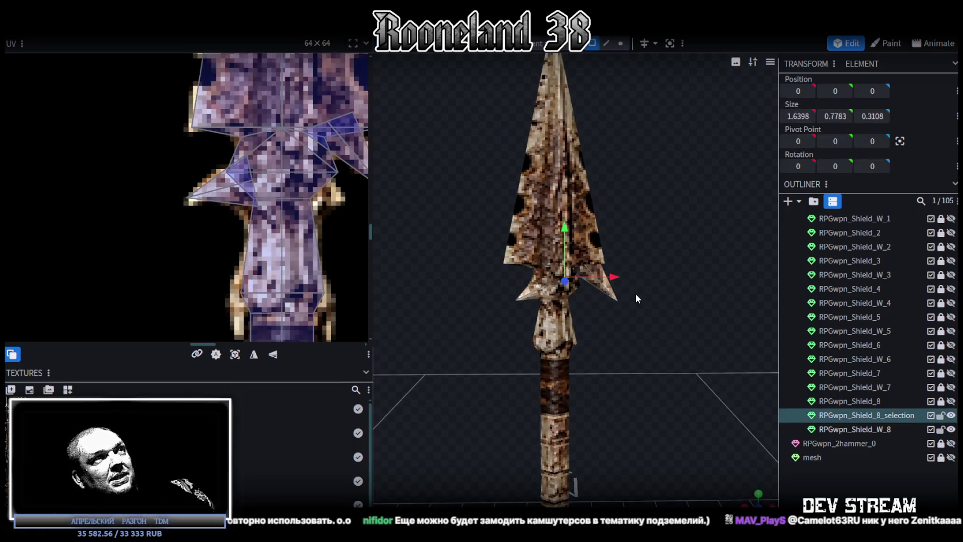
scroll(283, 145, down, 2)
scroll(662, 284, up, 3)
click(607, 272)
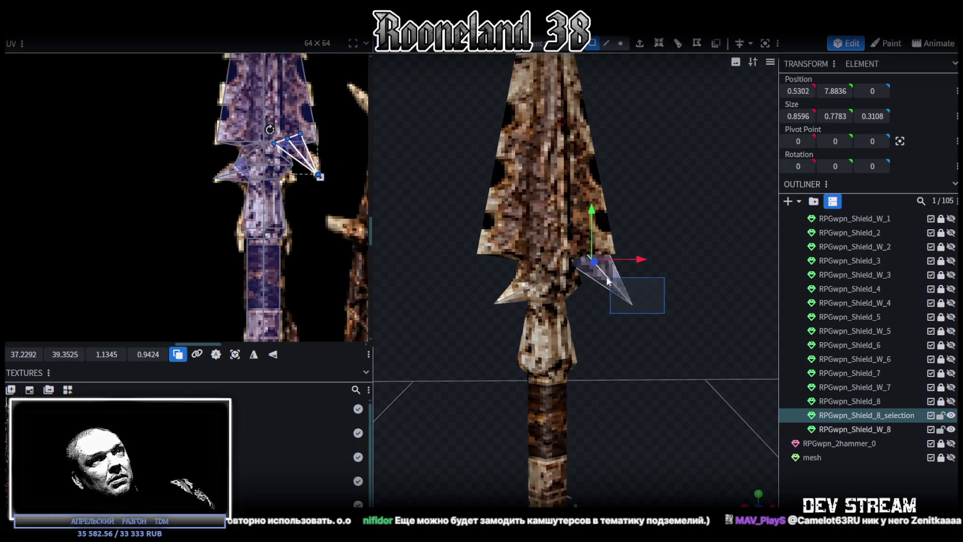
drag(638, 263, 625, 258)
mouse_move(663, 286)
mouse_down()
mouse_move(669, 312)
mouse_move(682, 309)
mouse_up()
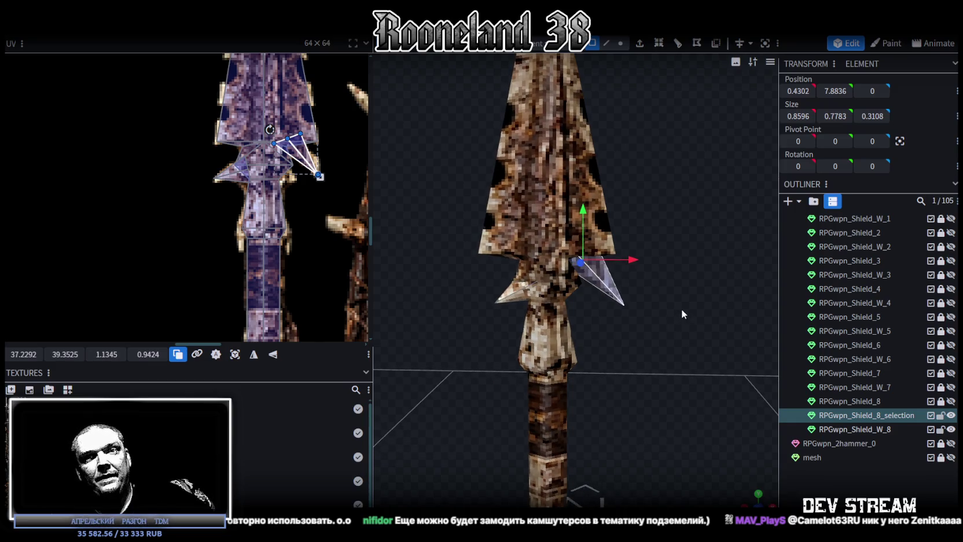
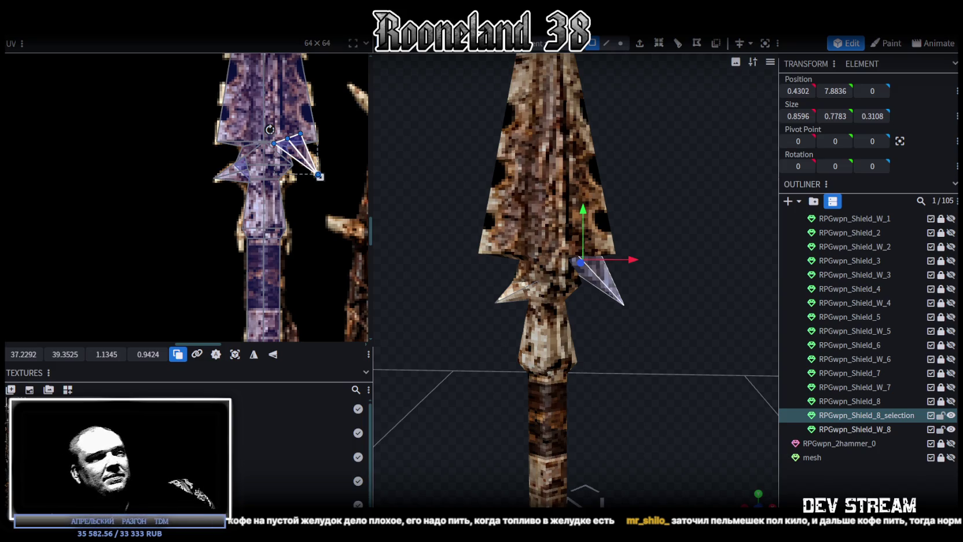
Lock Shield_W_8 and hide all the spear parts
click(761, 438)
scroll(636, 394, down, 5)
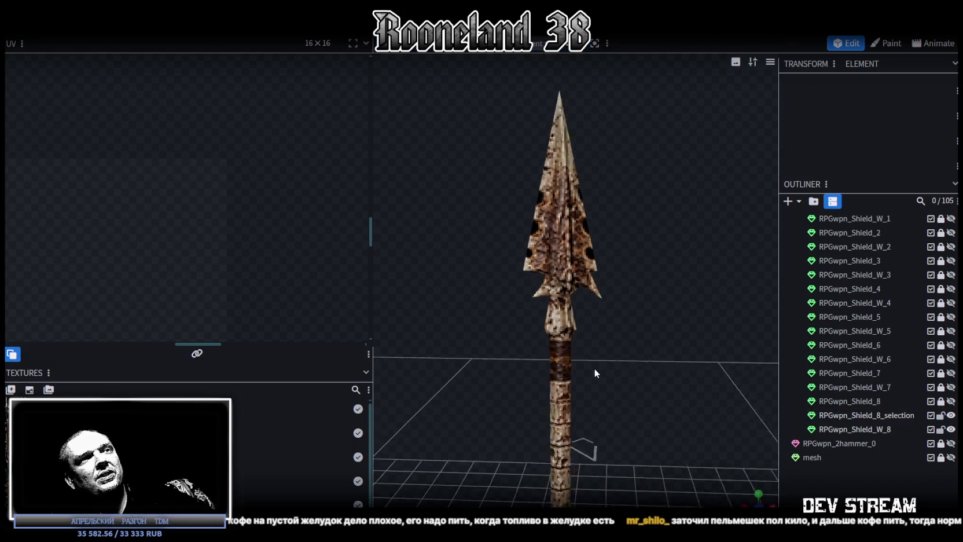
click(568, 273)
scroll(278, 197, down, 3)
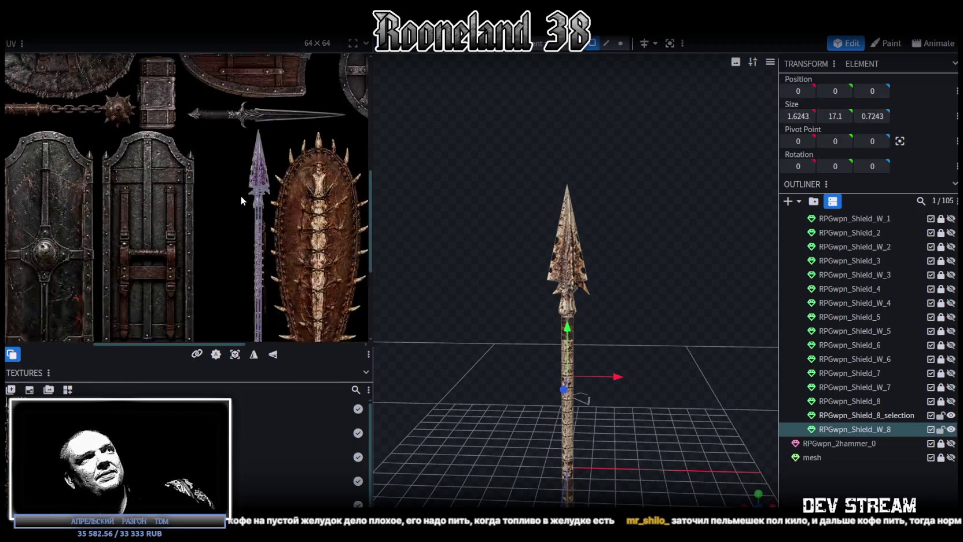
scroll(243, 196, down, 2)
scroll(248, 195, down, 2)
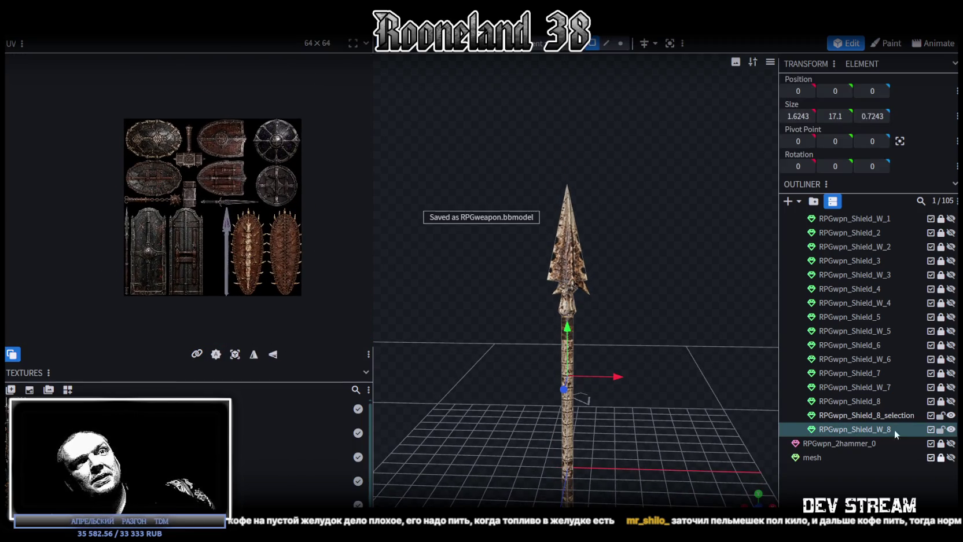
click(941, 430)
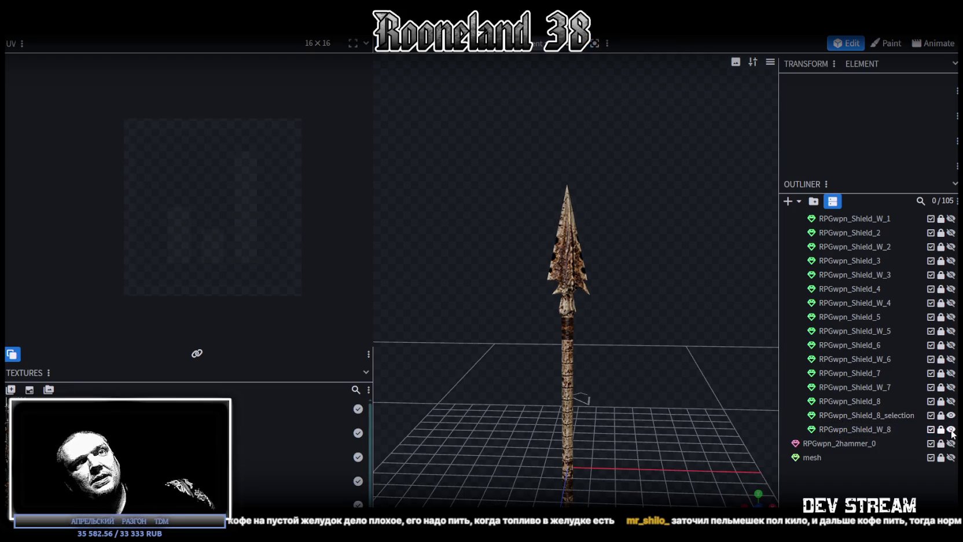
click(951, 429)
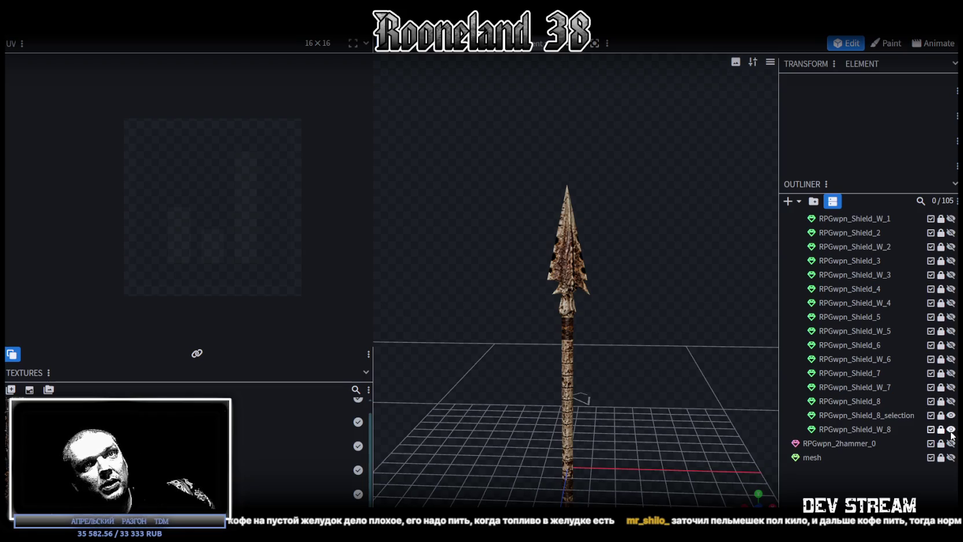
drag(950, 429, 950, 415)
Preview Shield_8 and Shield_7, then show the round Shield_6 and duplicate it
click(950, 401)
click(950, 401)
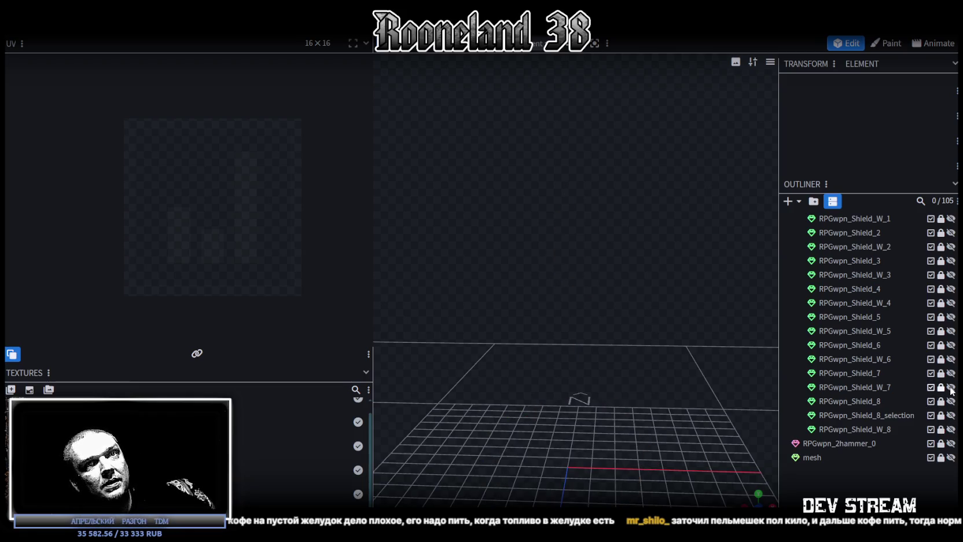
click(951, 373)
click(951, 373)
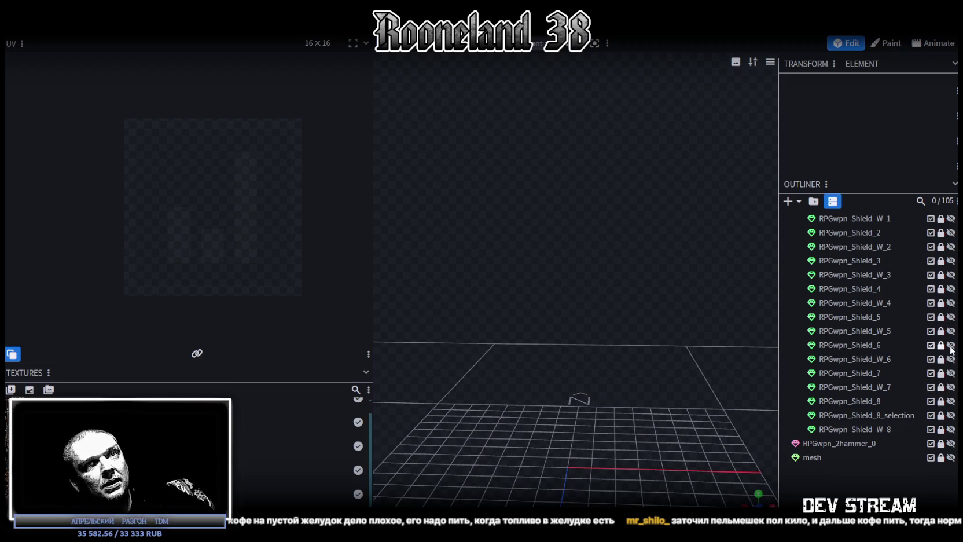
click(951, 345)
click(949, 346)
key(ctrl+d)
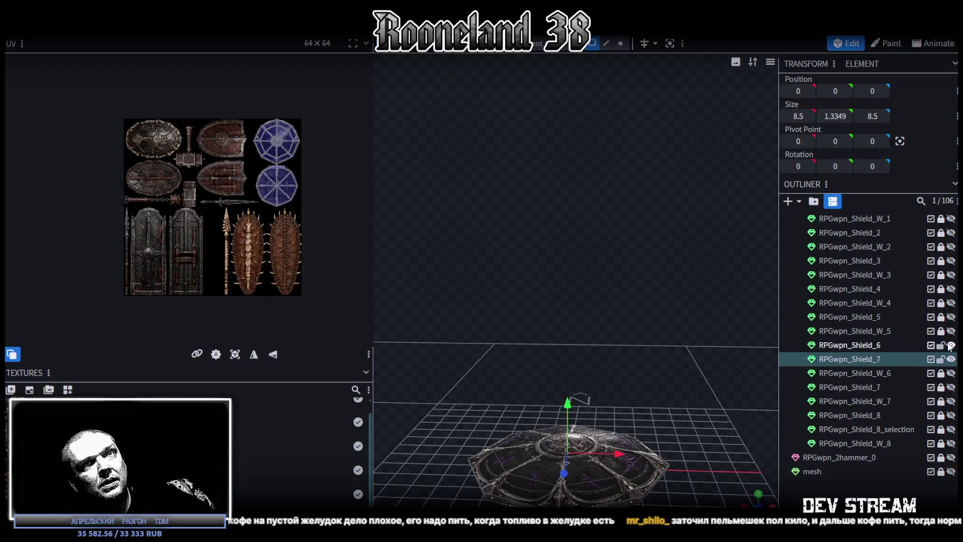
Move the shield copy below Shield_W_8 and rename it RPGwpn_Shield_9
drag(875, 359, 884, 444)
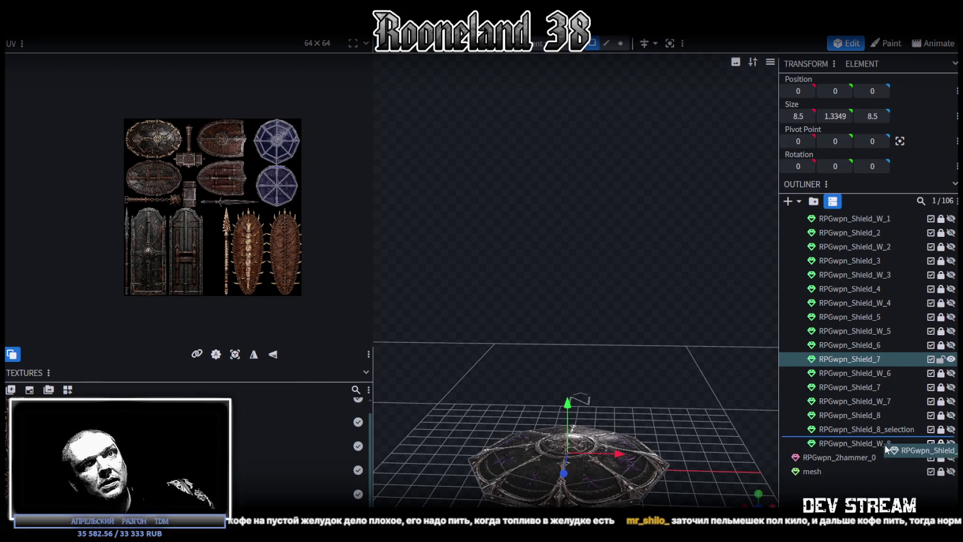
double_click(880, 441)
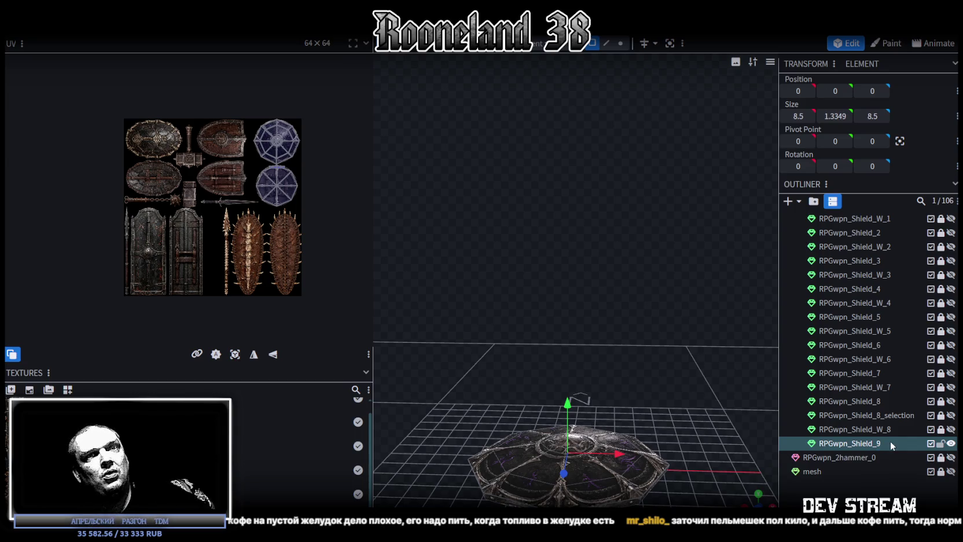
text(9)
key(Return)
scroll(551, 298, down, 3)
Assign the PRG_wpn5.png texture atlas to every face of RPGwpn_Shield_9
key(ctrl+a)
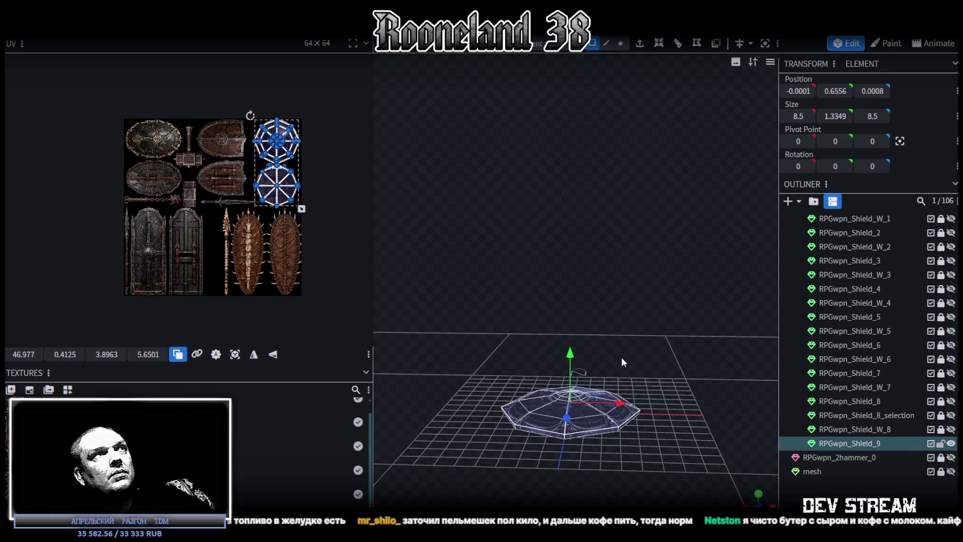
right_click(587, 417)
mouse_move(625, 354)
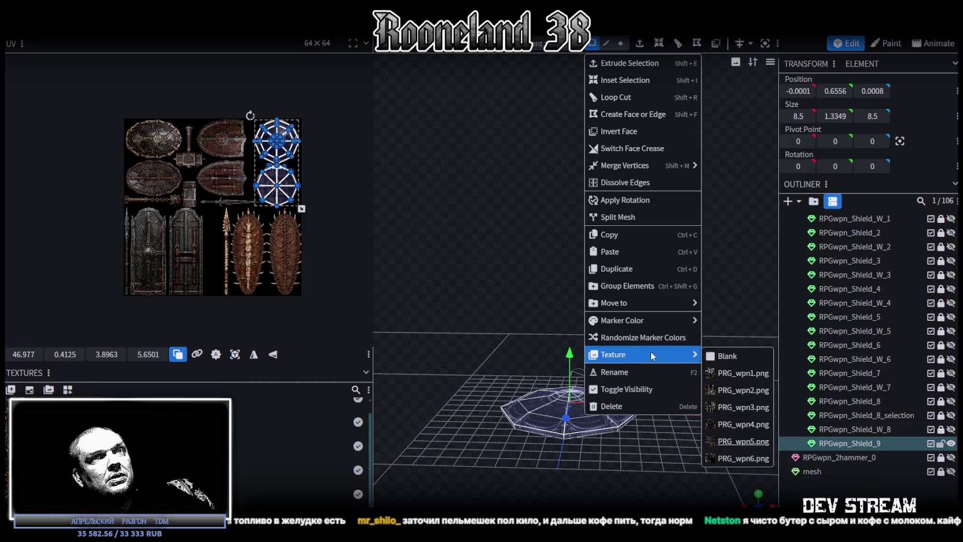
click(735, 458)
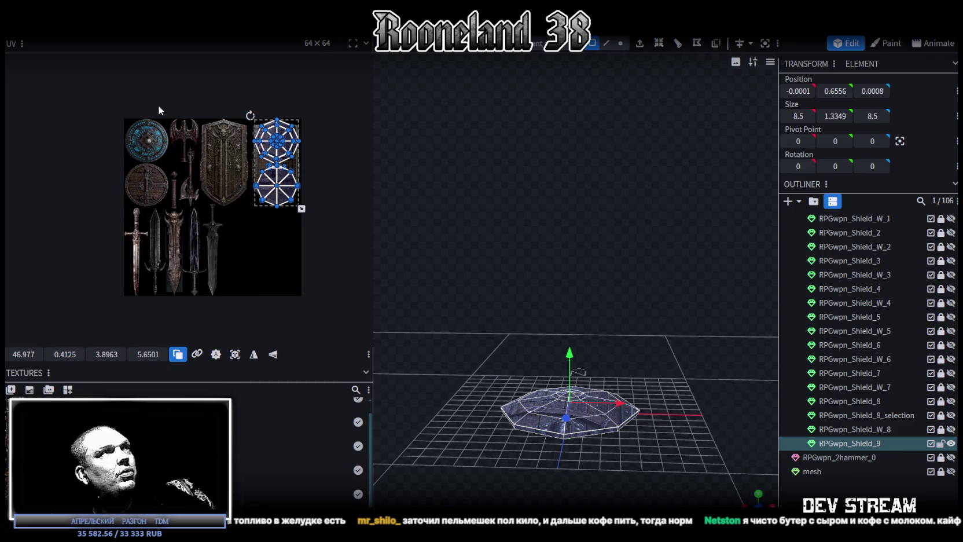
scroll(171, 116, up, 3)
drag(371, 110, 416, 116)
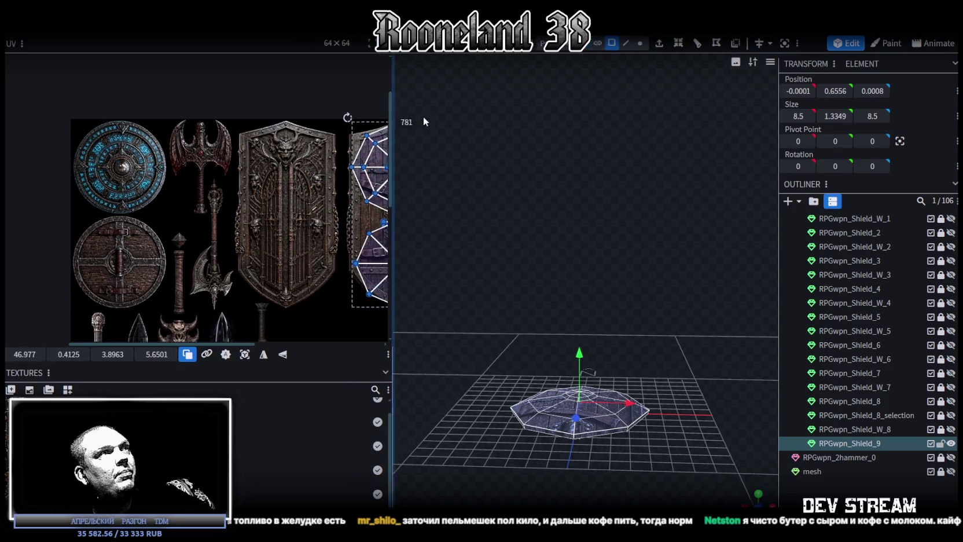
scroll(244, 210, down, 2)
scroll(244, 210, up, 4)
scroll(228, 211, up, 1)
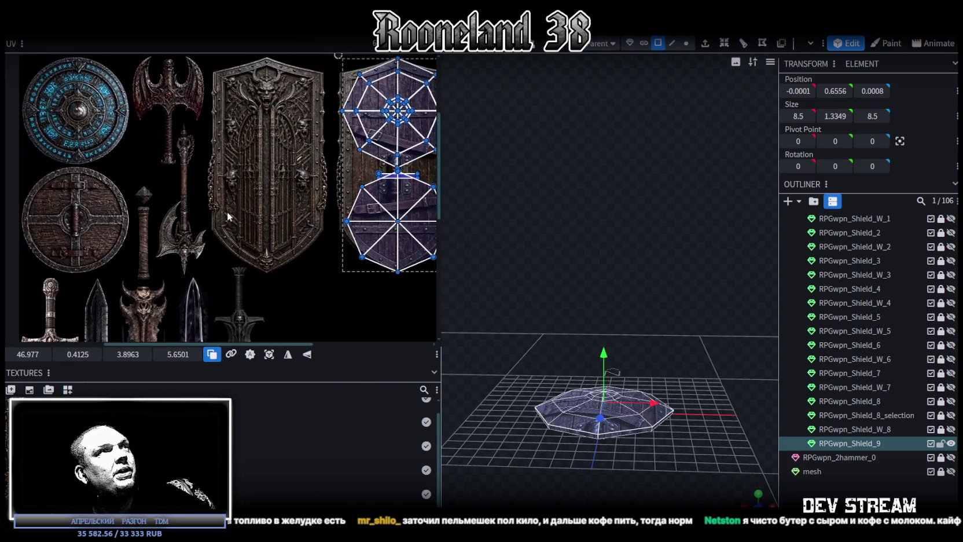
scroll(239, 204, down, 2)
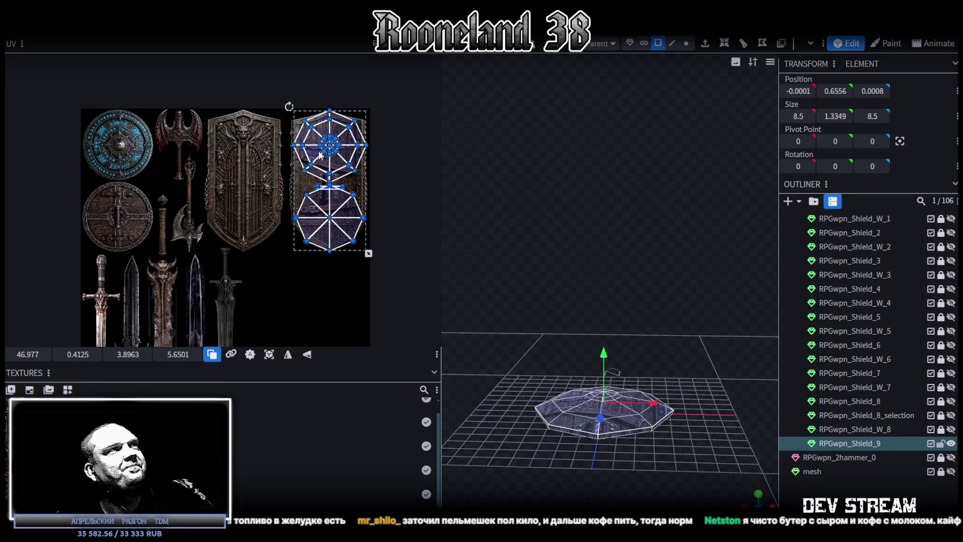
Snap to top view and box-select only the small centre faces on RPGwpn_Shield_9's top
scroll(643, 481, up, 3)
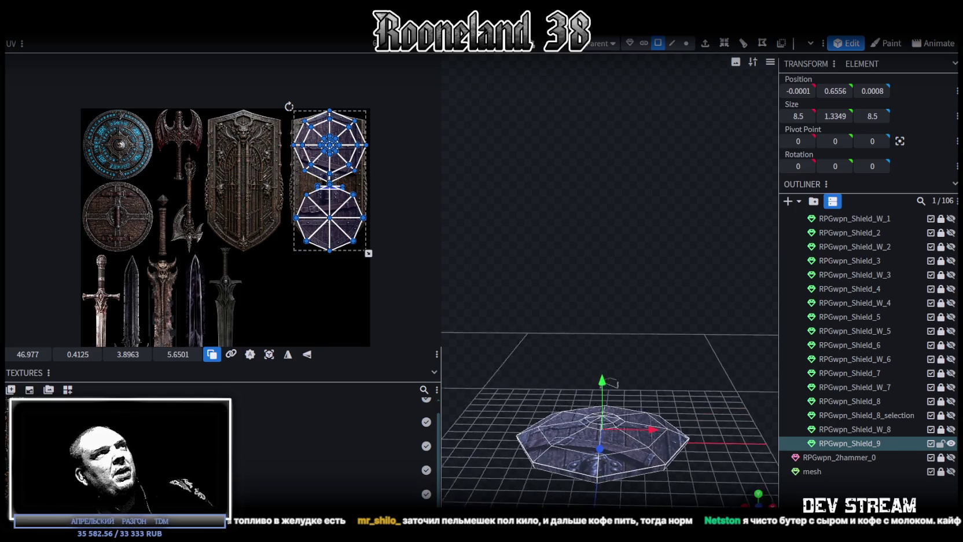
drag(643, 440, 689, 330)
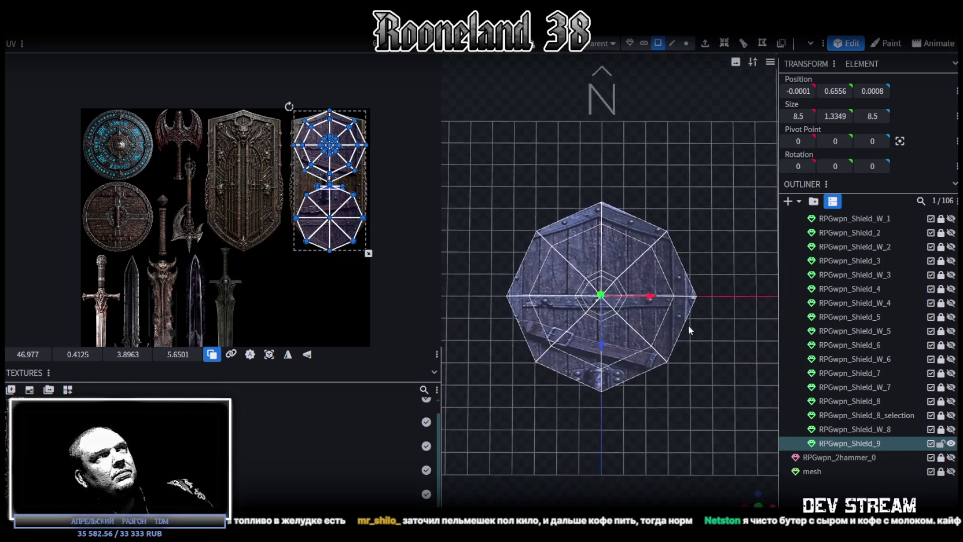
drag(689, 329, 695, 314)
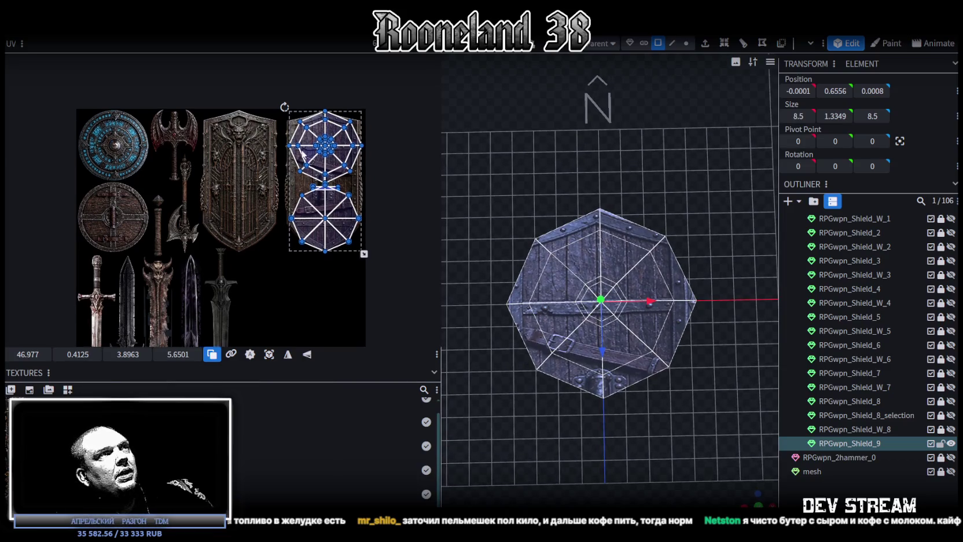
middle_drag(302, 153, 284, 167)
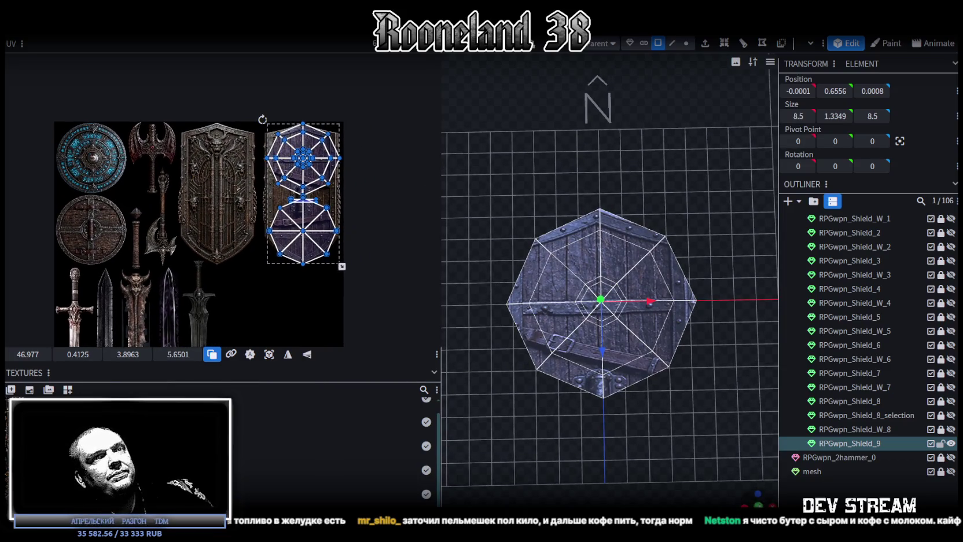
key(KP_7)
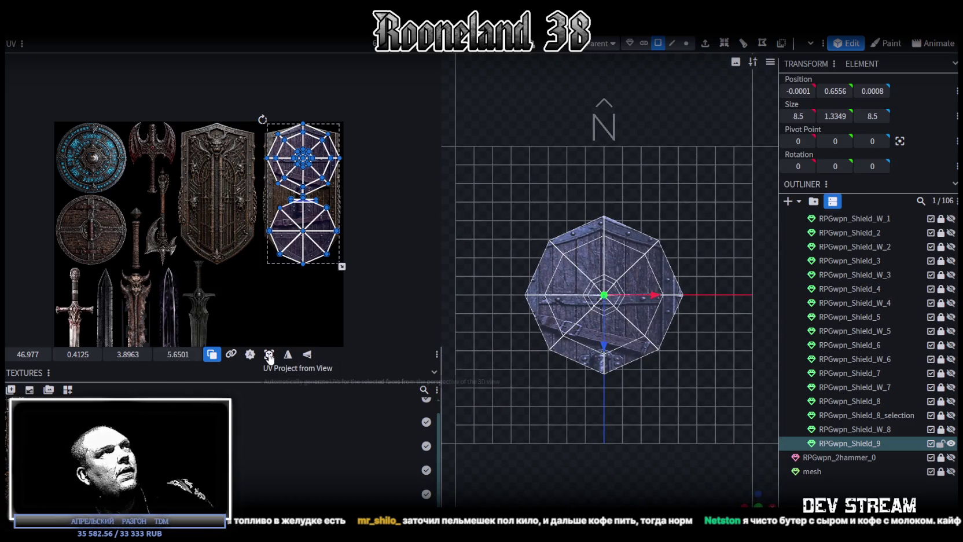
scroll(564, 252, up, 3)
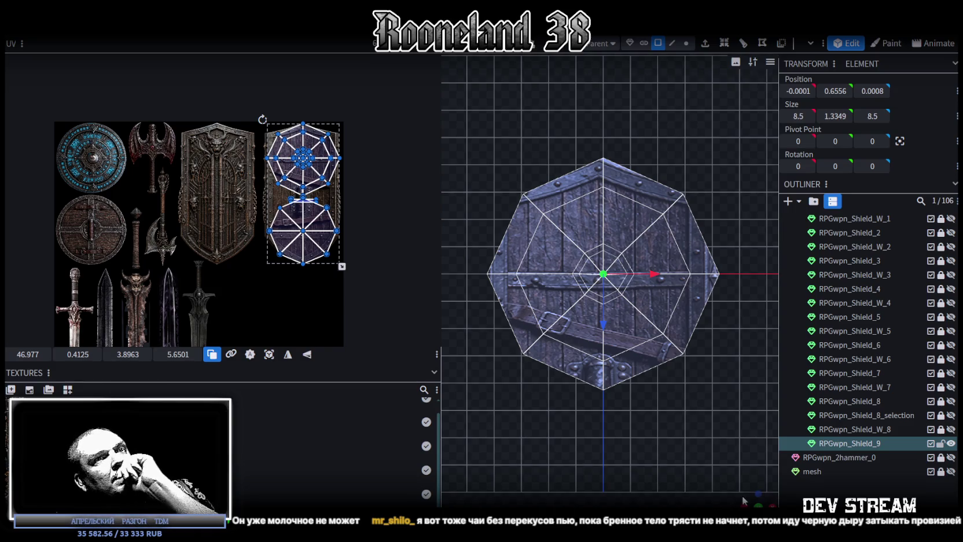
mouse_move(745, 500)
mouse_down()
mouse_move(567, 435)
mouse_move(587, 464)
mouse_move(599, 410)
mouse_up()
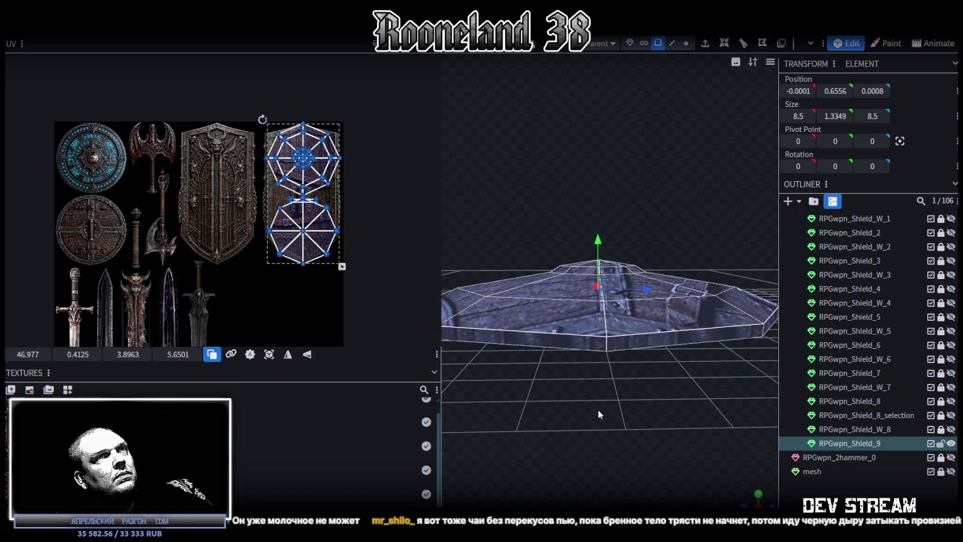
mouse_move(521, 206)
ctrl+mouse_down()
mouse_move(659, 268)
mouse_move(598, 307)
mouse_move(606, 174)
ctrl+mouse_up()
Split the centre faces into a separate RPGwpn_Shield_9_selection mesh and hide it
right_click(606, 170)
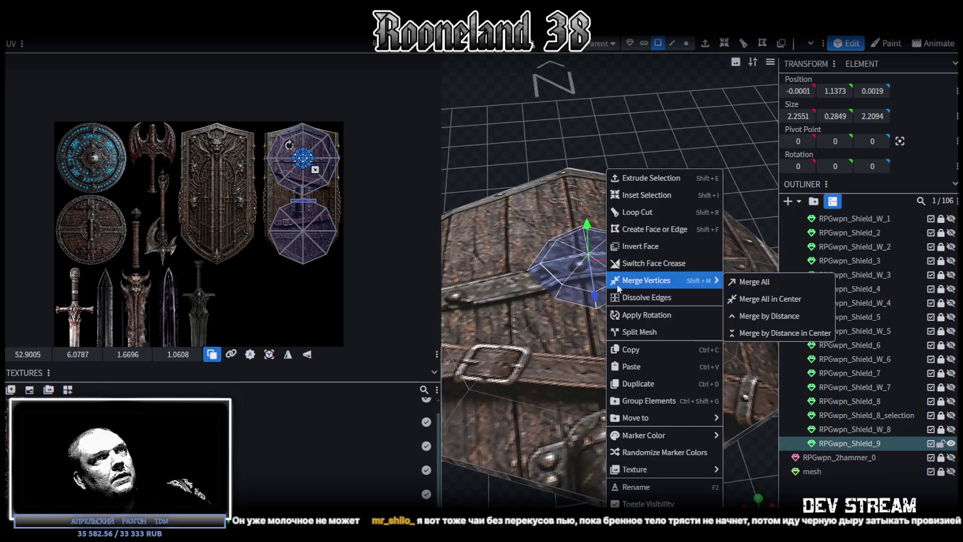
click(652, 332)
mouse_move(638, 340)
mouse_down()
mouse_move(678, 174)
mouse_move(659, 158)
mouse_move(650, 174)
mouse_move(662, 122)
mouse_move(666, 145)
mouse_up()
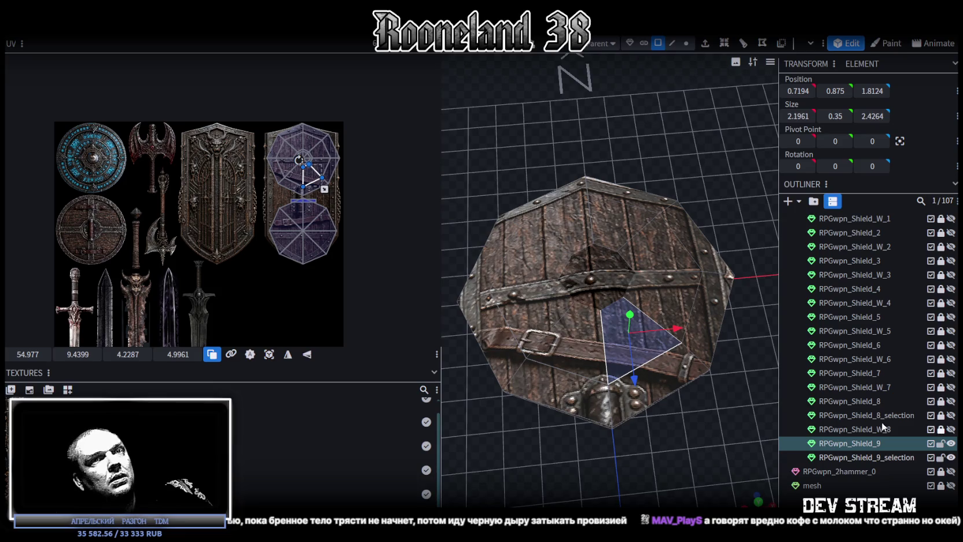
click(950, 457)
scroll(616, 278, up, 2)
In vertex mode, select all the vertices around the resulting centre hole
click(692, 43)
click(586, 229)
shift+click(558, 242)
shift+click(538, 274)
shift+click(596, 317)
shift+click(628, 299)
shift+click(643, 265)
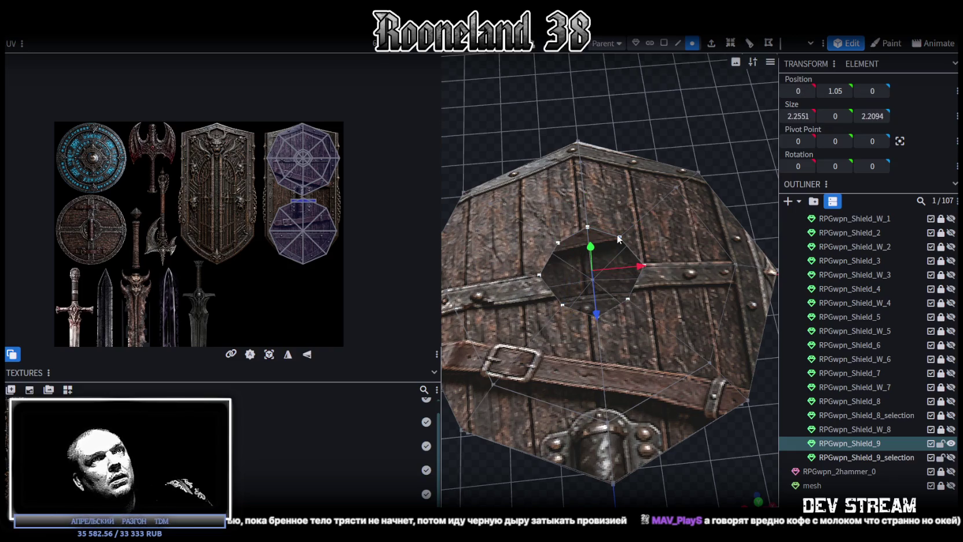
shift+click(620, 237)
right_click(620, 237)
Merge the hole vertices into a single centre point and cut an edge loop
click(756, 298)
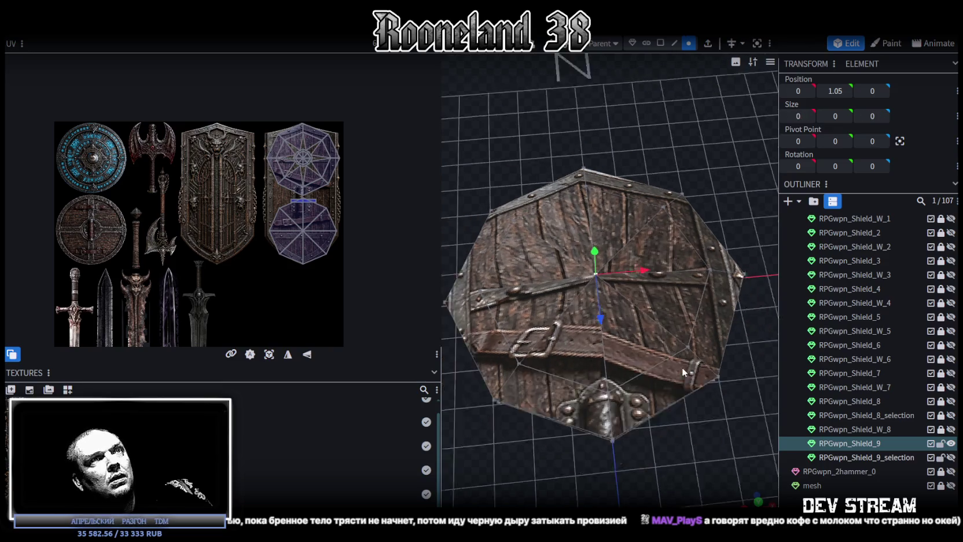
click(678, 47)
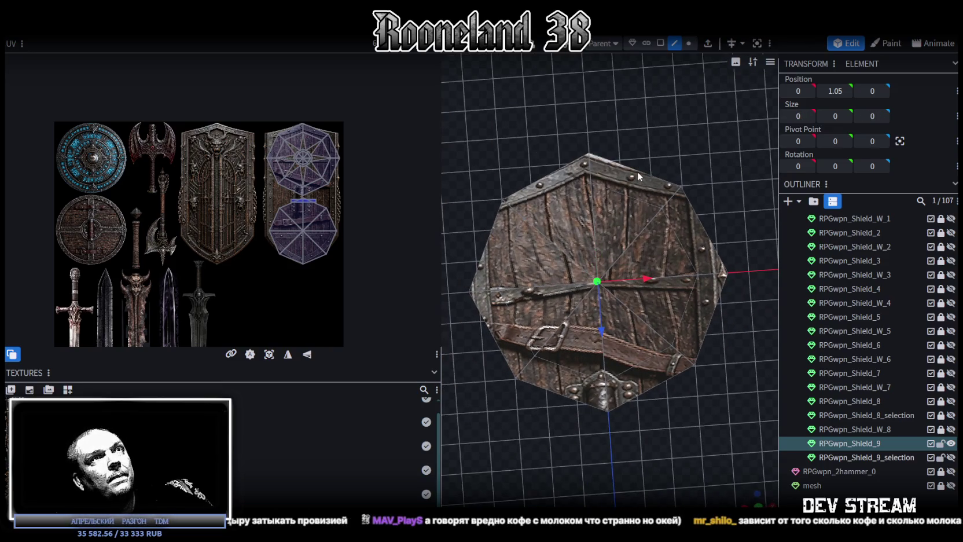
click(639, 173)
click(732, 47)
Select rim edges around the shield and extrude them
mouse_move(716, 187)
mouse_down()
mouse_move(566, 114)
mouse_move(777, 319)
mouse_up()
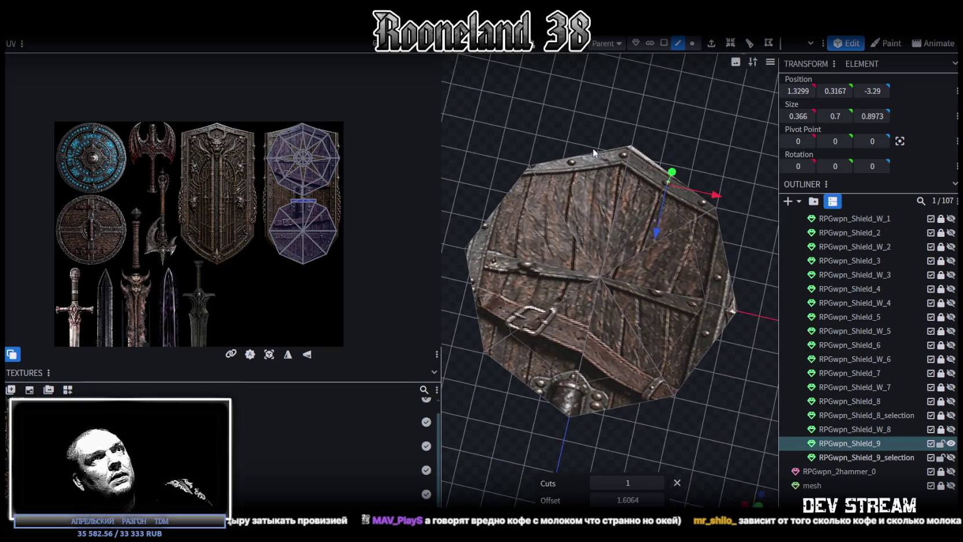
click(594, 153)
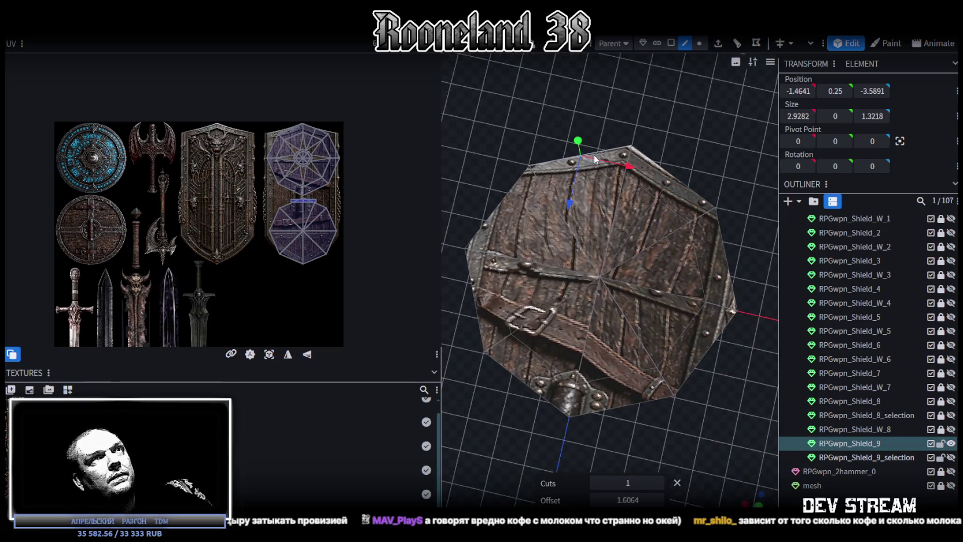
click(502, 220)
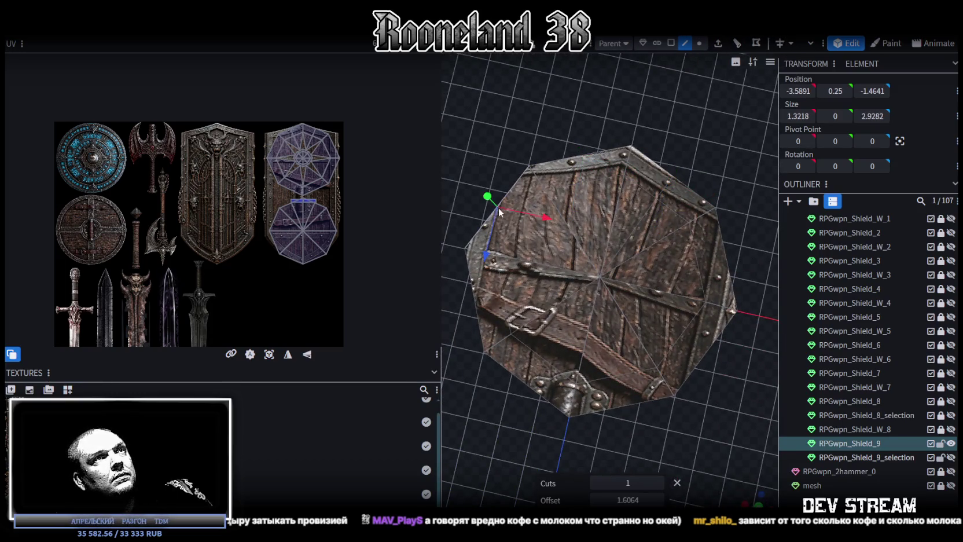
click(490, 309)
right_drag(536, 397, 558, 283)
click(559, 283)
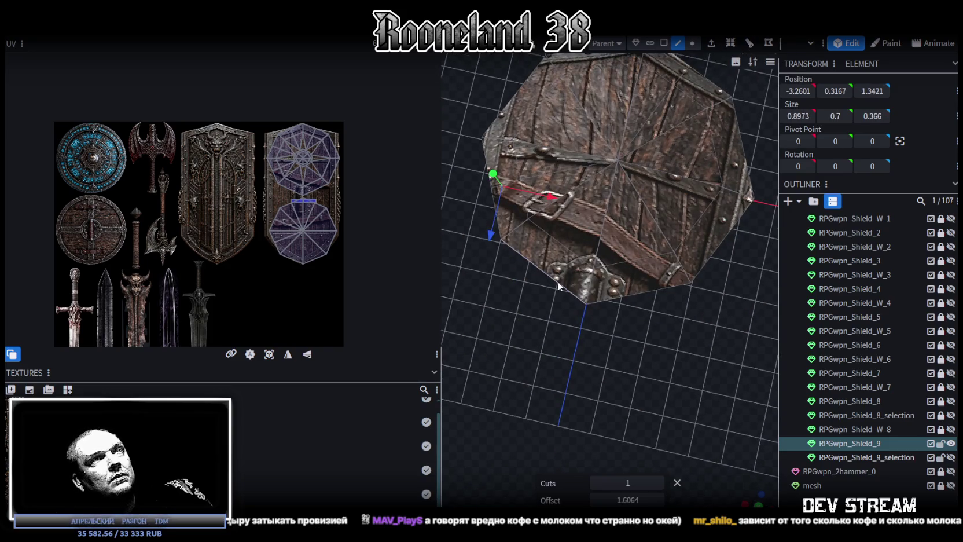
click(741, 48)
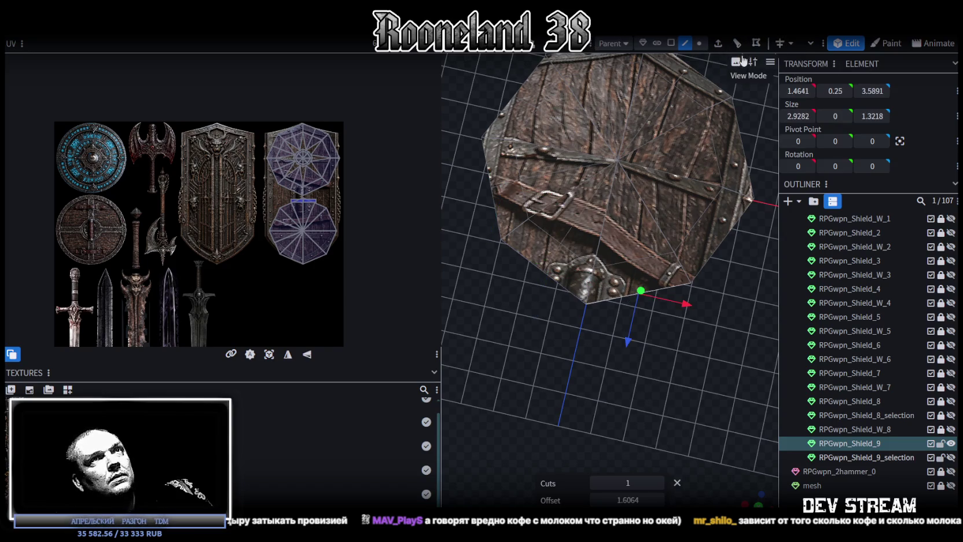
click(720, 245)
right_drag(720, 244, 669, 315)
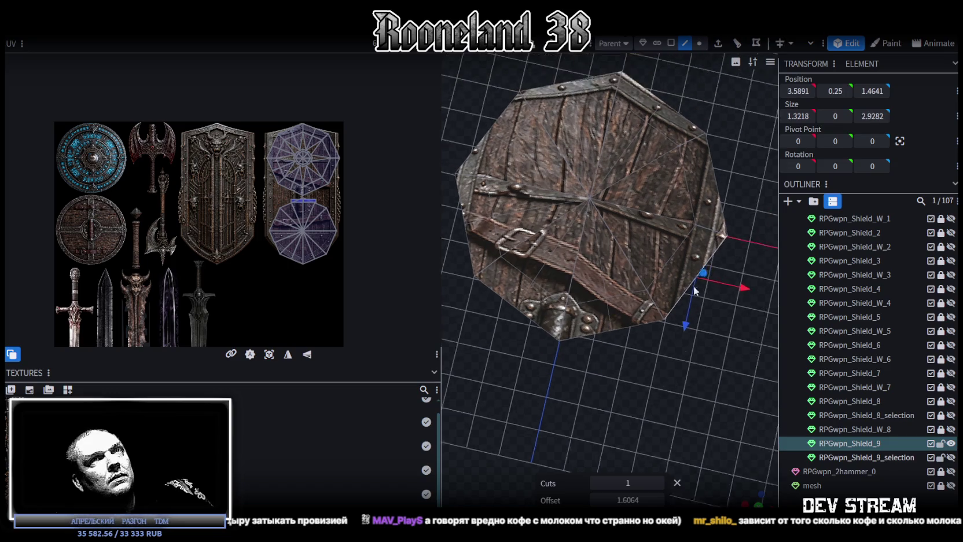
click(720, 51)
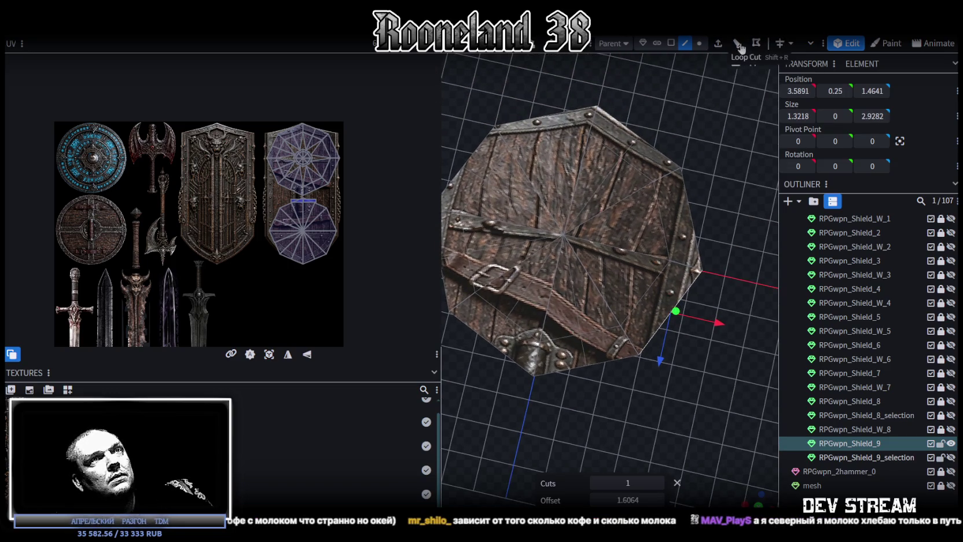
click(693, 222)
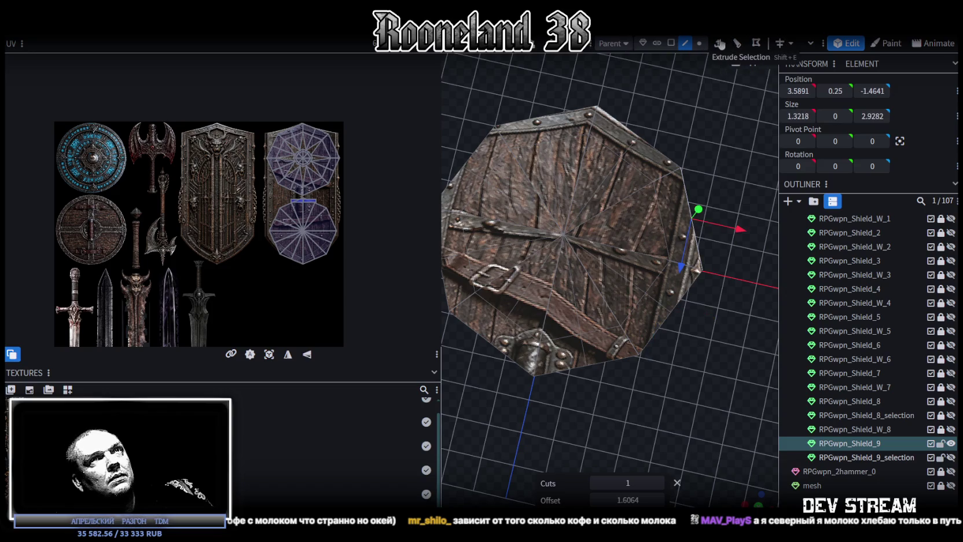
click(715, 48)
drag(682, 163, 711, 152)
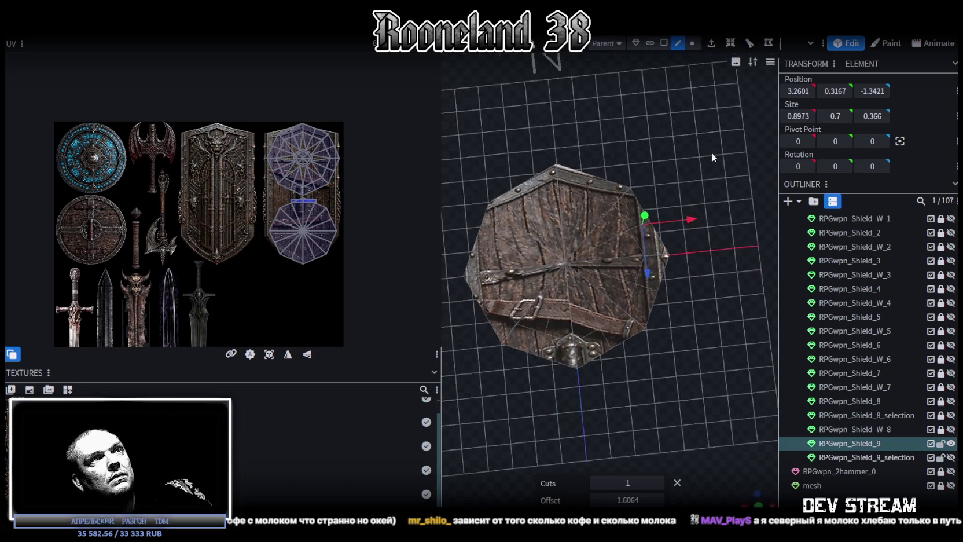
In solid view, select the centre vertex and the upper and left rim vertices
click(692, 43)
scroll(594, 166, up, 2)
click(618, 230)
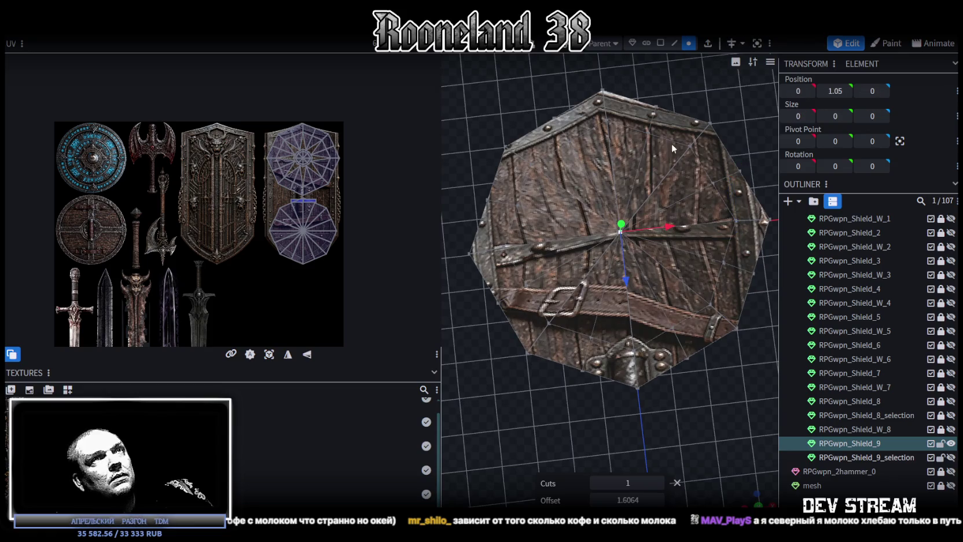
key(z)
click(646, 136)
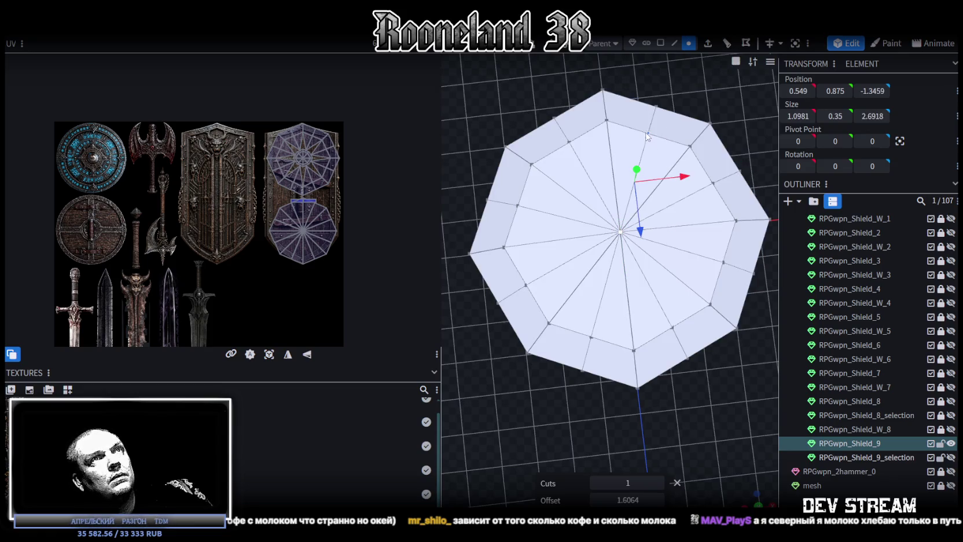
shift+click(607, 120)
shift+click(570, 141)
shift+click(532, 165)
shift+click(518, 206)
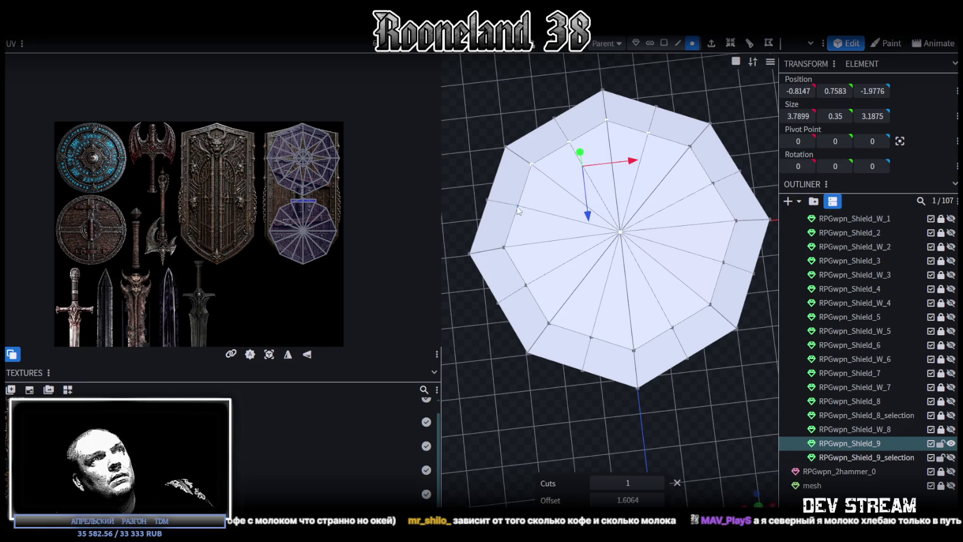
shift+click(504, 248)
shift+click(526, 285)
Add the bottom and right rim vertices and merge the selection
shift+click(548, 322)
shift+click(591, 336)
shift+click(634, 350)
shift+click(673, 328)
shift+click(711, 303)
shift+click(723, 263)
shift+click(736, 220)
shift+click(706, 162)
right_click(688, 151)
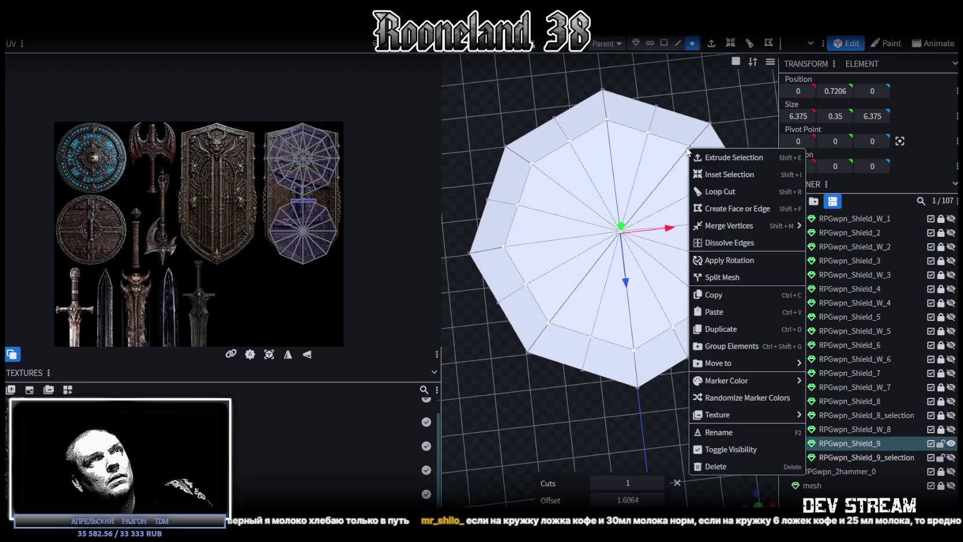
click(812, 238)
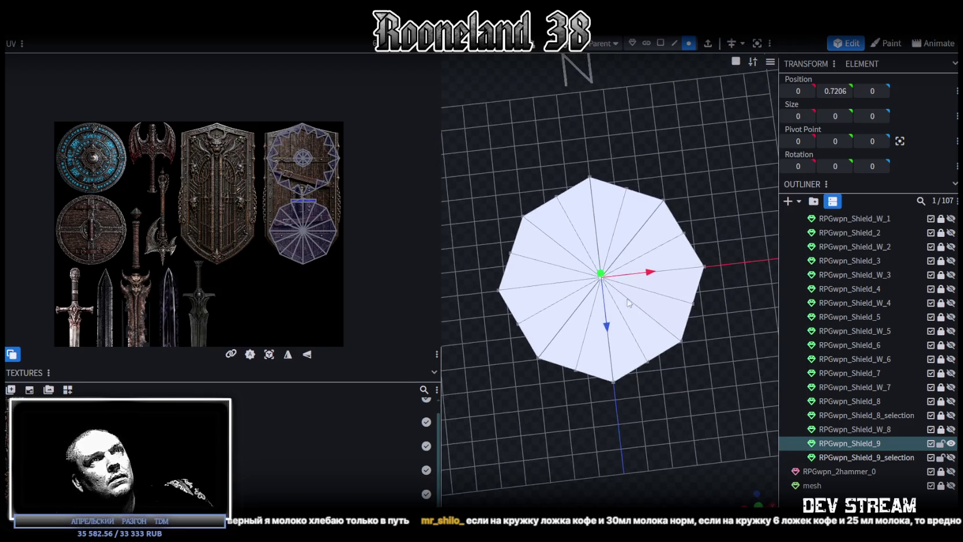
From top view, scale the shield's middle faces outward by 0.5
scroll(632, 308, up, 2)
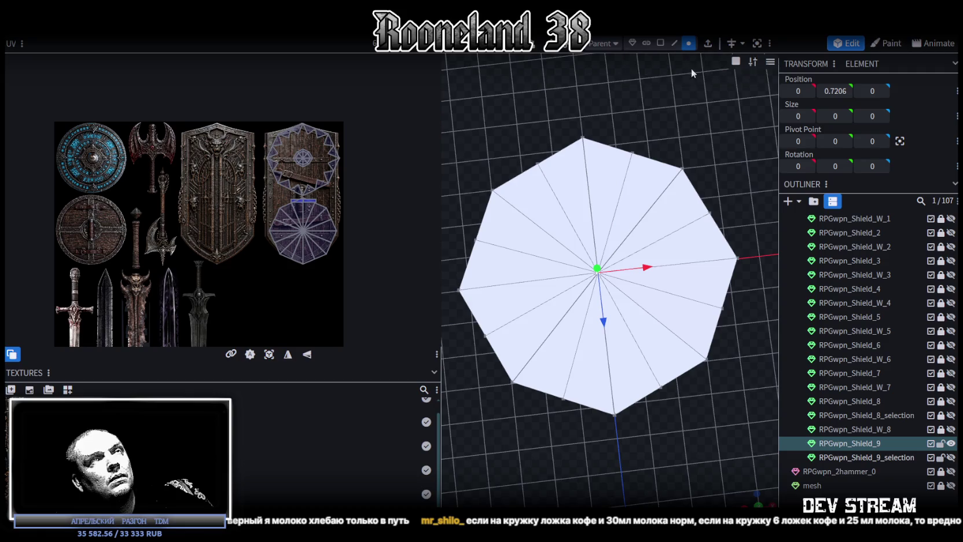
drag(696, 125, 687, 155)
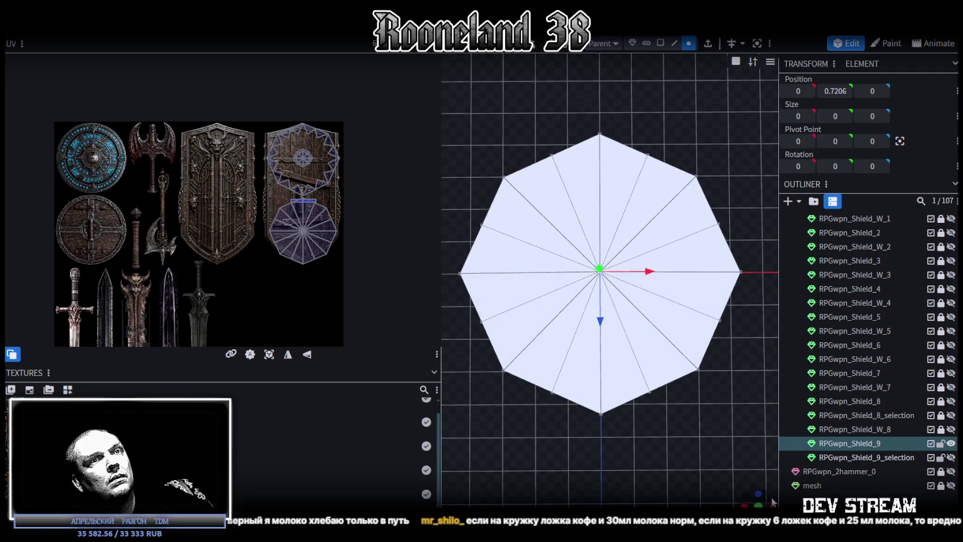
scroll(718, 437, down, 1)
scroll(667, 376, up, 2)
scroll(666, 376, up, 1)
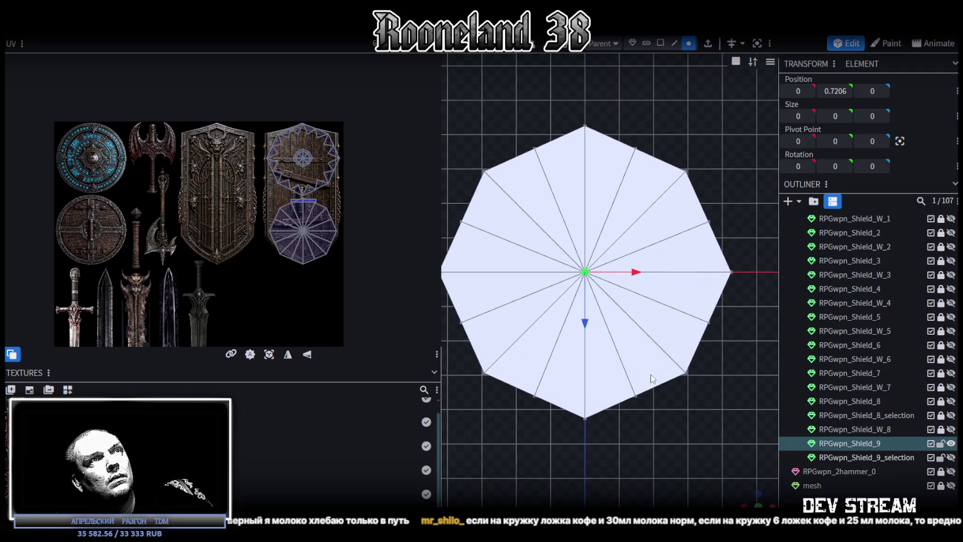
drag(521, 141, 653, 403)
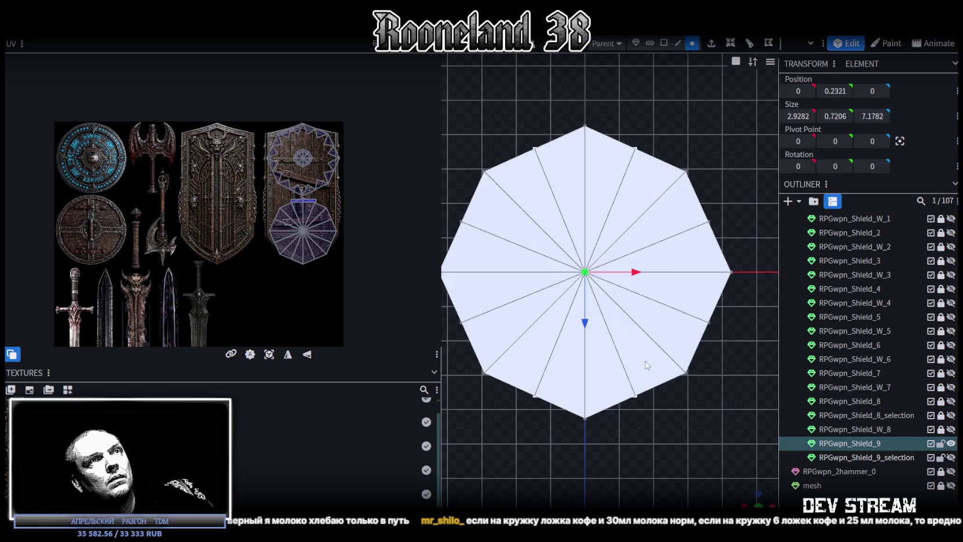
key(s)
drag(585, 220, 585, 217)
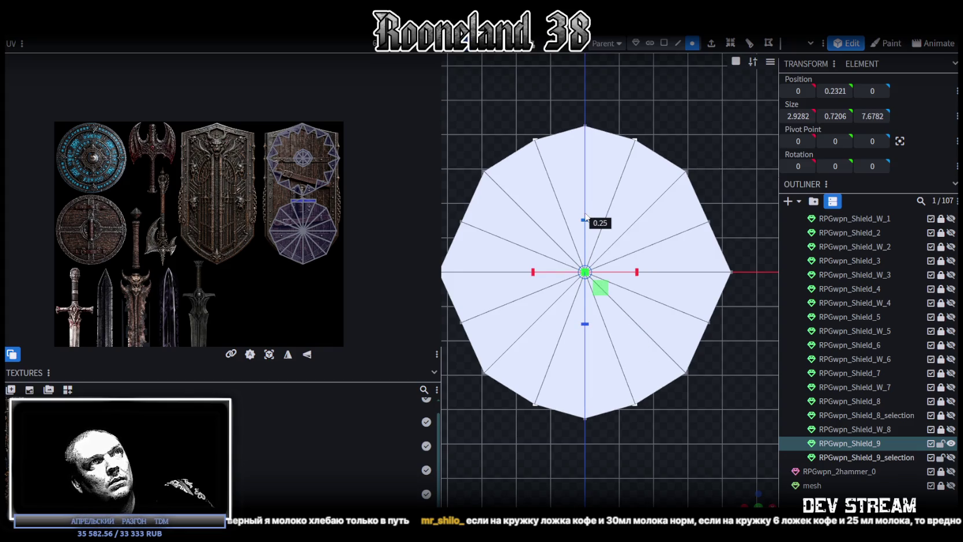
drag(636, 271, 633, 272)
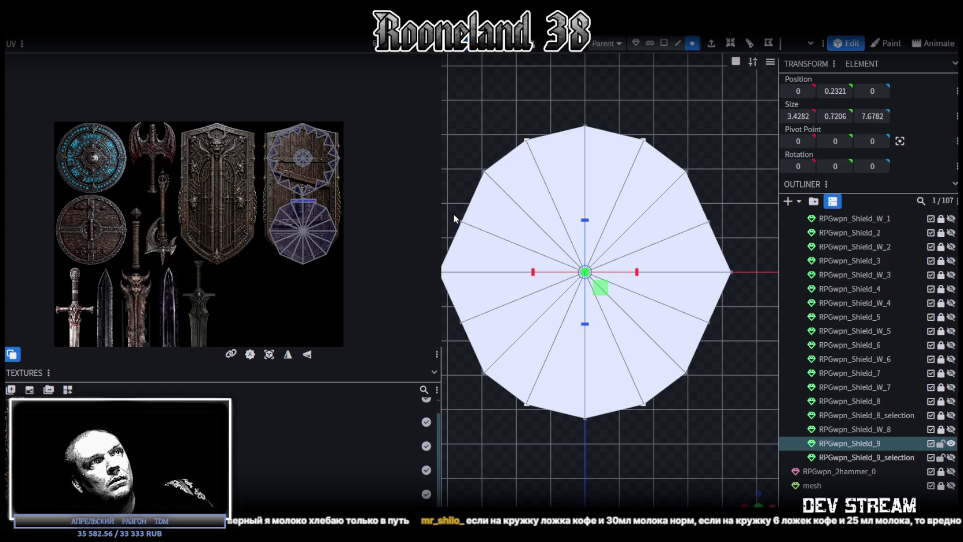
Widen a band of faces by 0.5 horizontally, then select every face
drag(455, 218, 723, 340)
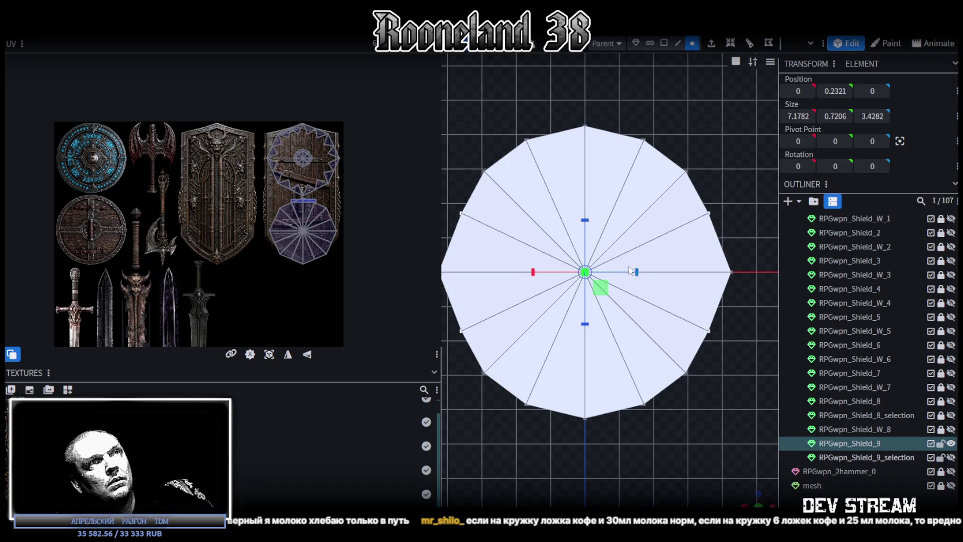
drag(638, 272, 643, 273)
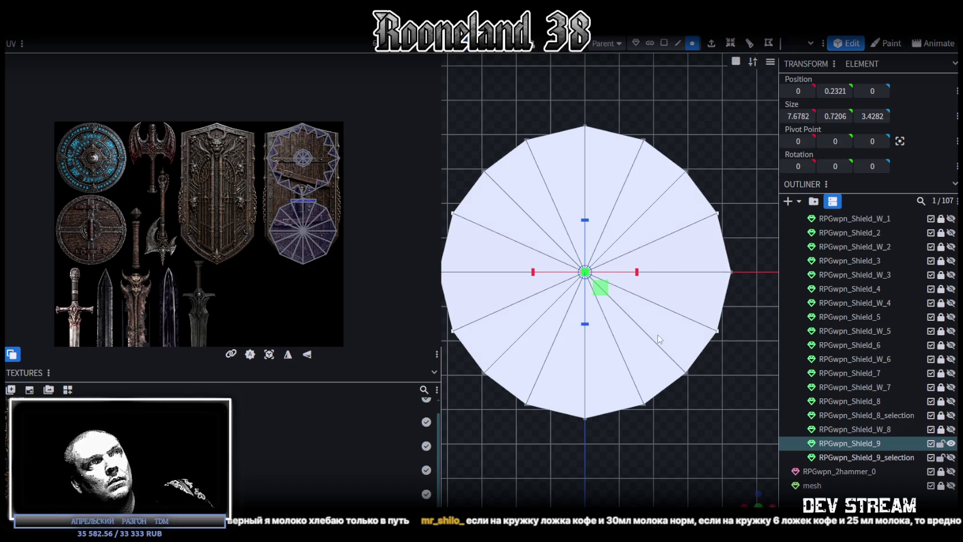
scroll(657, 339, down, 2)
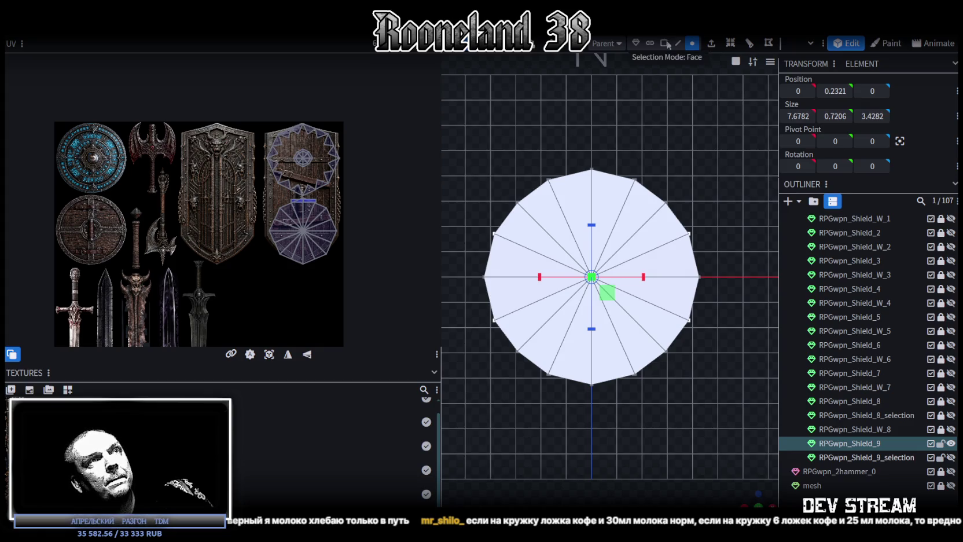
mouse_move(550, 196)
mouse_down()
mouse_move(604, 283)
mouse_move(676, 329)
mouse_up()
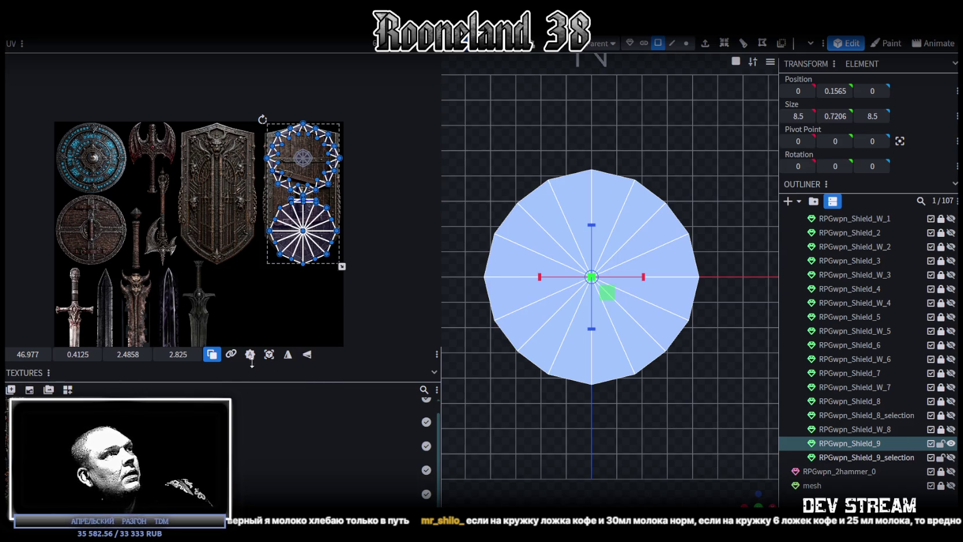
Project UVs from view and move the UV circle onto the blue rune shield
click(269, 355)
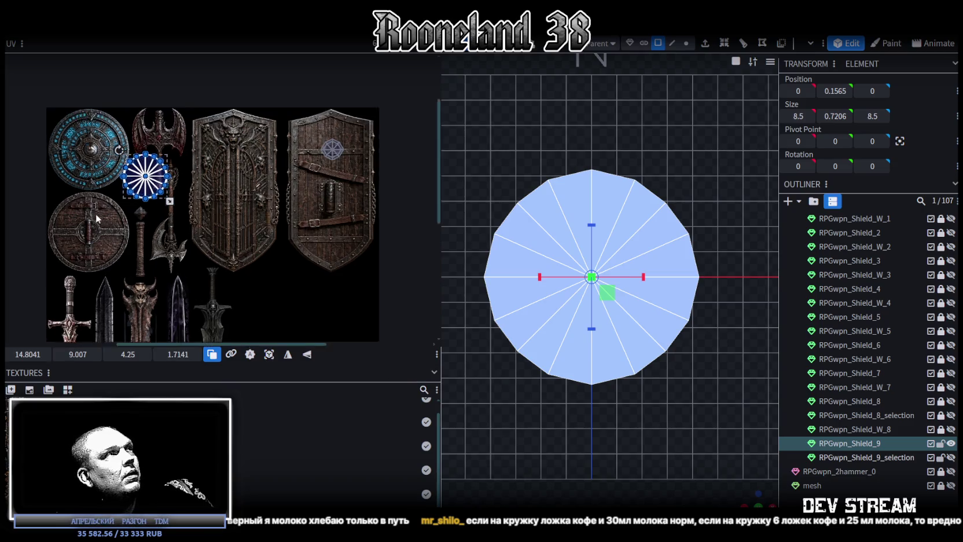
scroll(96, 213, up, 5)
drag(275, 223, 126, 123)
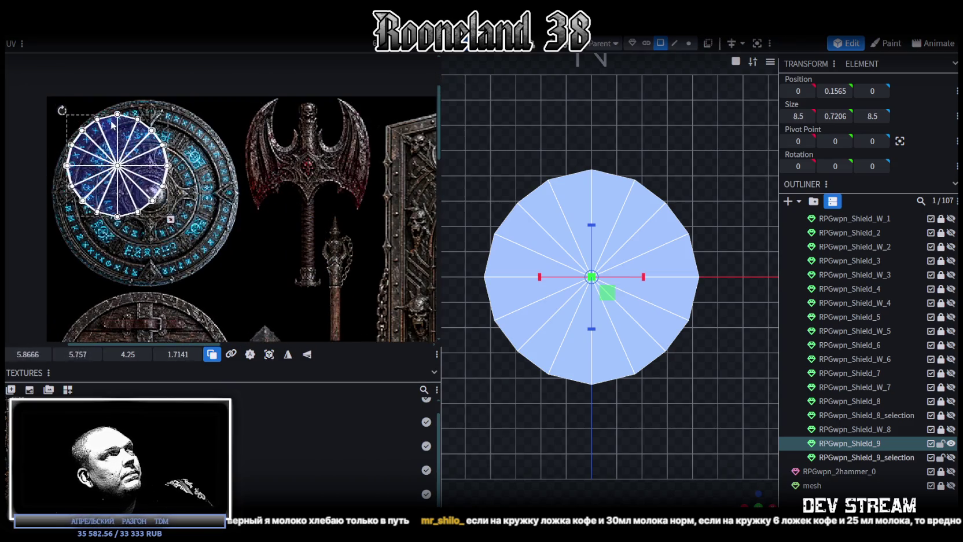
scroll(124, 124, up, 3)
scroll(115, 139, up, 2)
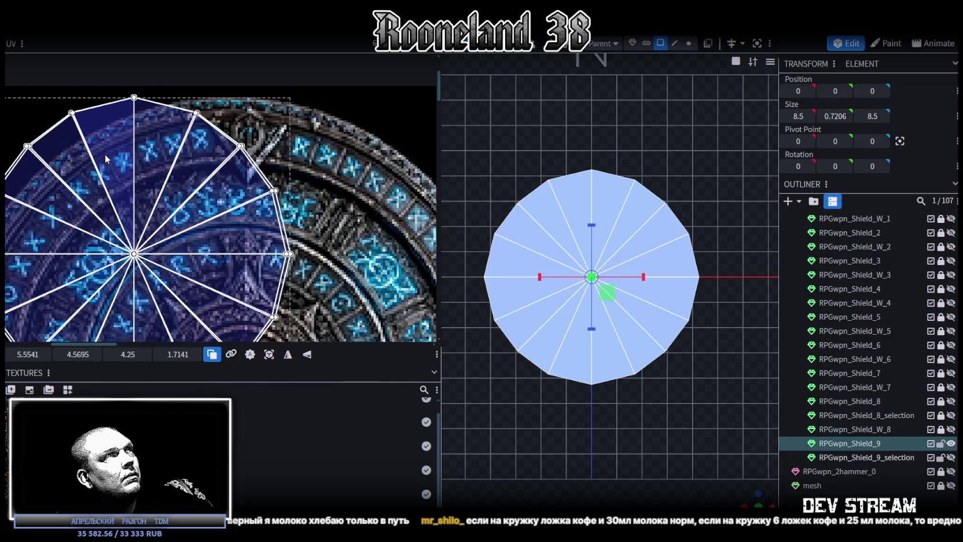
scroll(105, 156, down, 2)
middle_drag(126, 184, 250, 194)
scroll(162, 198, up, 2)
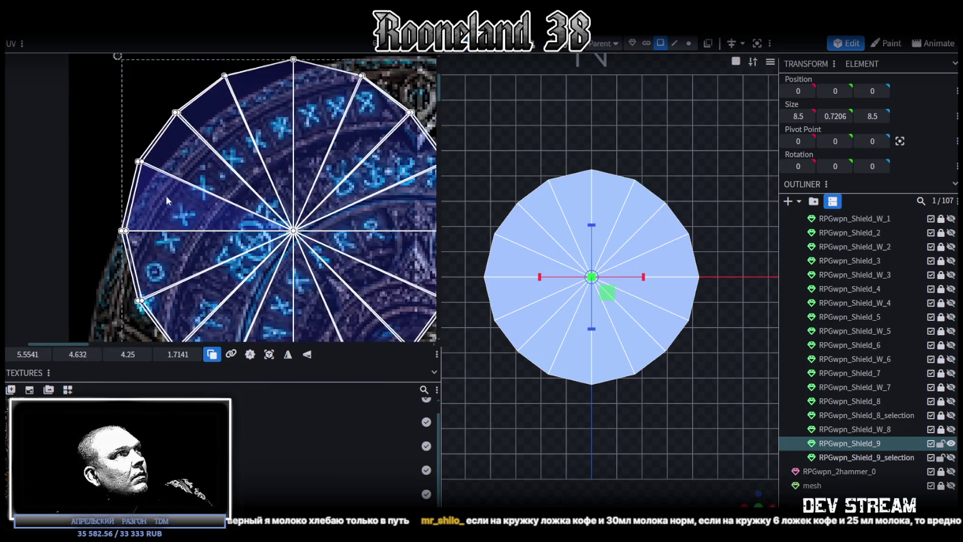
scroll(185, 207, down, 2)
drag(173, 204, 157, 203)
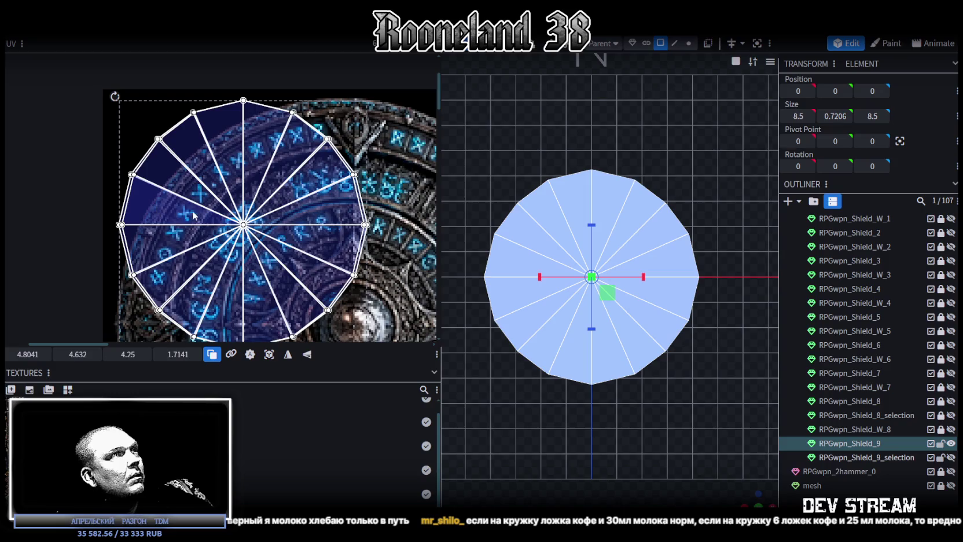
Enlarge the UV circle to cover the whole rune shield and check the textured model
scroll(194, 213, down, 3)
drag(211, 193, 303, 257)
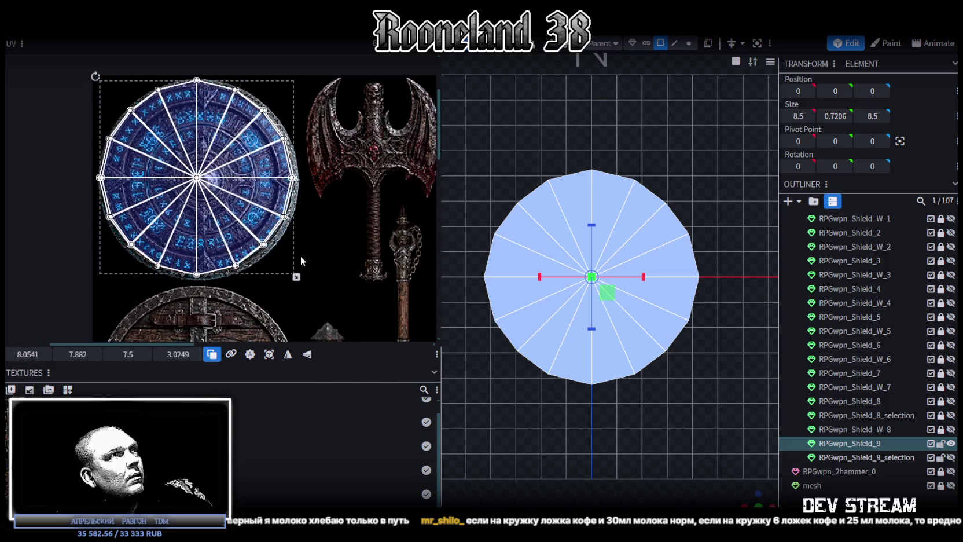
scroll(272, 214, up, 1)
scroll(271, 215, up, 2)
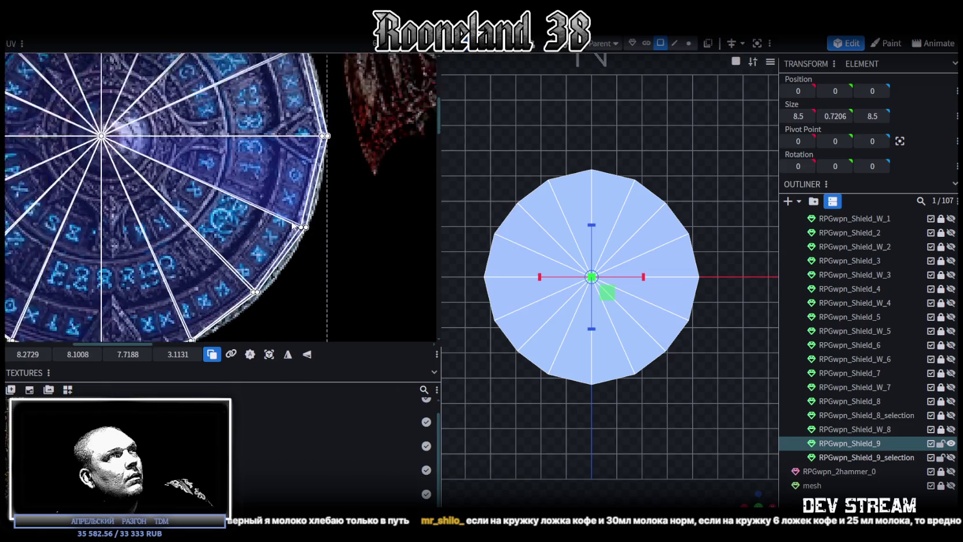
scroll(336, 222, down, 1)
middle_drag(340, 227, 337, 282)
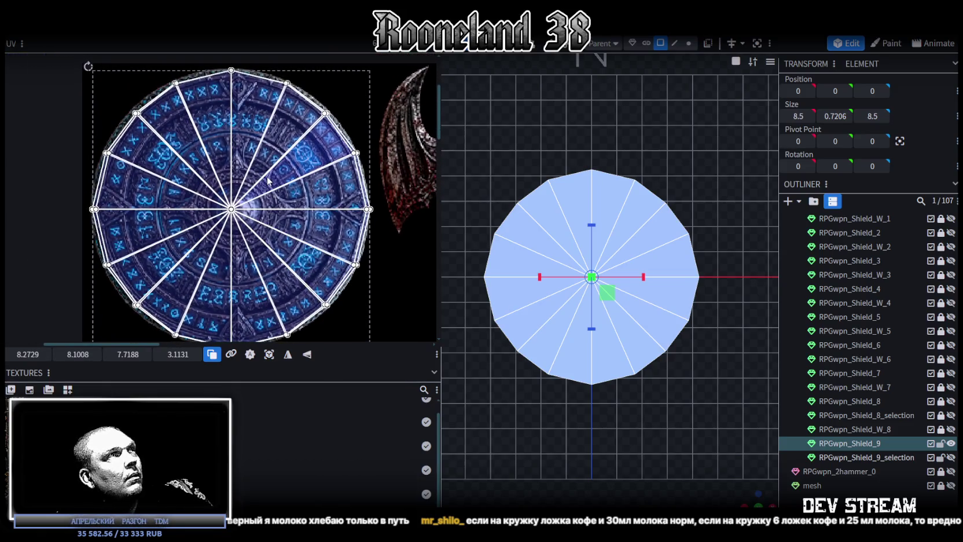
scroll(291, 209, down, 1)
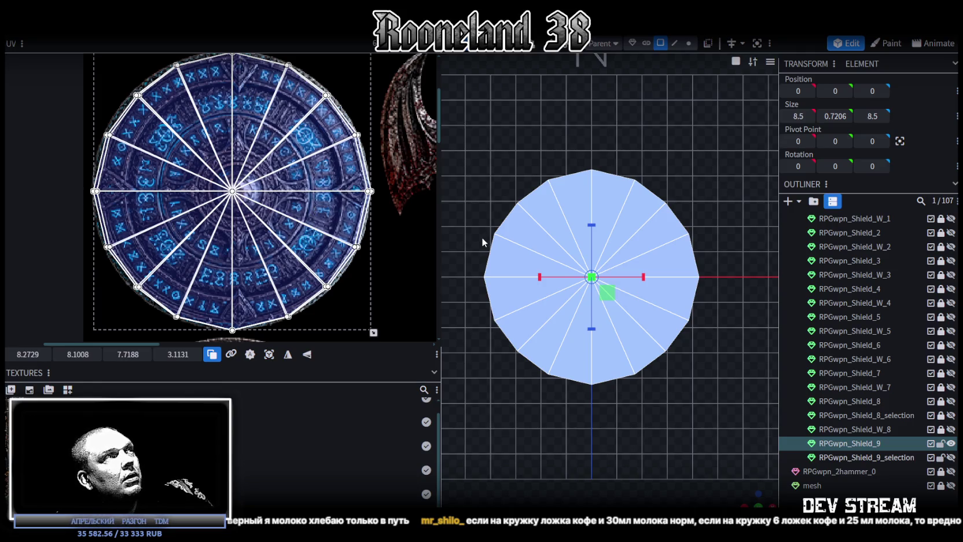
key(z)
key(z)
key(z)
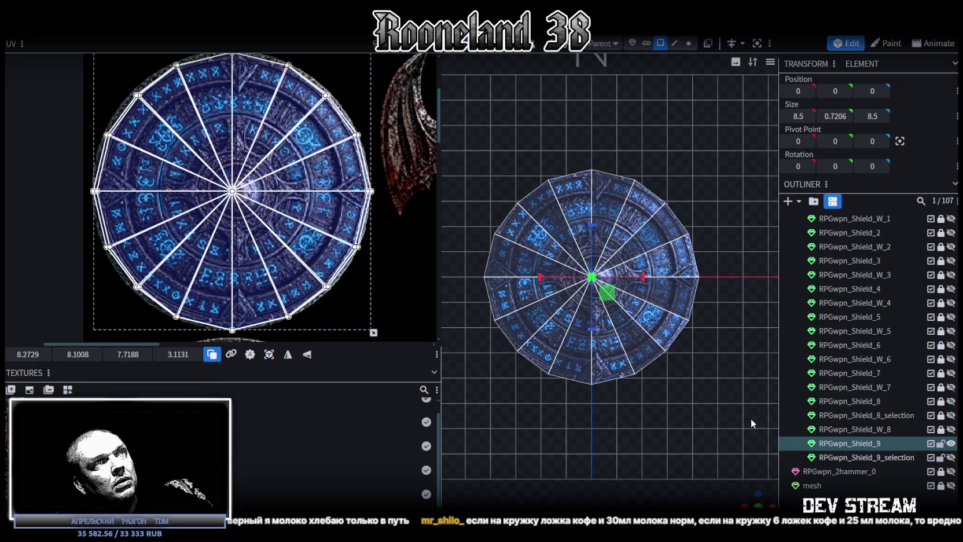
Select eight wedge faces around the rune shield's top to check their UV placement
drag(750, 418, 752, 405)
drag(712, 475, 671, 391)
key(z)
key(z)
scroll(664, 375, up, 3)
key(z)
key(z)
scroll(629, 417, down, 2)
click(534, 310)
shift+click(617, 300)
shift+click(687, 267)
shift+click(670, 223)
shift+click(619, 185)
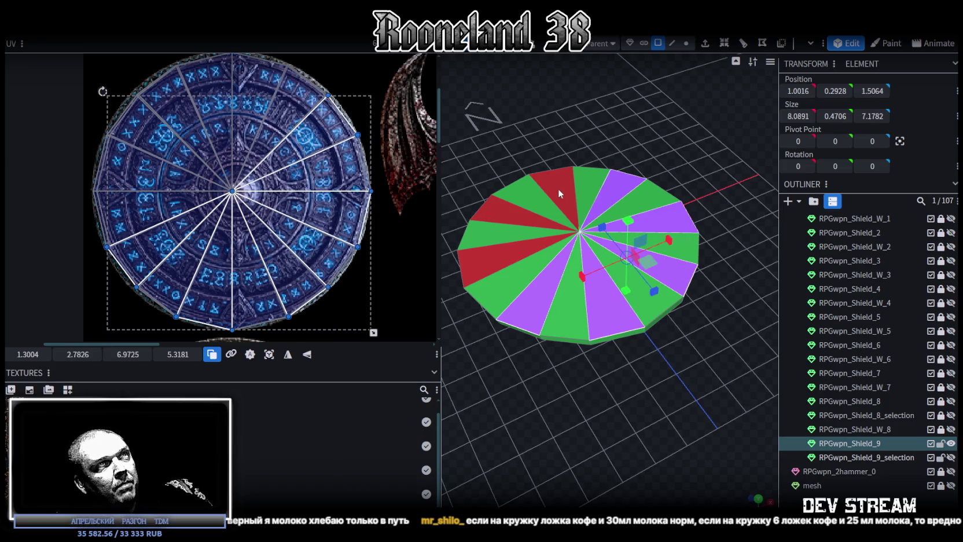
shift+click(557, 188)
shift+click(500, 214)
shift+click(514, 259)
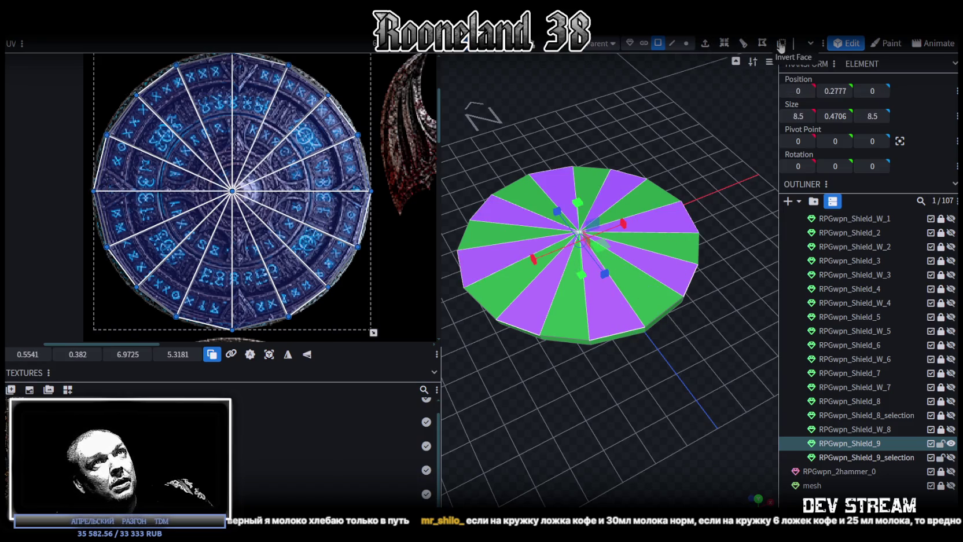
From a tilted view, select the neighbouring and lower wedge faces, then hide Shield_9
mouse_move(675, 308)
mouse_down()
mouse_move(626, 280)
mouse_move(612, 223)
mouse_up()
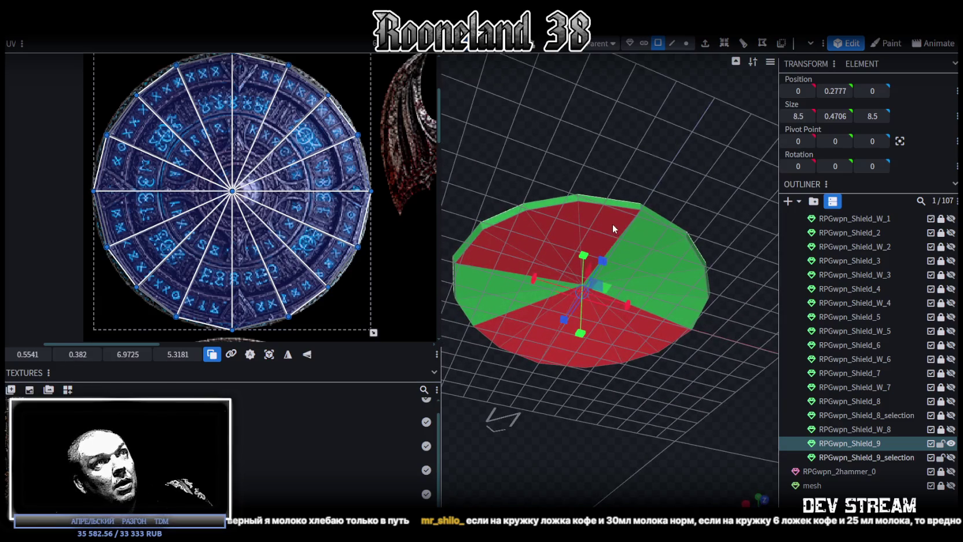
click(578, 222)
shift+click(565, 243)
shift+click(527, 246)
shift+click(502, 255)
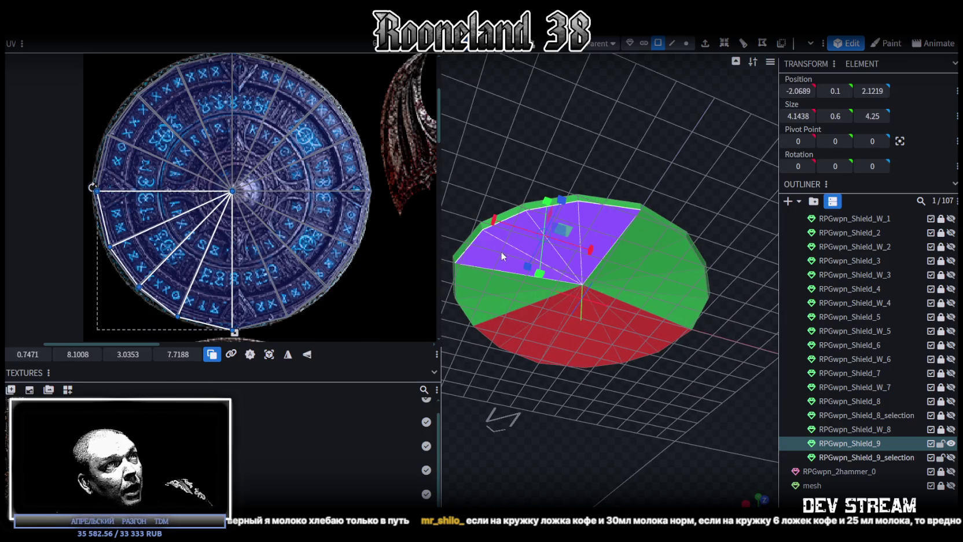
shift+click(524, 328)
shift+click(567, 348)
shift+click(605, 343)
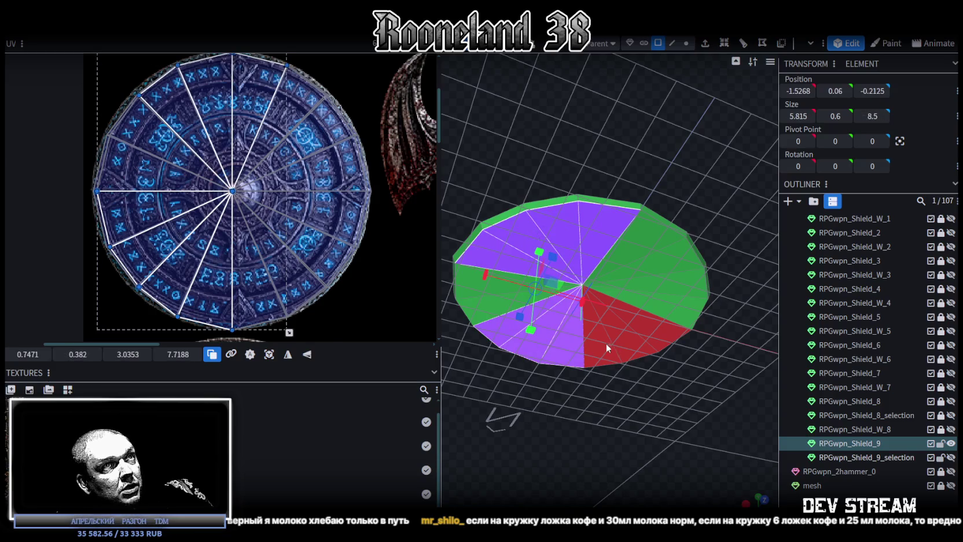
shift+click(644, 335)
shift+click(644, 336)
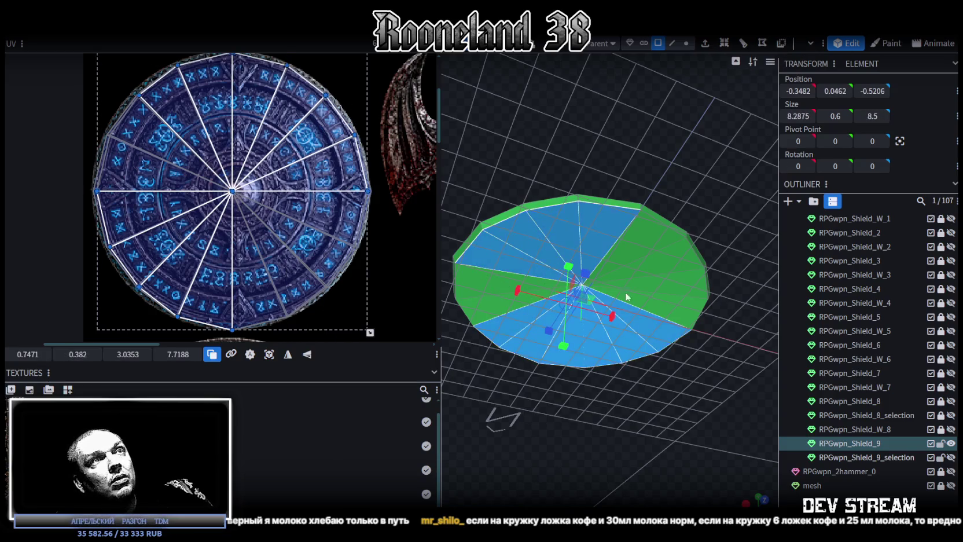
scroll(651, 349, down, 3)
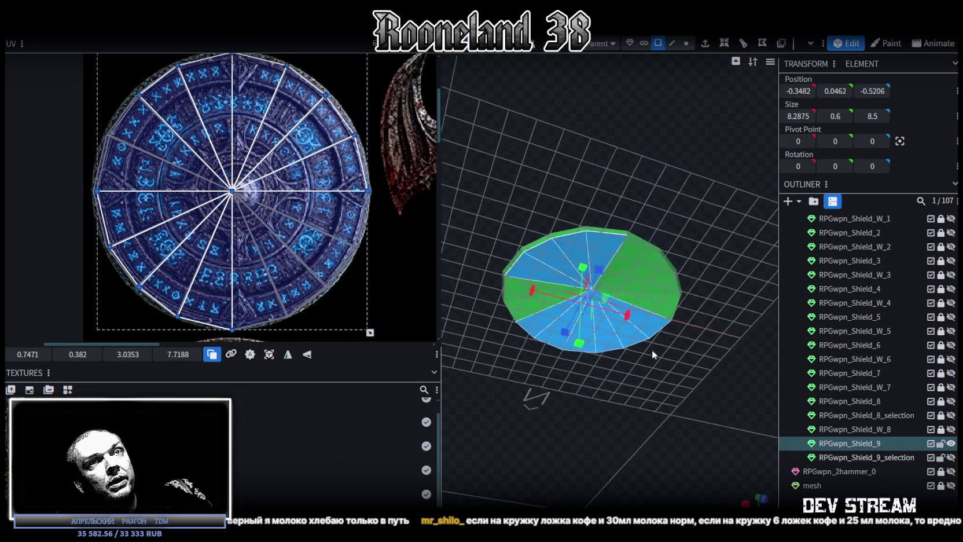
click(951, 445)
Show and inspect Shield_1, then the Shield_W_1 sword, hiding each afterwards
scroll(902, 283, up, 4)
scroll(906, 275, down, 1)
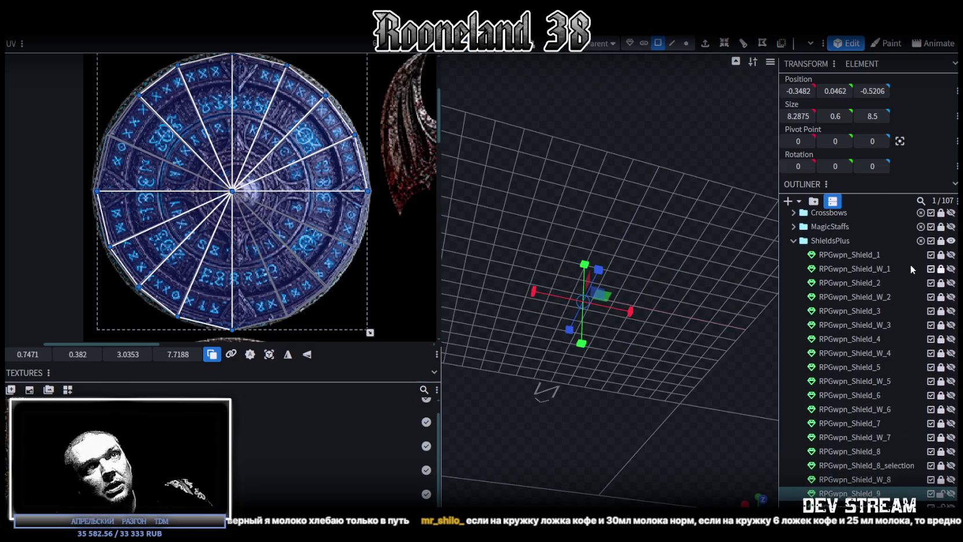
click(950, 254)
mouse_move(613, 290)
mouse_down()
mouse_move(613, 328)
mouse_move(635, 329)
mouse_move(602, 382)
mouse_move(695, 310)
mouse_move(842, 306)
mouse_move(721, 315)
mouse_move(521, 261)
mouse_move(560, 251)
mouse_up()
click(951, 255)
click(950, 268)
mouse_move(665, 220)
mouse_down()
mouse_move(618, 197)
mouse_move(492, 201)
mouse_move(685, 224)
mouse_move(756, 113)
mouse_move(509, 144)
mouse_move(752, 232)
mouse_up()
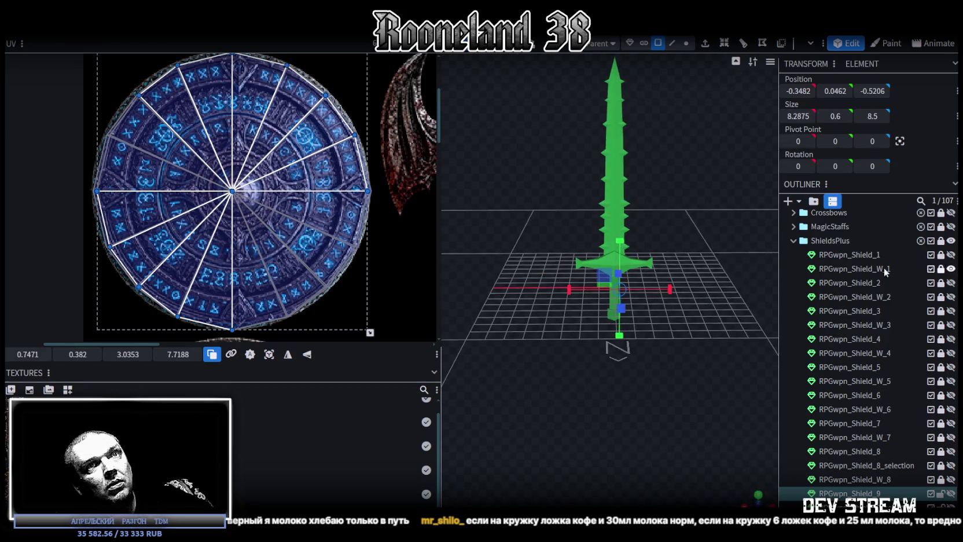
click(951, 269)
Review Shield_2, the Shield_W_2 sword and Shield_3 in turn, hiding each after inspection
click(951, 282)
mouse_move(702, 331)
mouse_down()
mouse_move(656, 269)
mouse_move(573, 283)
mouse_move(493, 373)
mouse_up()
scroll(882, 328, up, 2)
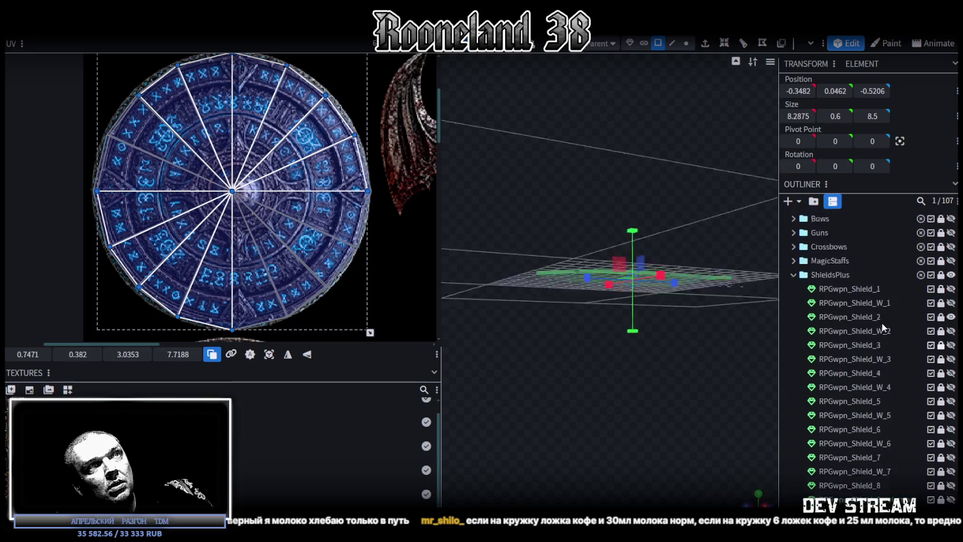
scroll(882, 322, up, 2)
click(951, 383)
mouse_move(679, 240)
mouse_down()
mouse_move(528, 233)
mouse_move(417, 254)
mouse_move(752, 371)
mouse_move(696, 183)
mouse_move(621, 324)
mouse_move(527, 105)
mouse_move(532, 126)
mouse_move(529, 75)
mouse_up()
click(951, 397)
click(950, 411)
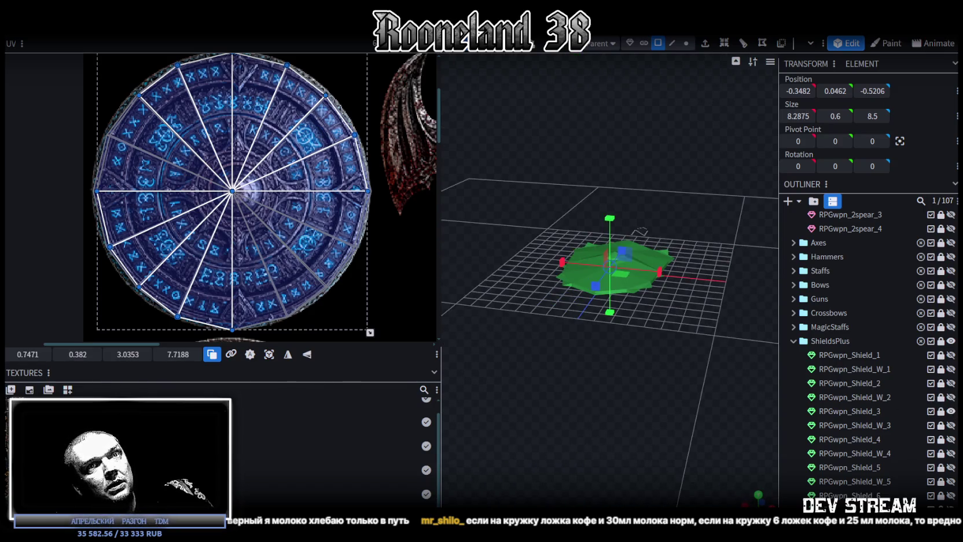
click(951, 411)
Inspect the Shield_W_3 hammer from a level view, select it, then hide it
scroll(657, 346, up, 3)
drag(657, 346, 457, 338)
scroll(599, 302, up, 3)
mouse_move(599, 302)
mouse_down()
mouse_move(635, 257)
mouse_move(587, 330)
mouse_move(670, 312)
mouse_move(740, 325)
mouse_up()
scroll(587, 331, up, 3)
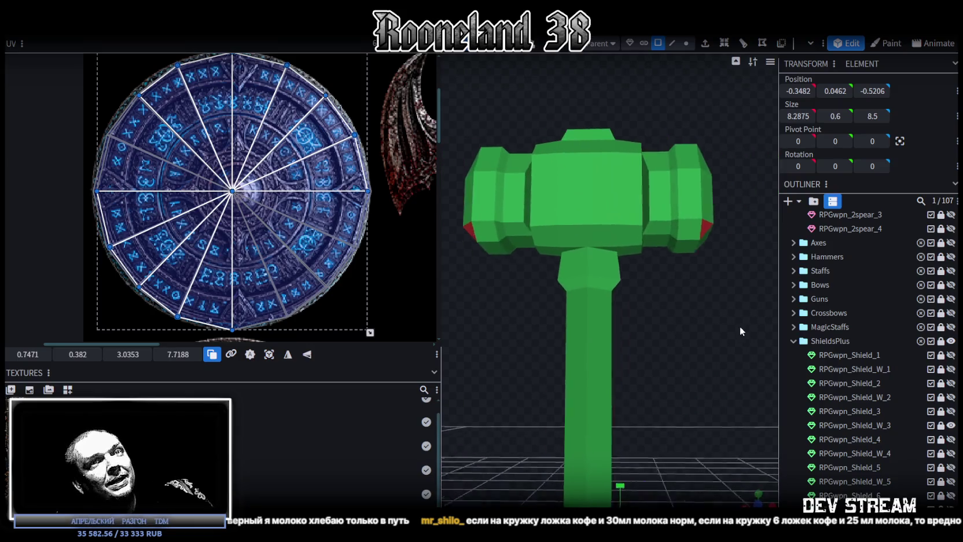
scroll(739, 326, up, 2)
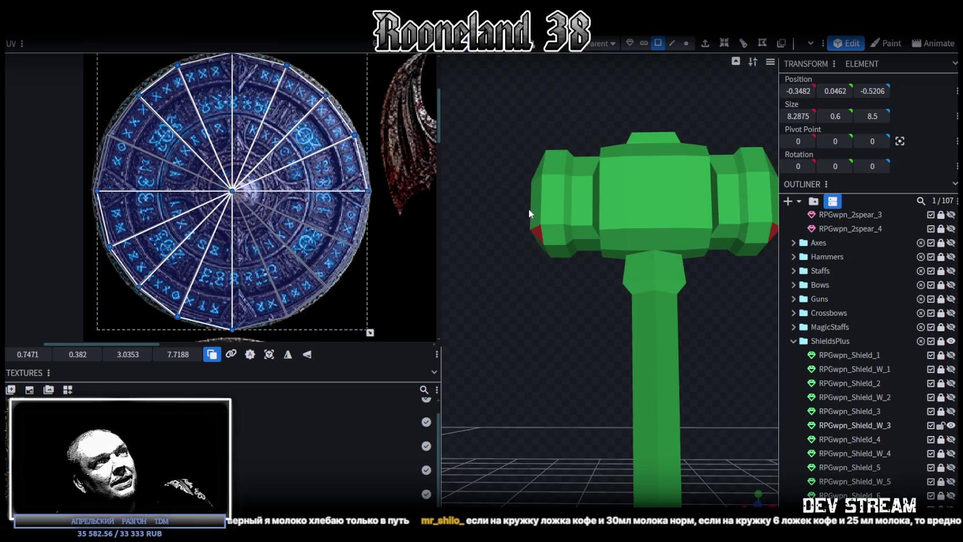
click(530, 228)
drag(632, 283, 679, 216)
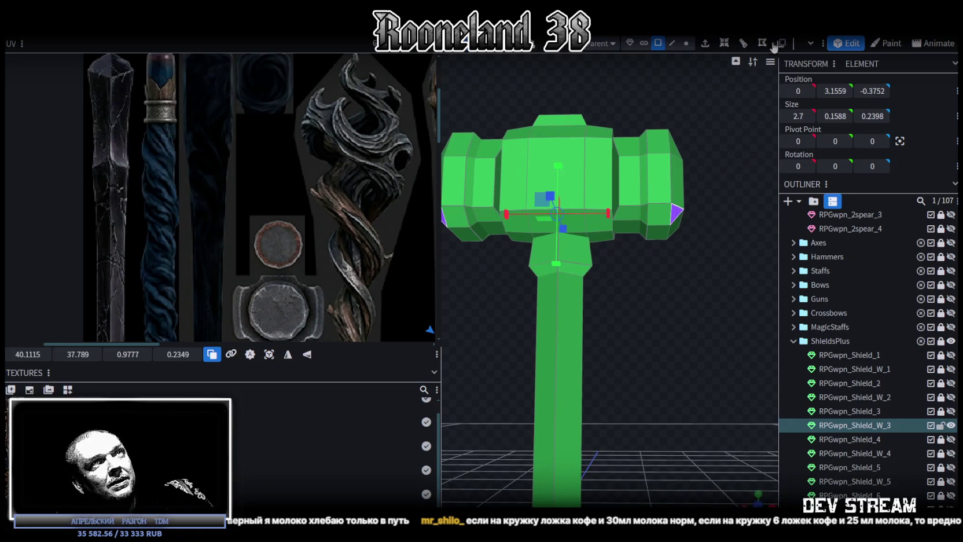
scroll(868, 348, down, 4)
click(951, 324)
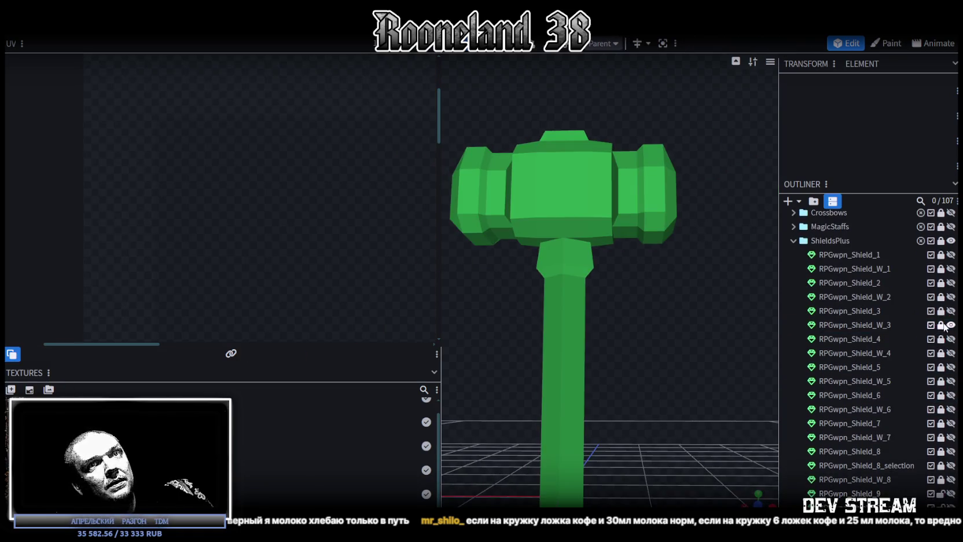
Review Shield_4 from above and the Shield_W_4 mace, hiding each afterwards
click(951, 339)
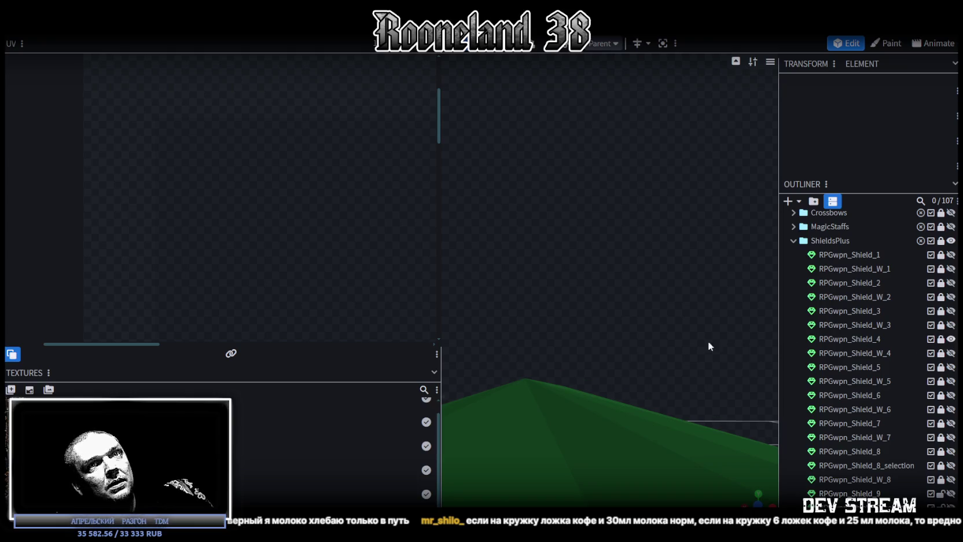
scroll(722, 344, down, 5)
mouse_move(662, 244)
mouse_down()
mouse_move(759, 347)
mouse_move(566, 471)
mouse_move(688, 318)
mouse_move(701, 277)
mouse_move(770, 324)
mouse_move(695, 247)
mouse_move(494, 339)
mouse_move(338, 391)
mouse_move(701, 324)
mouse_move(671, 336)
mouse_move(626, 329)
mouse_move(571, 363)
mouse_up()
click(951, 339)
click(950, 353)
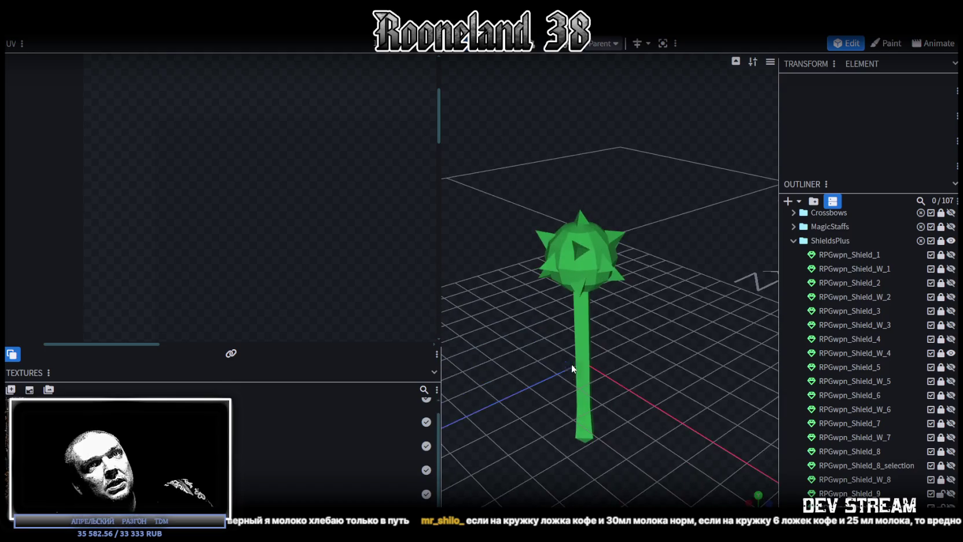
click(951, 353)
Review Shield_5 and the Shield_W_5 mace in turn, hiding each afterwards
click(950, 366)
mouse_move(665, 370)
mouse_down()
mouse_move(709, 426)
mouse_move(498, 320)
mouse_move(416, 377)
mouse_move(552, 412)
mouse_move(926, 403)
mouse_up()
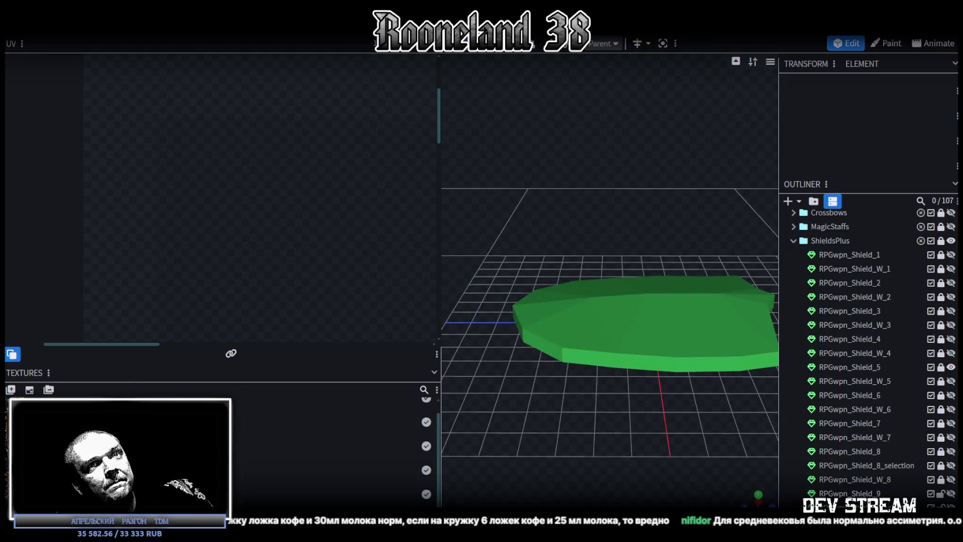
click(950, 367)
click(951, 380)
mouse_move(639, 369)
mouse_down()
mouse_move(557, 346)
mouse_move(393, 348)
mouse_move(511, 234)
mouse_move(738, 310)
mouse_move(735, 421)
mouse_move(908, 411)
mouse_up()
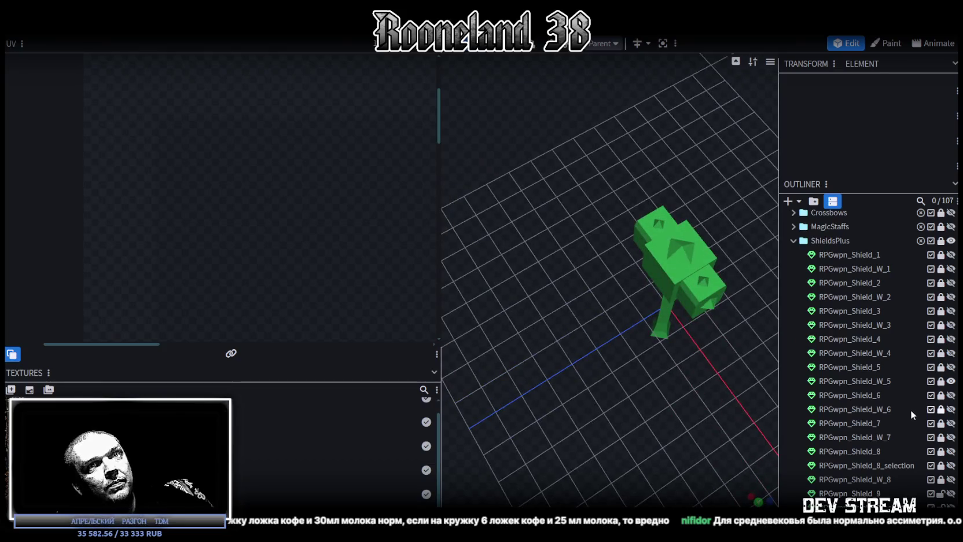
click(951, 380)
Review Shield_6, the Shield_W_6 sword and Shield_7 one at a time, hiding each
click(951, 395)
mouse_move(723, 405)
mouse_down()
mouse_move(618, 414)
mouse_move(609, 263)
mouse_move(607, 299)
mouse_move(698, 430)
mouse_move(633, 431)
mouse_move(448, 356)
mouse_move(792, 364)
mouse_move(729, 352)
mouse_move(708, 379)
mouse_move(509, 216)
mouse_move(468, 214)
mouse_move(579, 260)
mouse_up()
click(951, 395)
click(950, 409)
click(951, 409)
click(951, 423)
click(951, 423)
Inspect the Shield_W_7 spear, then bring the spiked Shield_8 into view
click(950, 437)
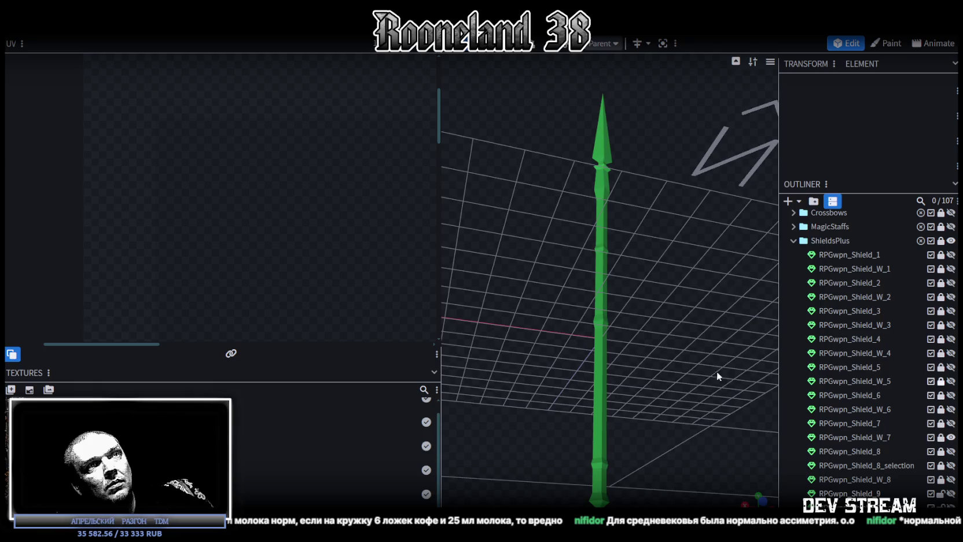
mouse_move(716, 371)
mouse_down()
mouse_move(572, 297)
mouse_move(752, 348)
mouse_move(705, 394)
mouse_move(508, 178)
mouse_move(361, 218)
mouse_move(504, 353)
mouse_move(752, 376)
mouse_up()
click(950, 437)
click(951, 451)
click(951, 452)
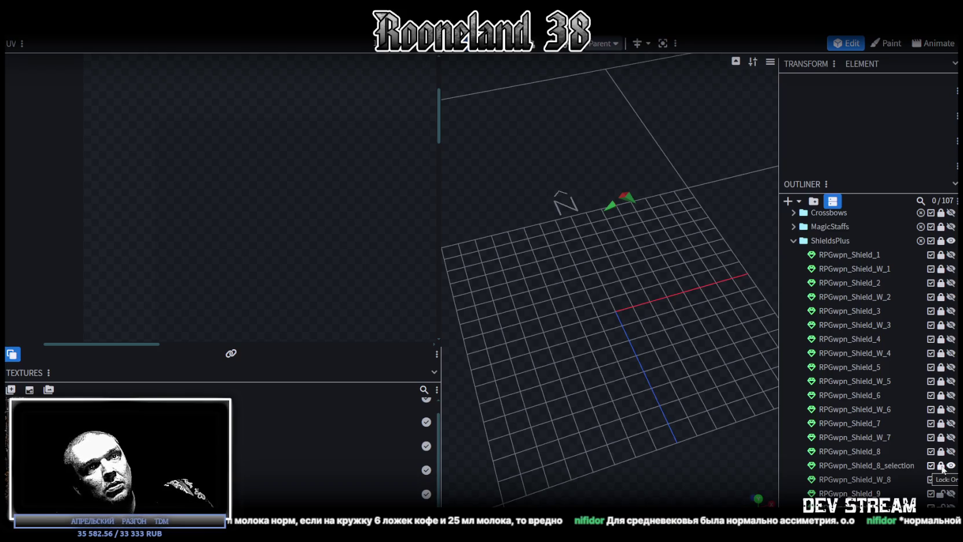
click(950, 452)
mouse_move(752, 353)
mouse_down()
mouse_move(684, 326)
mouse_move(660, 366)
mouse_move(658, 265)
mouse_move(665, 284)
mouse_up()
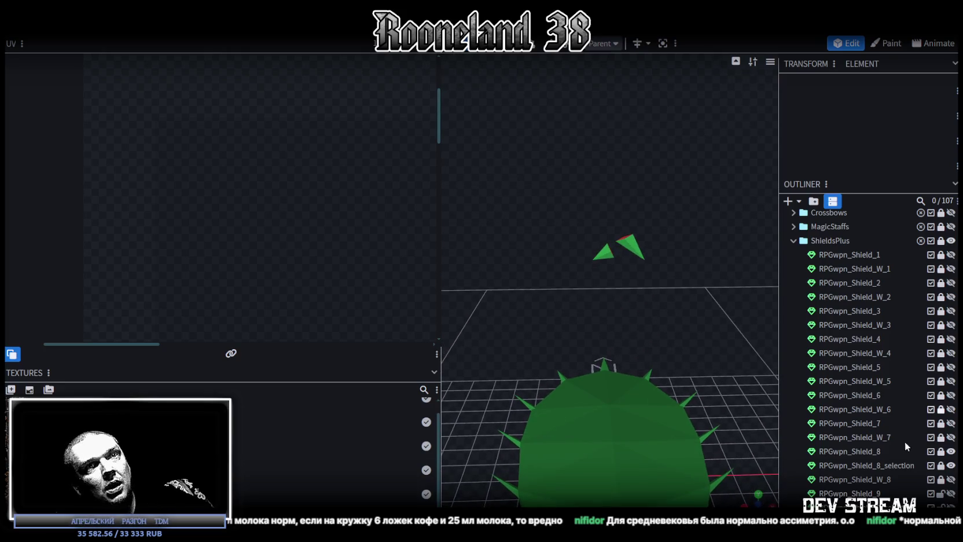
Merge Shield_8_selection into the Shield_W_8 spear with Merge Meshes
click(950, 480)
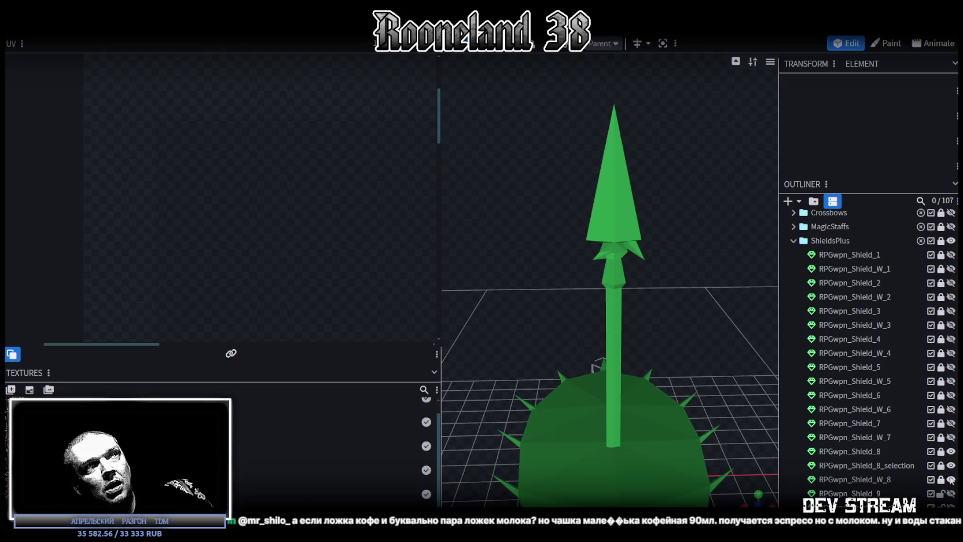
click(876, 479)
ctrl+click(887, 466)
right_click(885, 468)
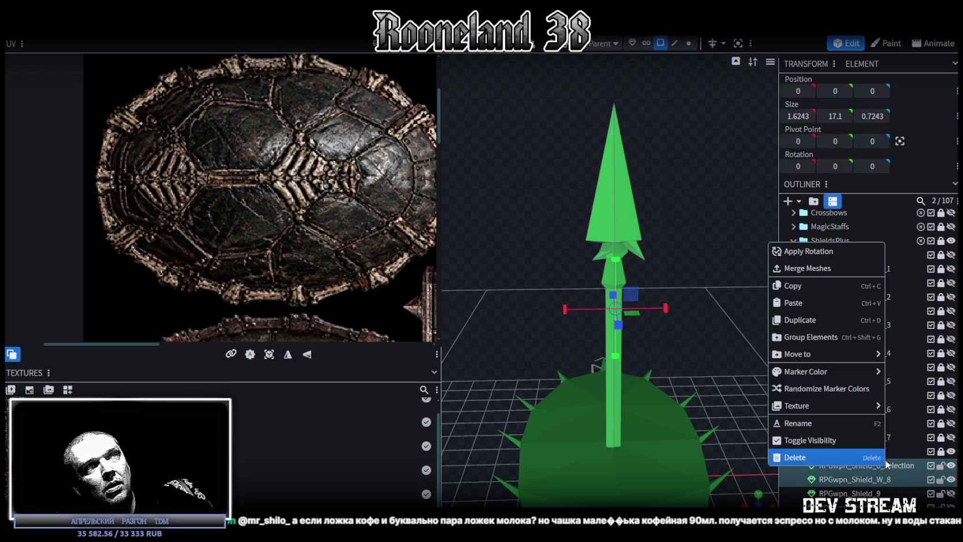
click(801, 267)
mouse_move(722, 319)
mouse_down()
mouse_move(542, 281)
mouse_move(630, 237)
mouse_move(678, 263)
mouse_move(681, 207)
mouse_move(669, 169)
mouse_move(622, 354)
mouse_move(454, 399)
mouse_move(737, 369)
mouse_move(717, 365)
mouse_up()
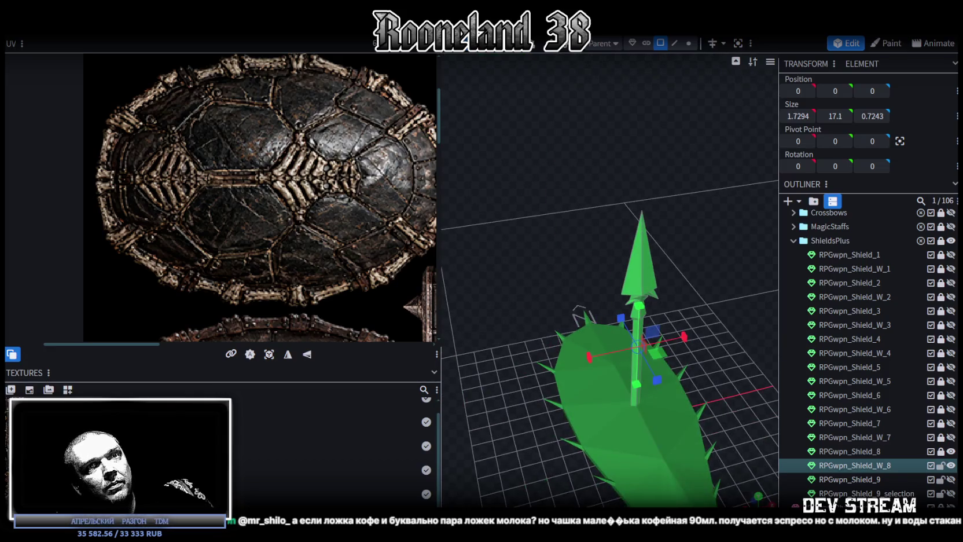
Hide Shield_W_8 and Shield_8, and show the rune shield Shield_9 again
click(950, 465)
click(951, 451)
click(951, 479)
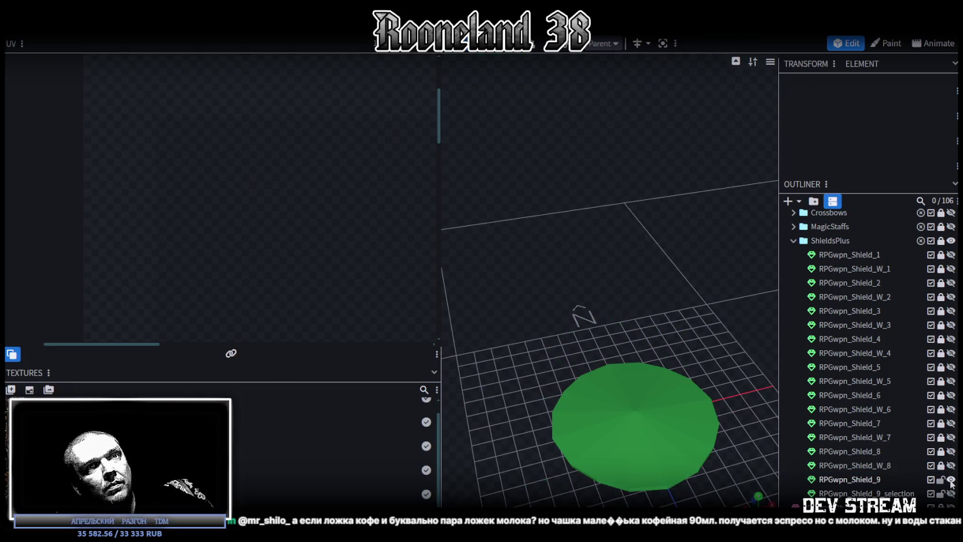
click(856, 480)
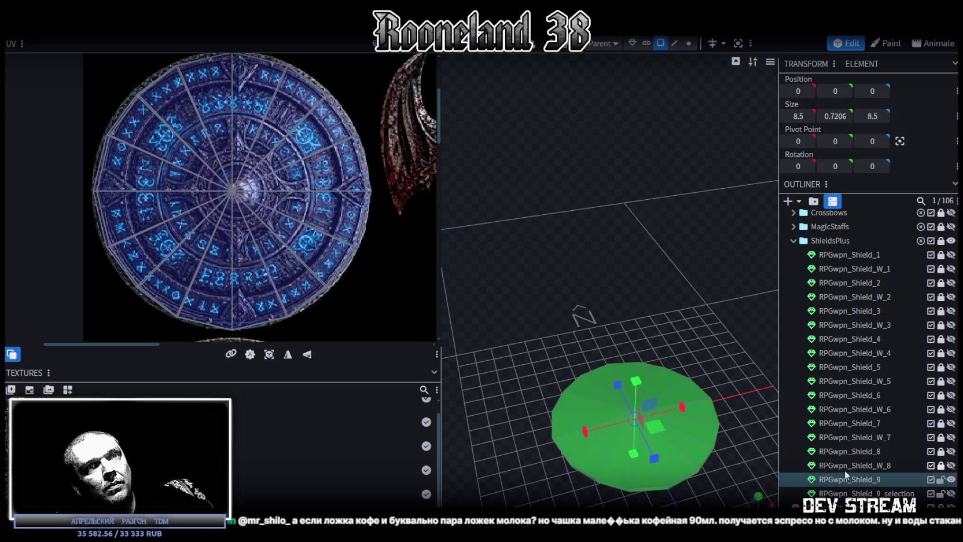
mouse_move(704, 418)
mouse_down()
mouse_move(658, 266)
mouse_move(645, 447)
mouse_up()
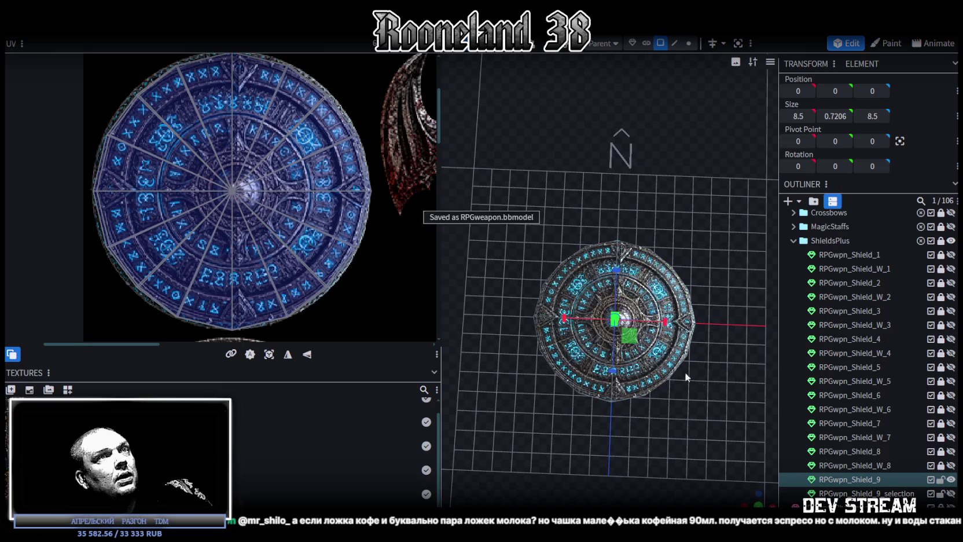
mouse_move(685, 372)
mouse_down()
mouse_move(672, 448)
mouse_move(705, 416)
mouse_move(713, 457)
mouse_up()
scroll(711, 458, up, 2)
scroll(709, 457, up, 2)
scroll(709, 451, up, 2)
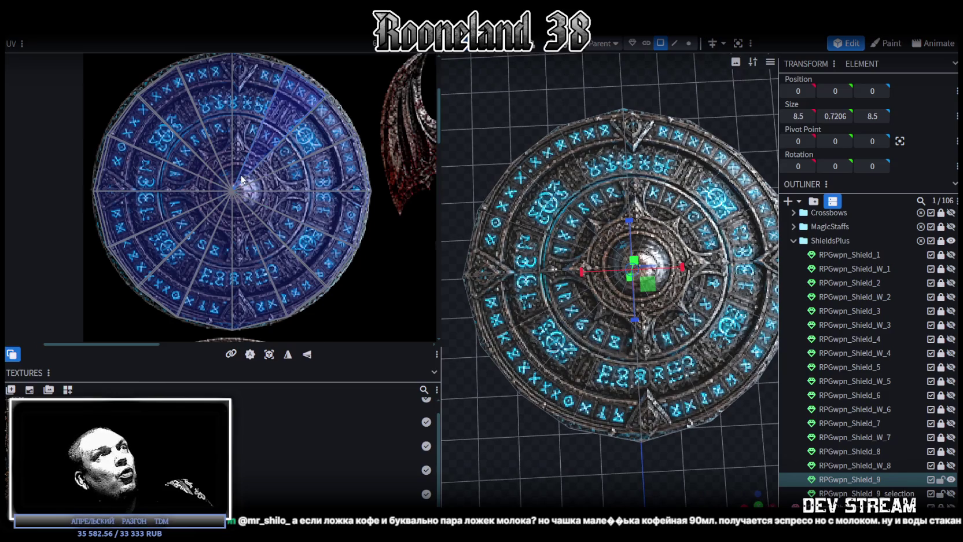
scroll(284, 205, down, 3)
scroll(240, 151, up, 3)
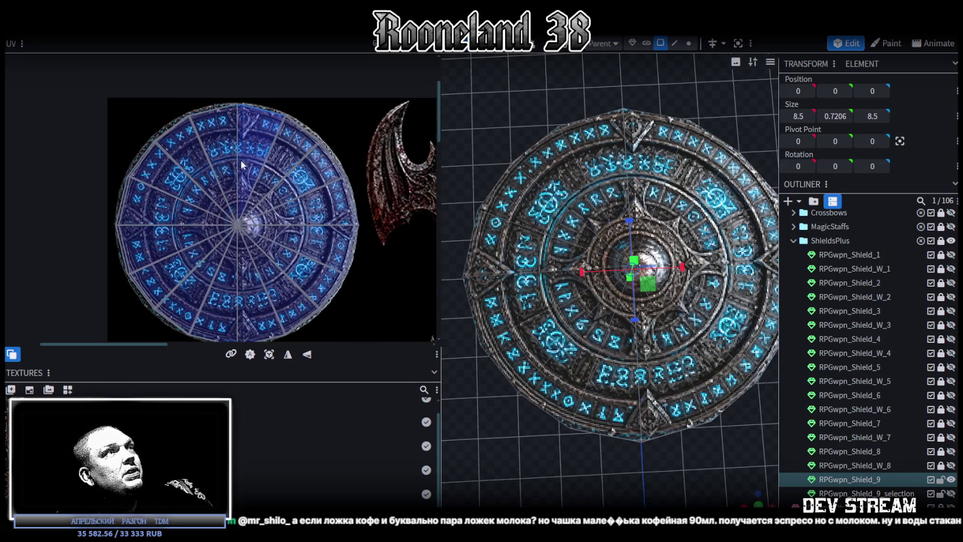
scroll(245, 161, up, 2)
scroll(246, 193, down, 1)
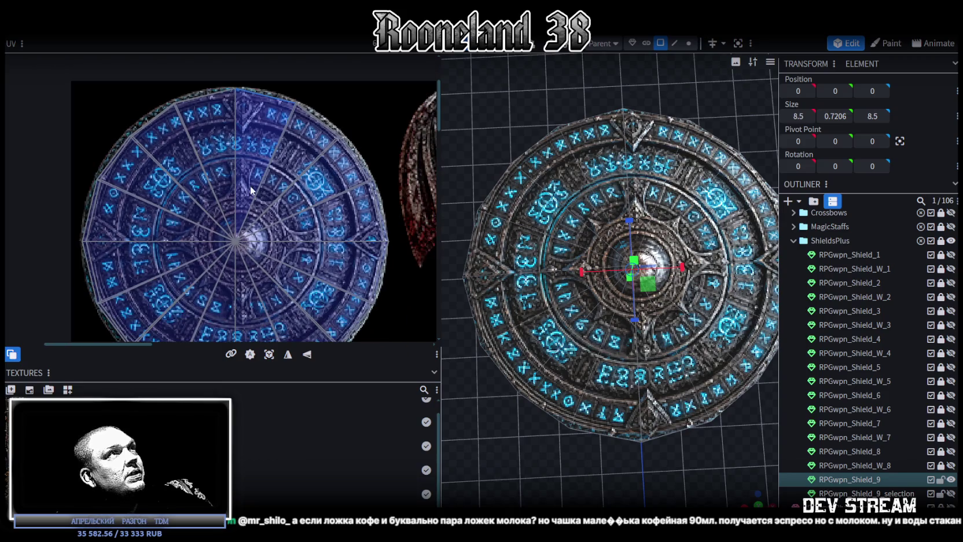
scroll(253, 188, down, 1)
scroll(650, 327, down, 2)
scroll(643, 301, down, 1)
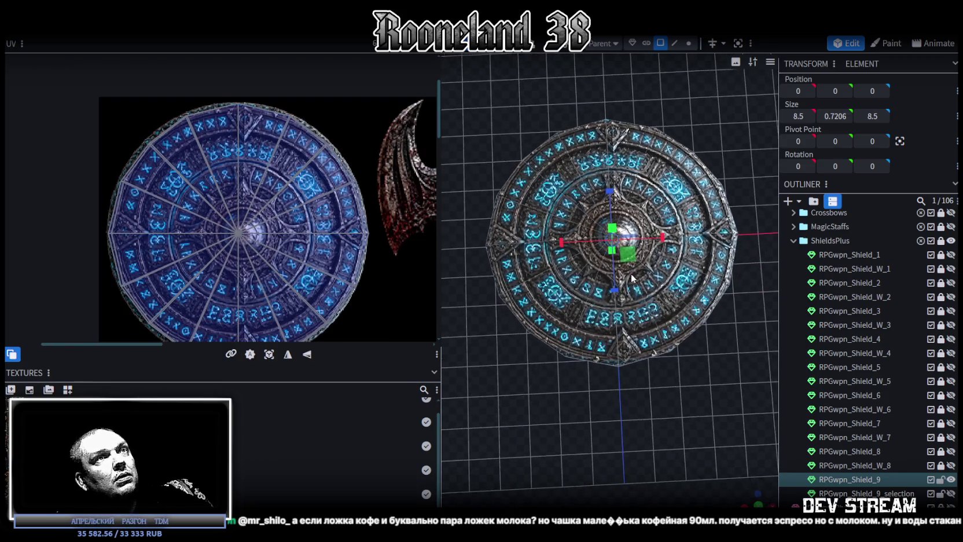
scroll(637, 269, down, 2)
scroll(649, 252, up, 1)
Select all the shield's faces from top view and try rotating them around Y
mouse_move(746, 228)
mouse_down()
mouse_move(512, 277)
mouse_move(519, 299)
mouse_move(709, 235)
mouse_up()
key(KP_7)
click(648, 310)
key(ctrl+a)
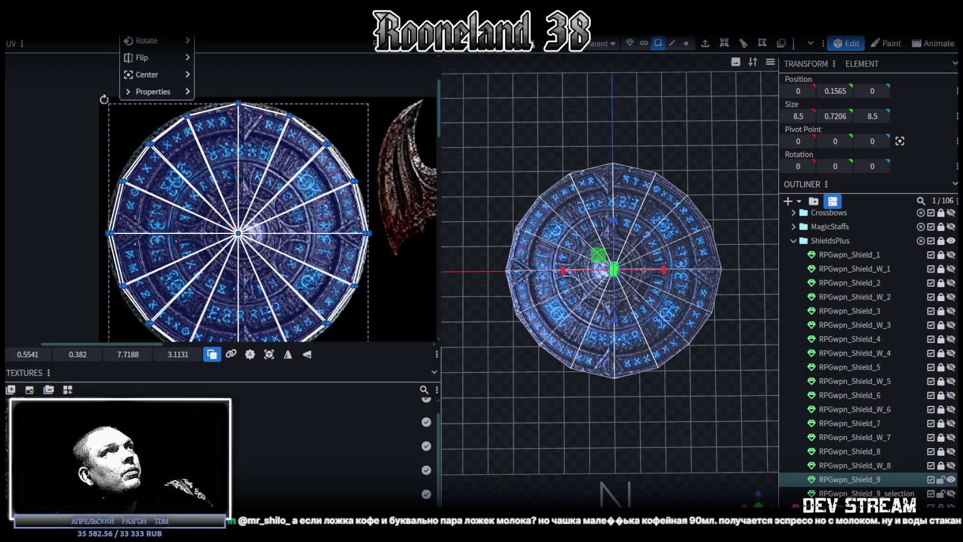
mouse_move(150, 40)
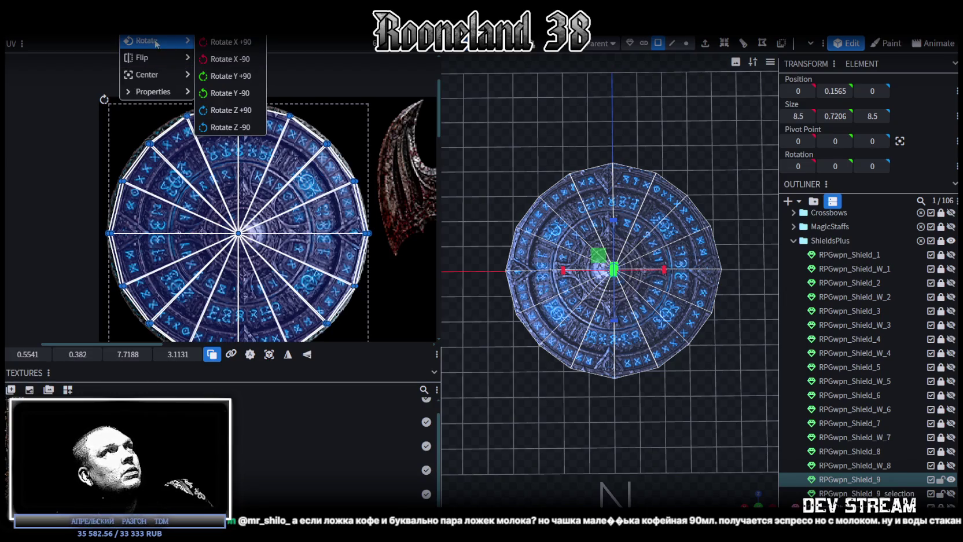
click(222, 74)
mouse_move(590, 90)
mouse_down()
mouse_move(629, 76)
mouse_move(659, 159)
mouse_up()
drag(587, 278, 540, 261)
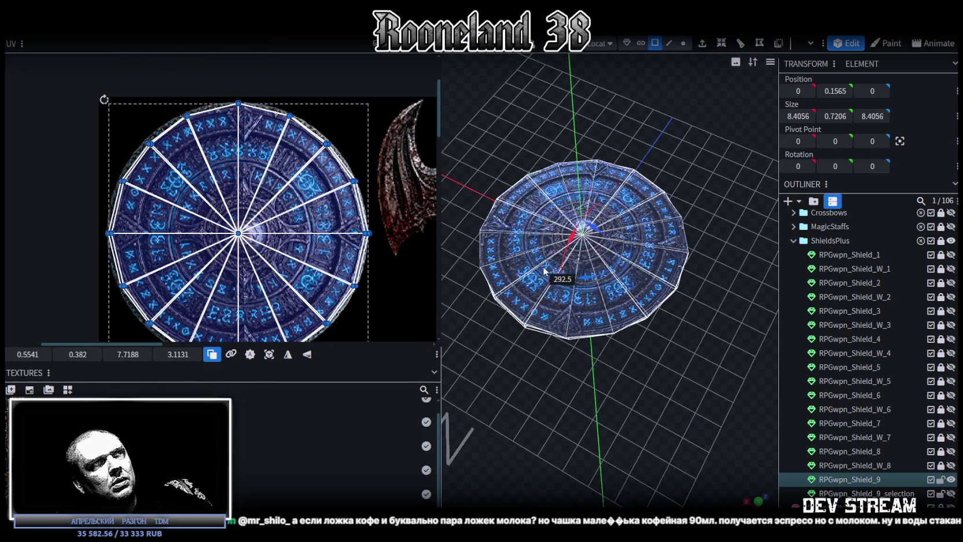
drag(624, 137, 683, 244)
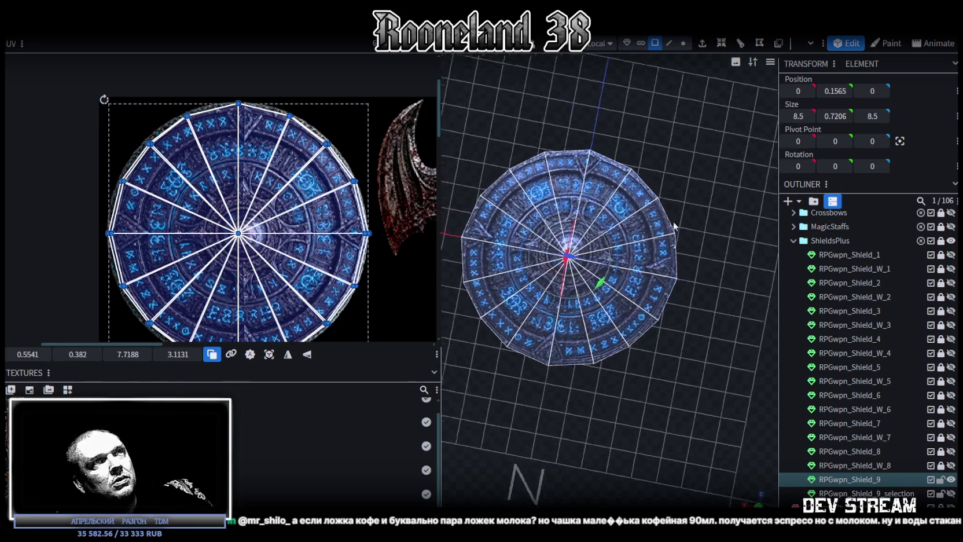
scroll(856, 347, down, 3)
Reselect RPGwpn_Shield_9 and view it from the top in solid shading
click(805, 444)
mouse_move(678, 352)
mouse_down()
mouse_move(734, 360)
mouse_move(725, 328)
mouse_move(616, 273)
mouse_up()
click(617, 272)
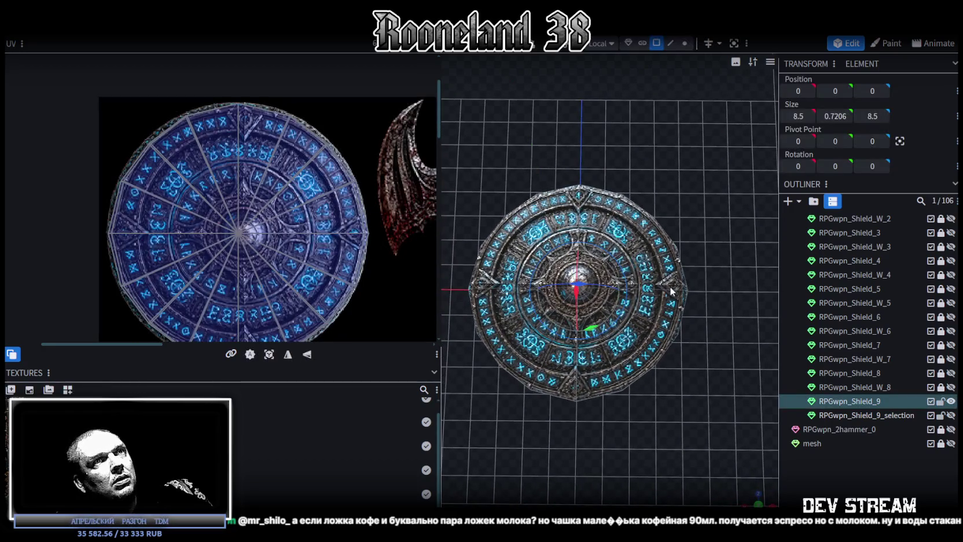
mouse_move(685, 422)
mouse_down()
mouse_move(586, 299)
mouse_move(542, 281)
mouse_move(607, 310)
mouse_move(685, 371)
mouse_move(702, 417)
mouse_move(682, 281)
mouse_up()
drag(674, 241, 676, 122)
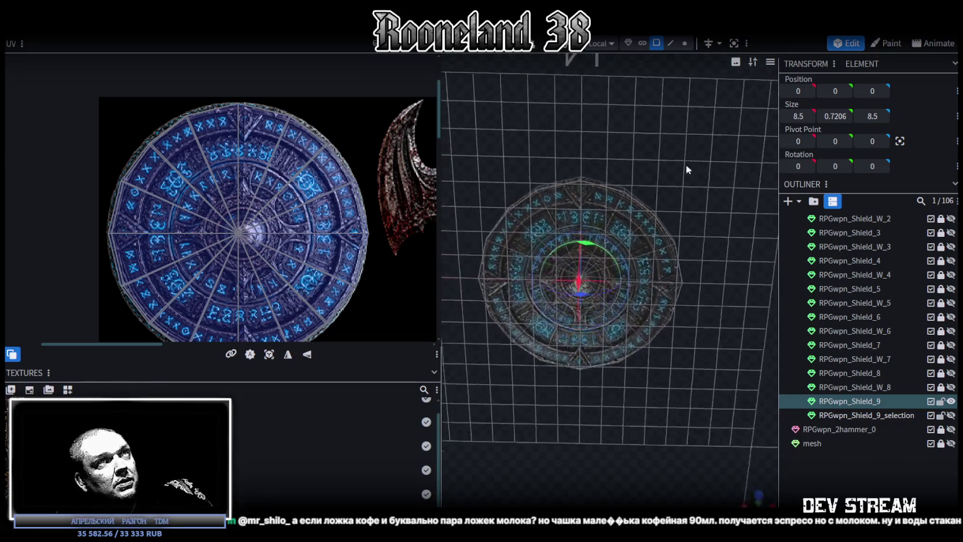
key(KP_7)
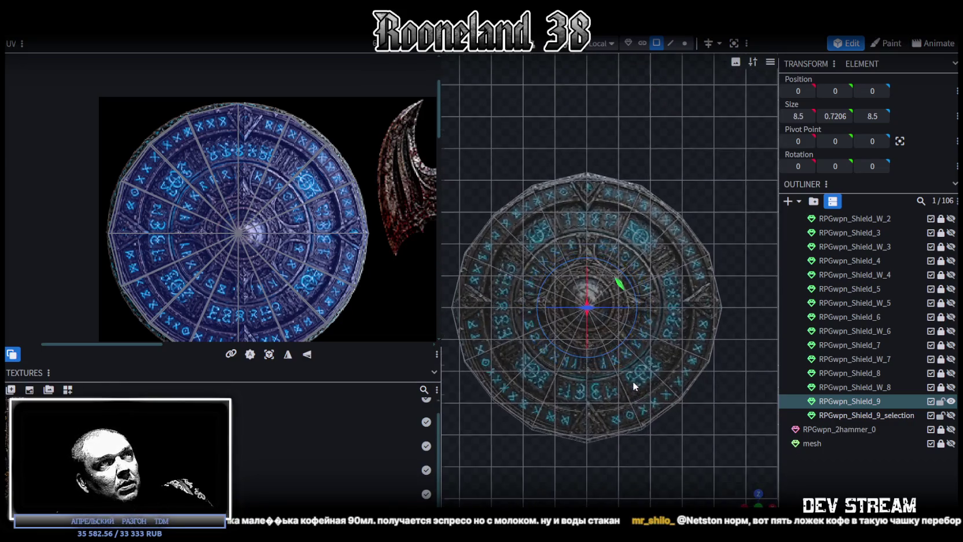
drag(636, 363, 664, 200)
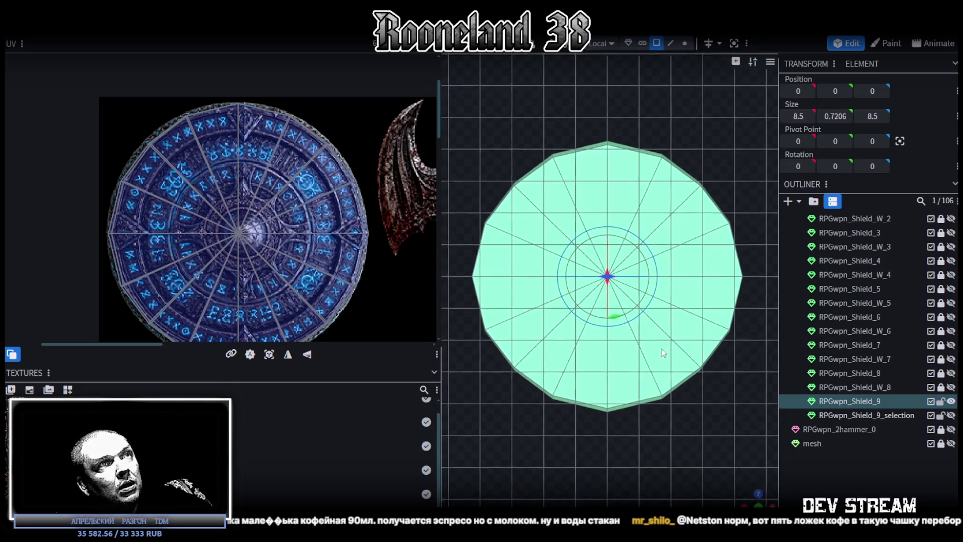
Select eleven wedge faces along the shield's left and right sides
click(566, 207)
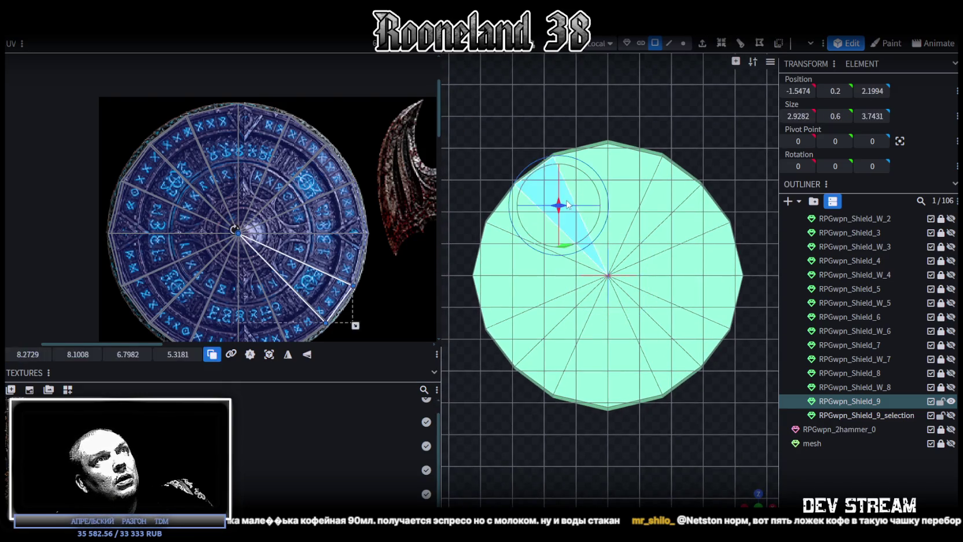
shift+click(570, 271)
shift+click(542, 291)
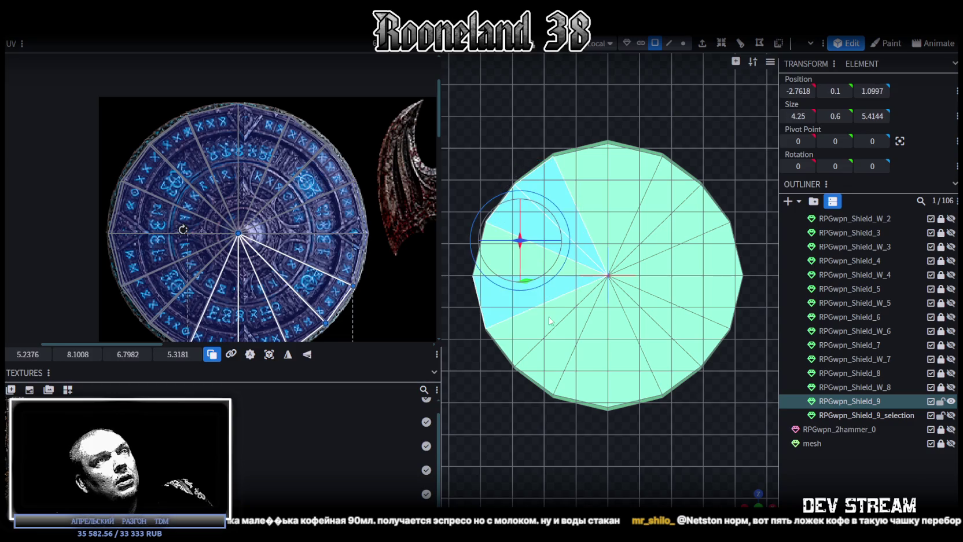
shift+click(550, 319)
shift+click(559, 336)
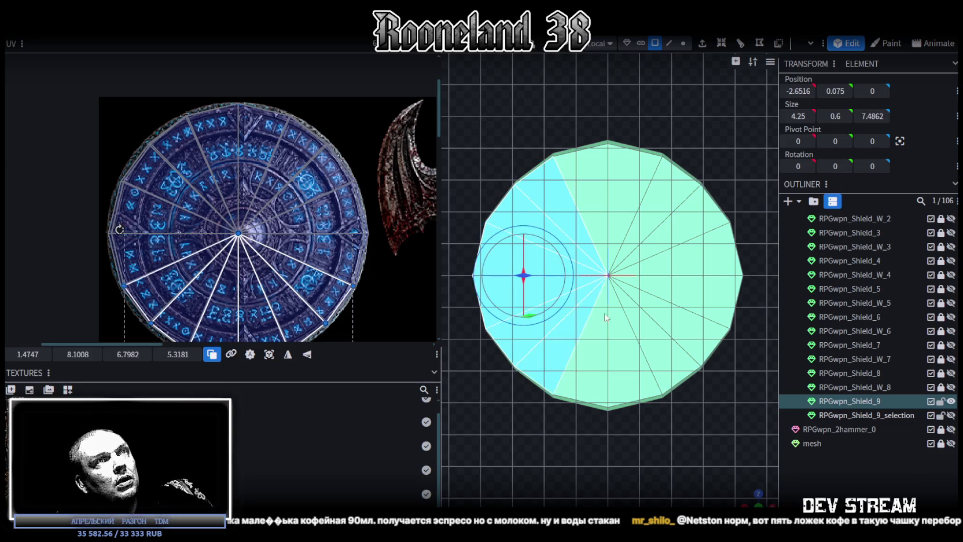
shift+click(635, 322)
shift+click(653, 313)
shift+click(659, 289)
shift+click(660, 266)
shift+click(657, 243)
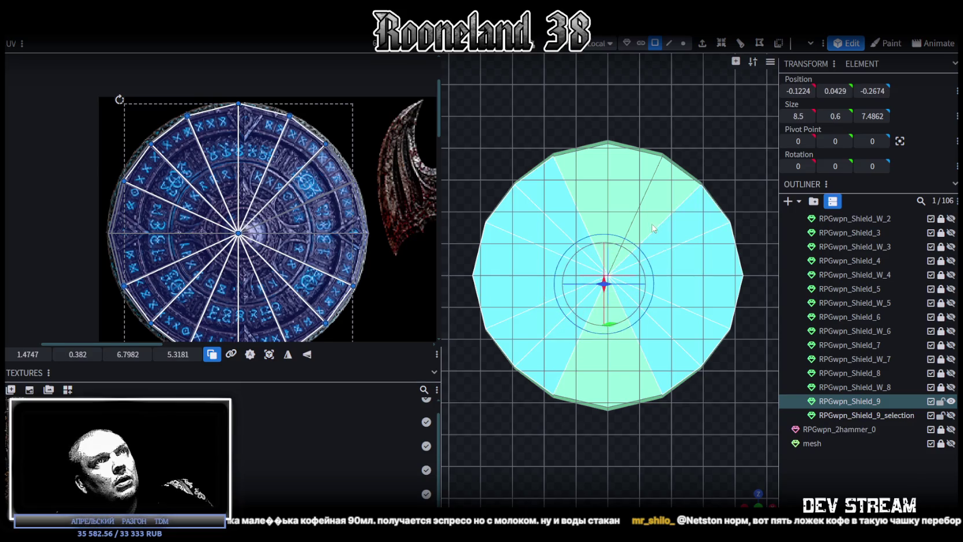
shift+click(652, 223)
Scale the selected faces to 8.2 wide and about 8.29 deep
key(s)
drag(660, 276, 683, 322)
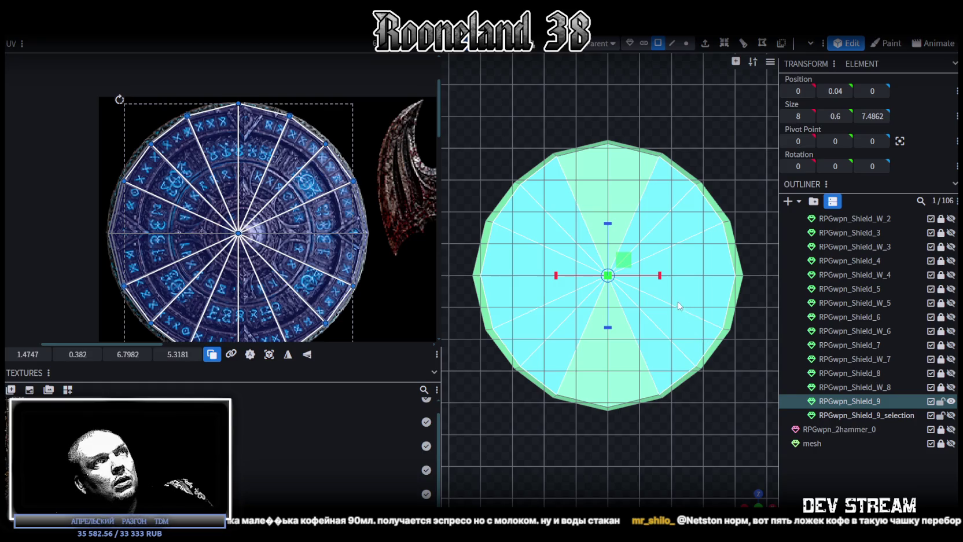
drag(660, 281, 666, 285)
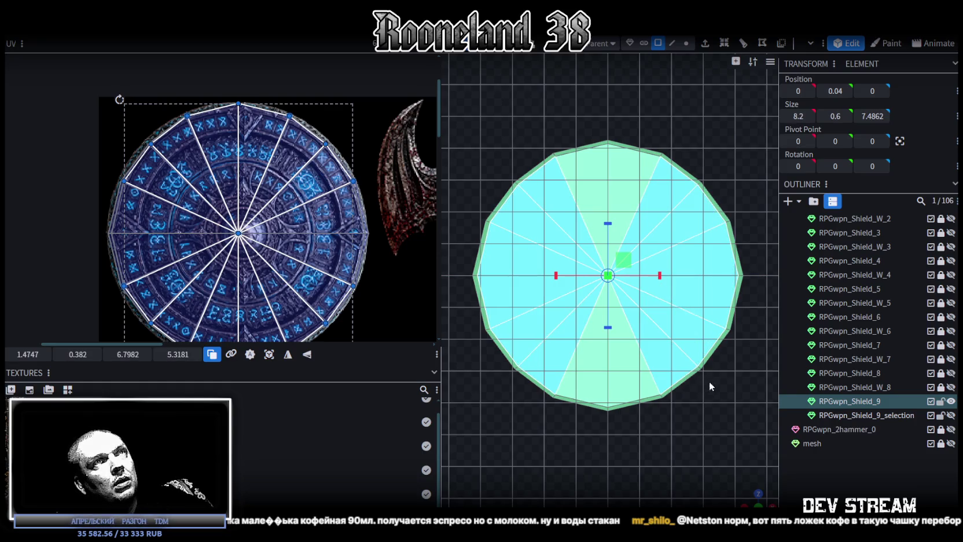
scroll(771, 464, down, 2)
drag(770, 464, 704, 386)
drag(604, 316, 612, 348)
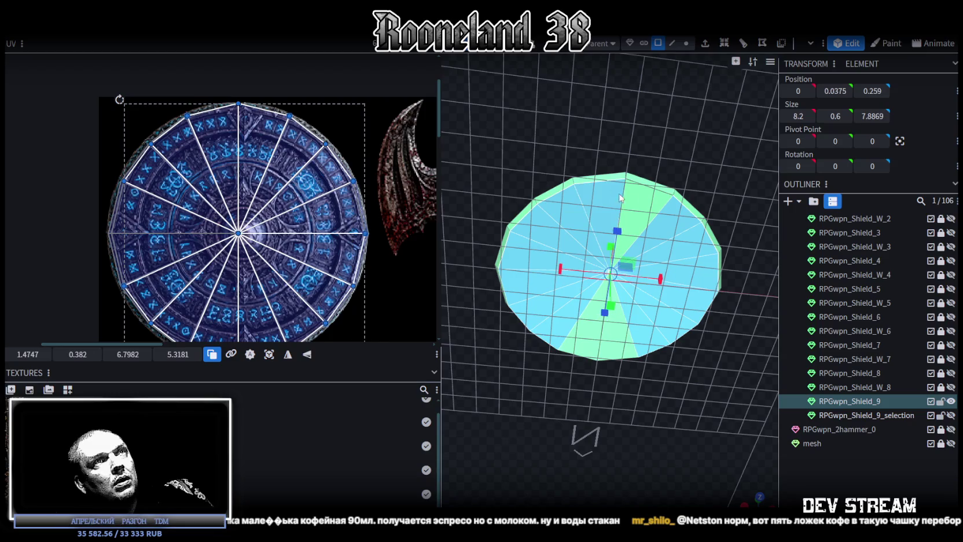
click(759, 497)
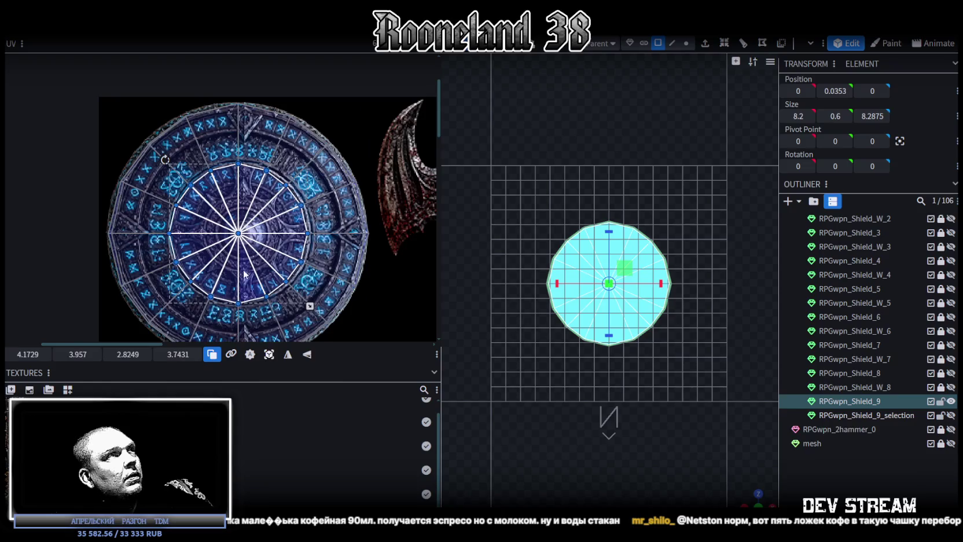
Drag the selected faces' UV layout onto the wooden round shield in the atlas
scroll(299, 195, down, 3)
drag(253, 139, 230, 258)
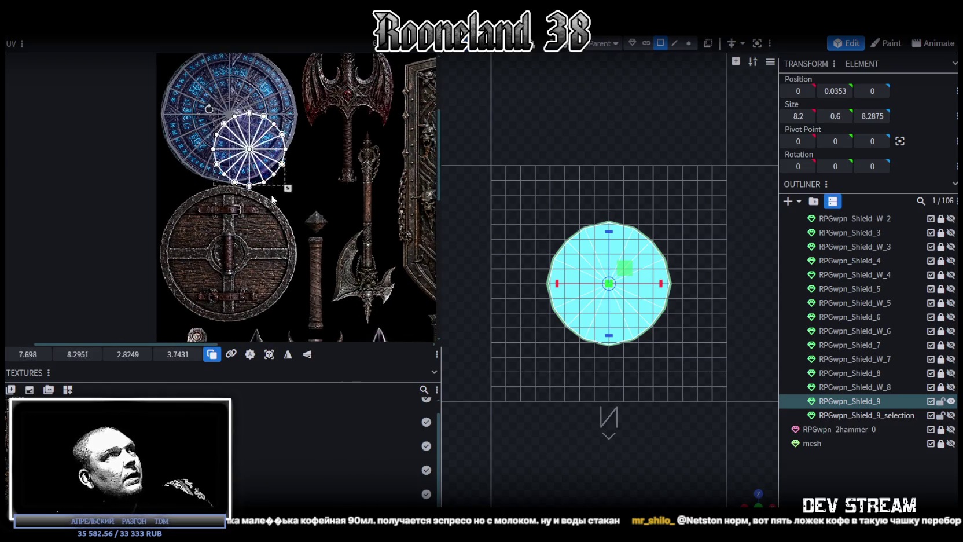
scroll(230, 257, up, 3)
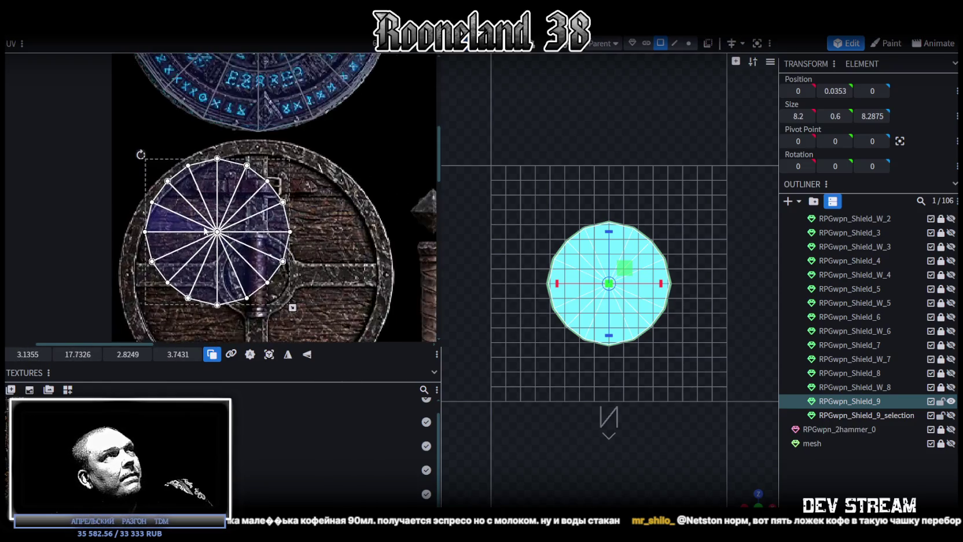
scroll(230, 257, up, 2)
mouse_move(216, 183)
mouse_down()
mouse_move(204, 163)
mouse_move(184, 164)
mouse_up()
Enlarge the UV layout from its corner handle until it fits the wooden shield
scroll(282, 184, down, 2)
scroll(282, 183, down, 1)
drag(237, 199, 295, 236)
scroll(295, 237, up, 2)
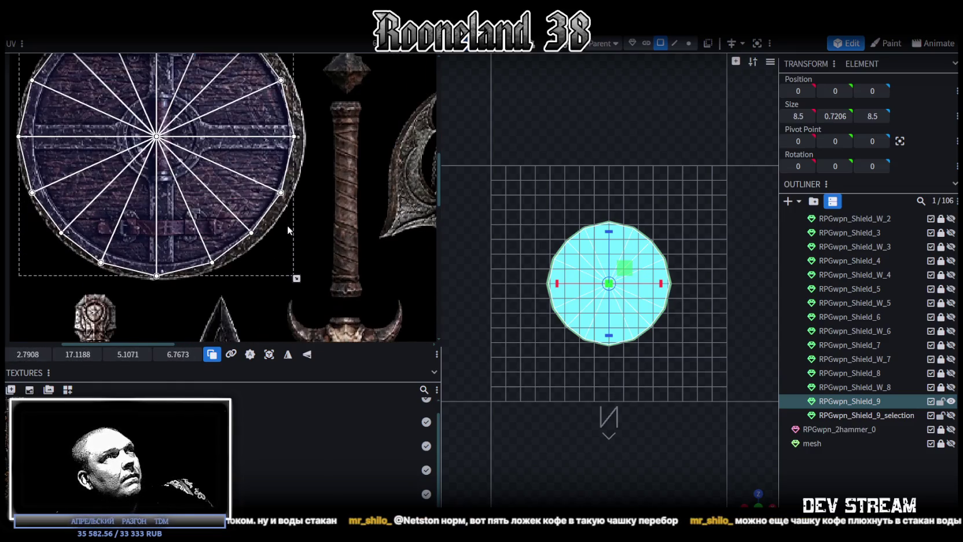
drag(298, 276, 307, 281)
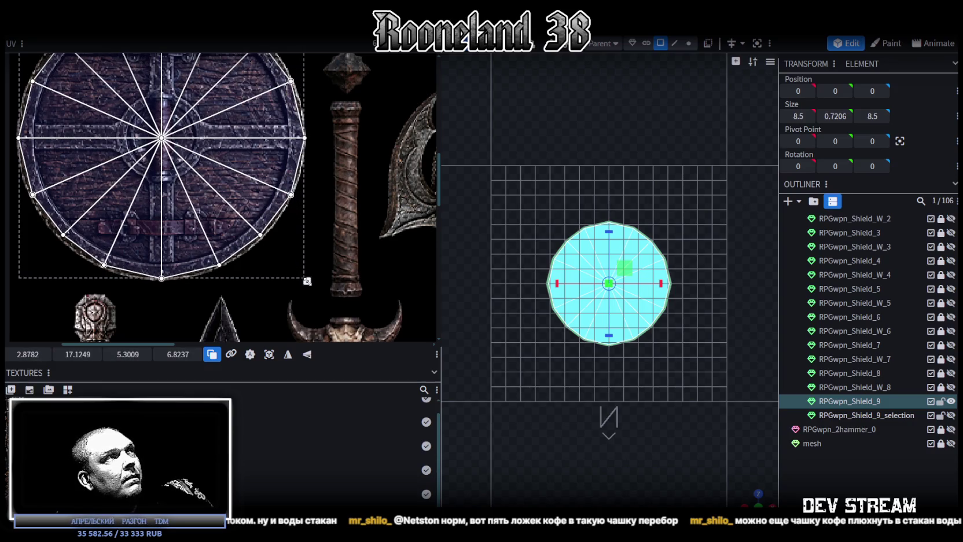
drag(307, 281, 306, 281)
scroll(289, 174, down, 3)
middle_drag(278, 174, 285, 242)
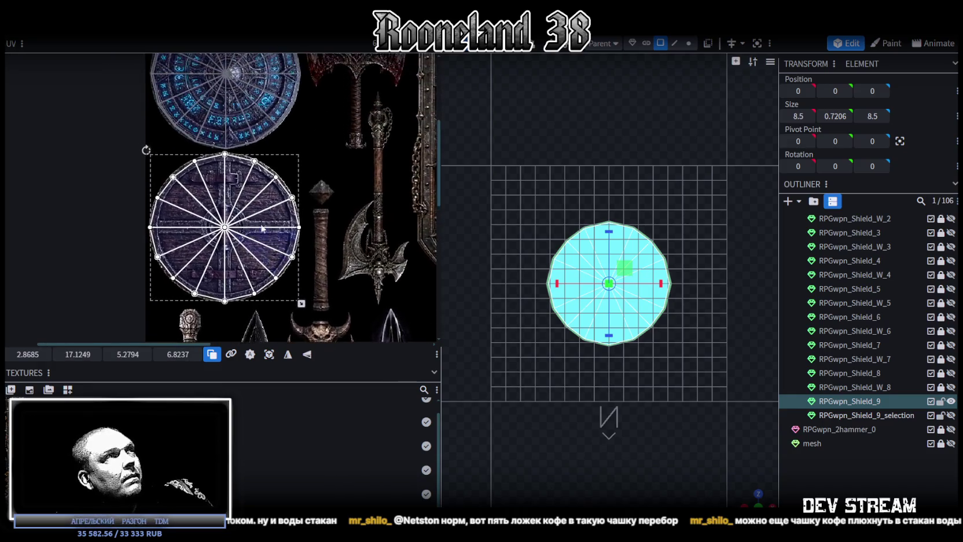
scroll(285, 242, up, 3)
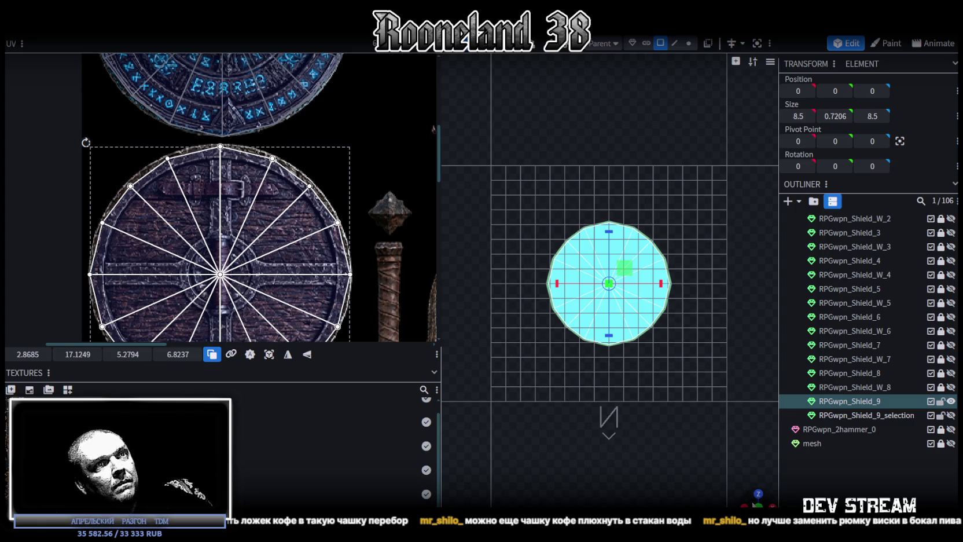
Rotate the UV layout on the wooden shield and check the textured underside in the viewport
drag(661, 427, 650, 414)
mouse_move(749, 498)
mouse_down()
mouse_move(724, 455)
mouse_move(673, 413)
mouse_move(665, 328)
mouse_move(652, 349)
mouse_move(662, 473)
mouse_move(647, 271)
mouse_move(651, 438)
mouse_move(643, 422)
mouse_up()
key(z)
key(z)
key(z)
key(z)
scroll(335, 267, down, 3)
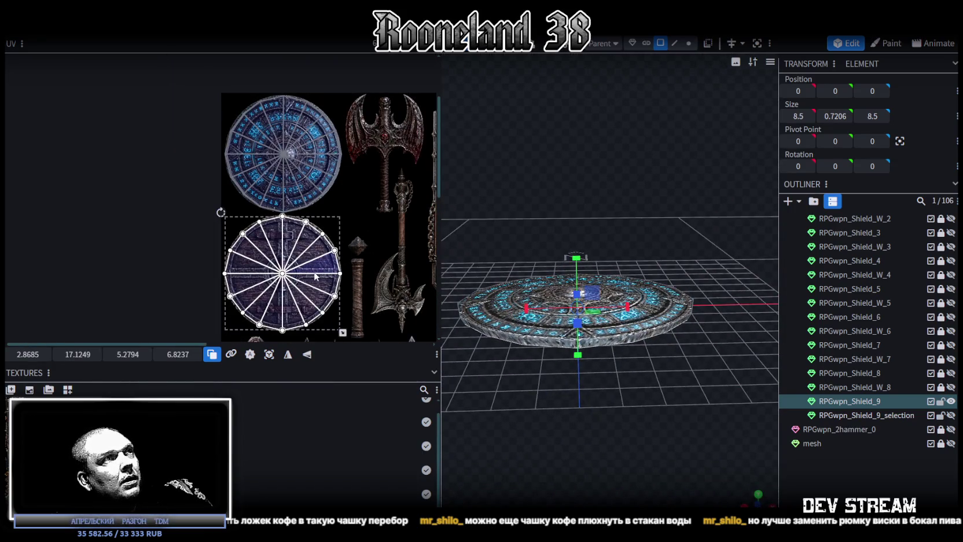
right_click(315, 277)
click(363, 436)
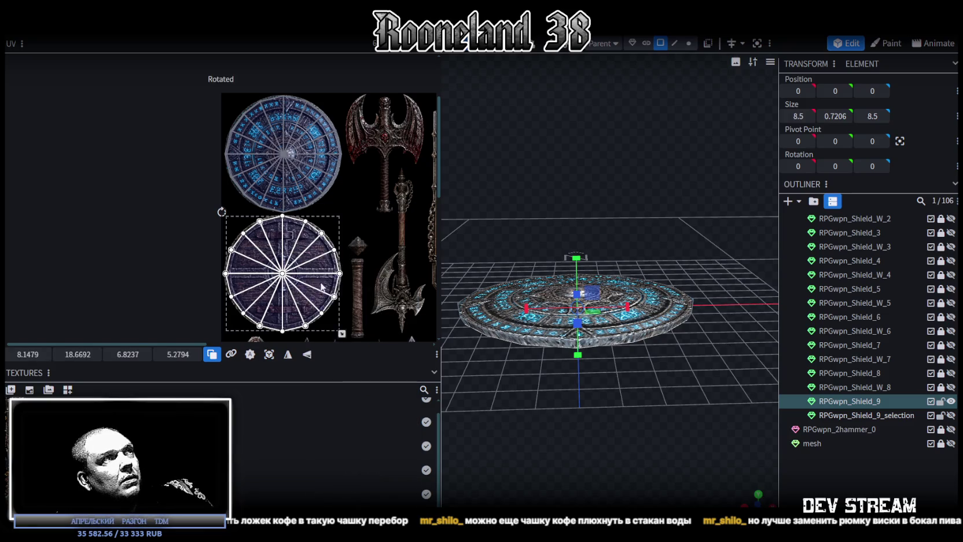
scroll(312, 272, up, 3)
mouse_move(610, 423)
mouse_down()
mouse_move(617, 314)
mouse_move(623, 371)
mouse_move(608, 303)
mouse_move(706, 468)
mouse_move(722, 476)
mouse_up()
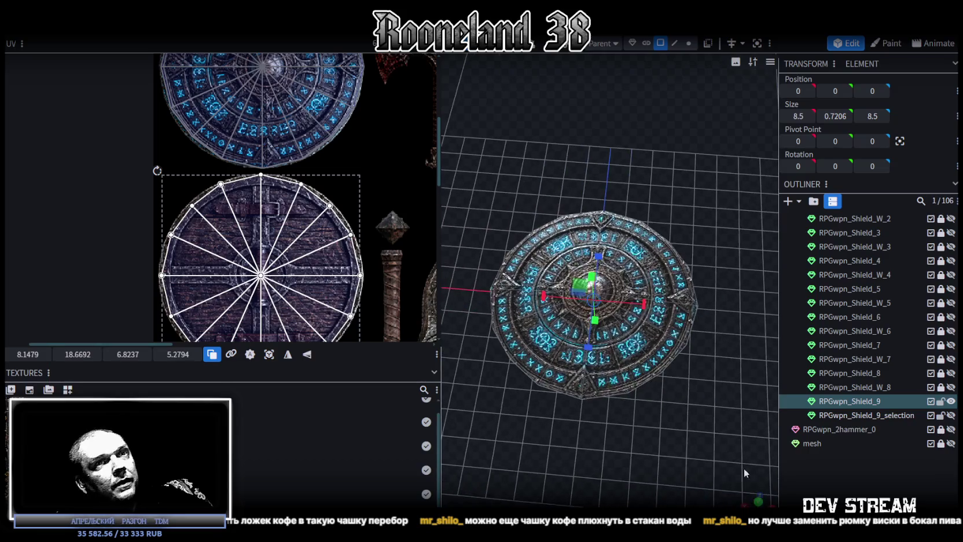
Show and select RPGwpn_Shield_9_selection, lowering its top plate by 0.5, then raising it 0.1
click(951, 415)
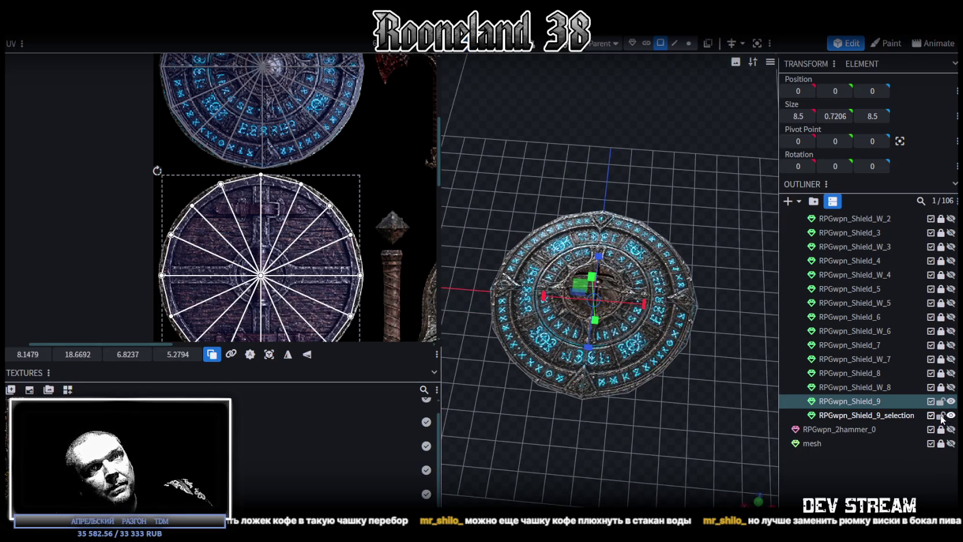
click(884, 415)
mouse_move(698, 394)
mouse_down()
mouse_move(706, 449)
mouse_move(714, 317)
mouse_up()
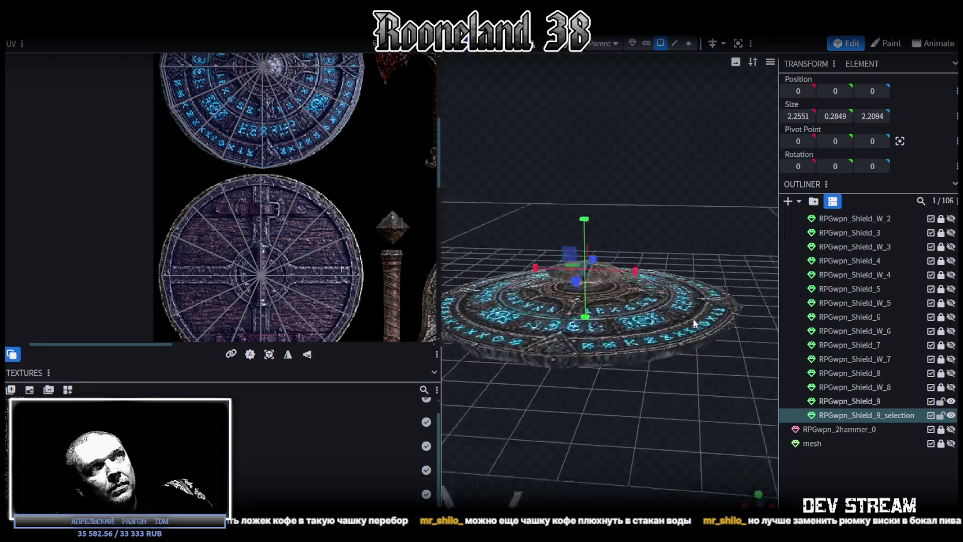
key(ctrl+a)
drag(647, 204, 665, 193)
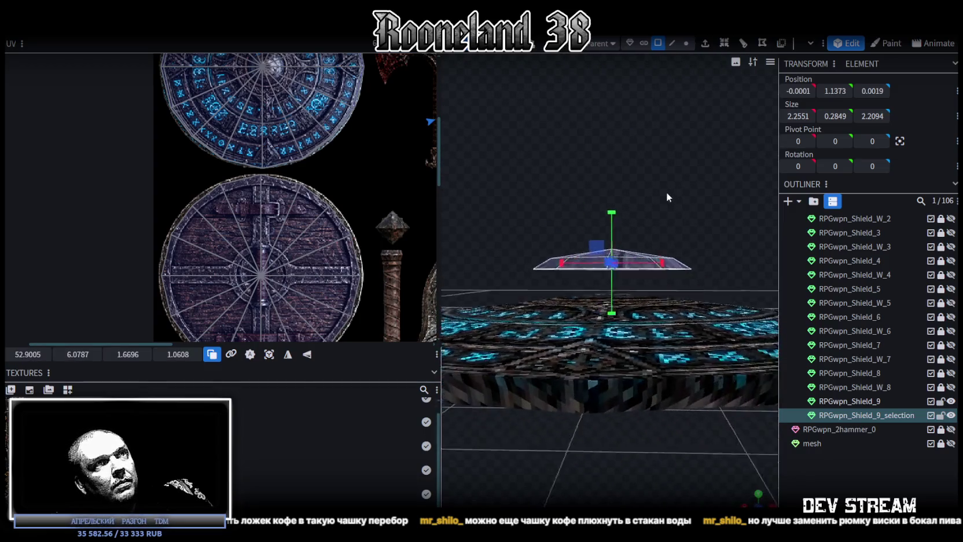
mouse_move(611, 215)
mouse_down()
mouse_move(614, 253)
mouse_move(611, 240)
mouse_move(663, 212)
mouse_up()
drag(614, 266, 672, 198)
Lower the dome's top apex vertex by 0.1
click(686, 43)
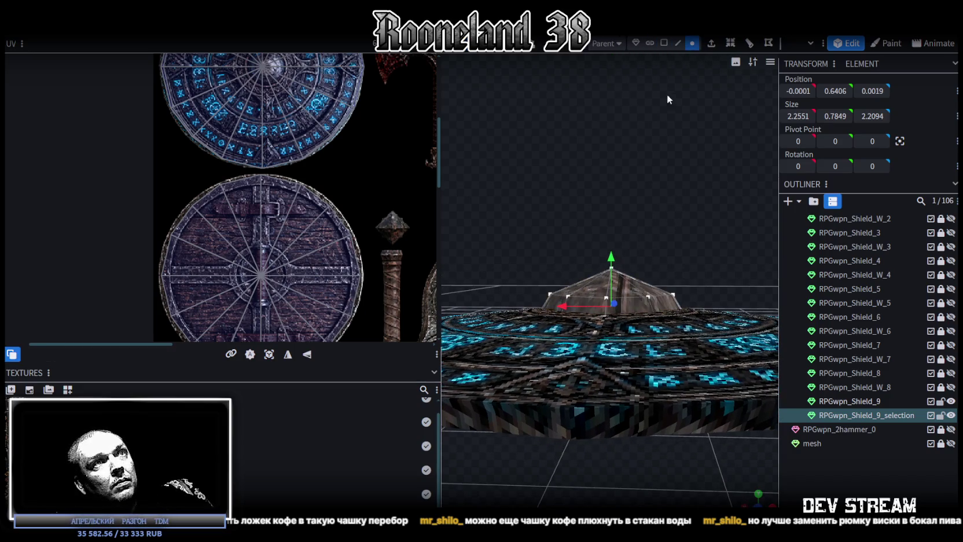
click(601, 269)
mouse_move(611, 230)
mouse_down()
mouse_move(613, 243)
mouse_move(659, 208)
mouse_up()
click(660, 43)
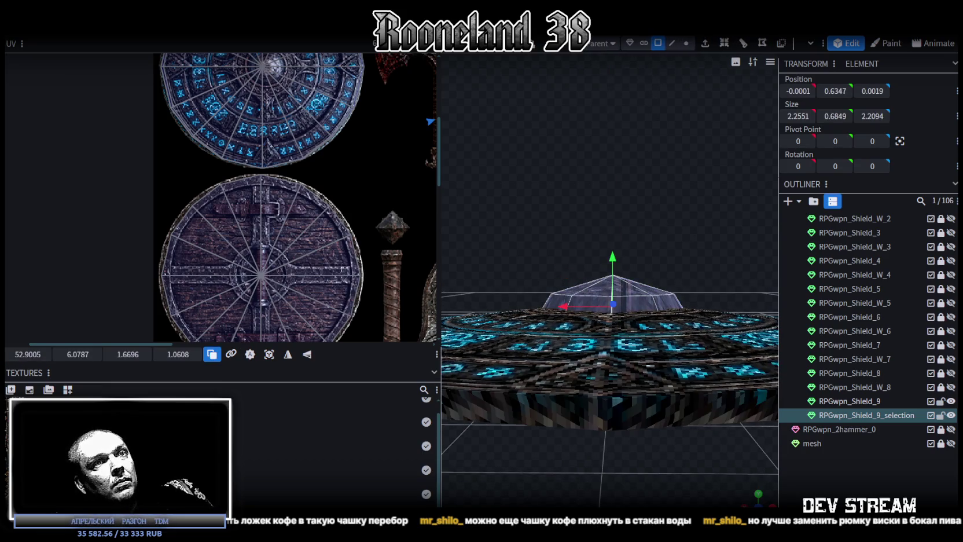
Project the gem's UVs from a top-down view and move the island onto the round shield texture
click(759, 497)
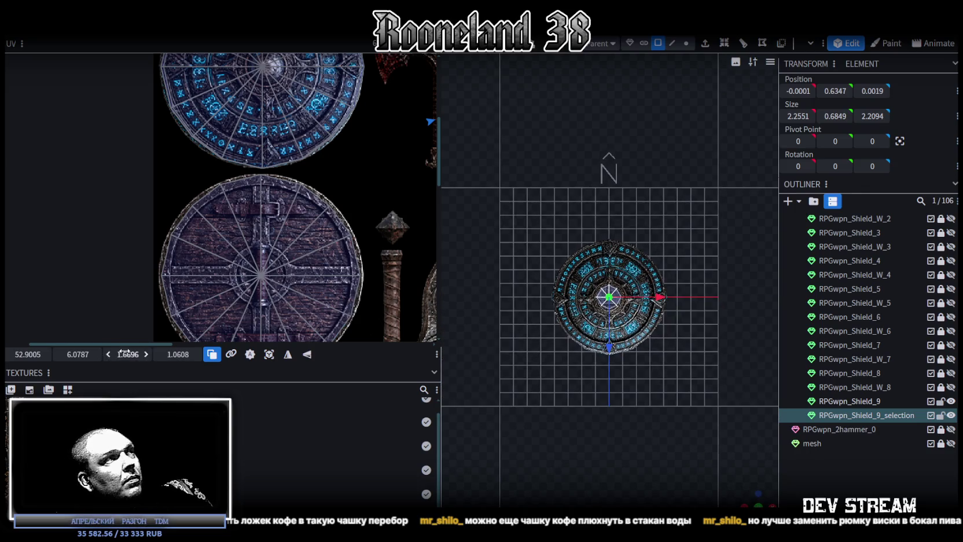
click(271, 358)
scroll(217, 282, down, 2)
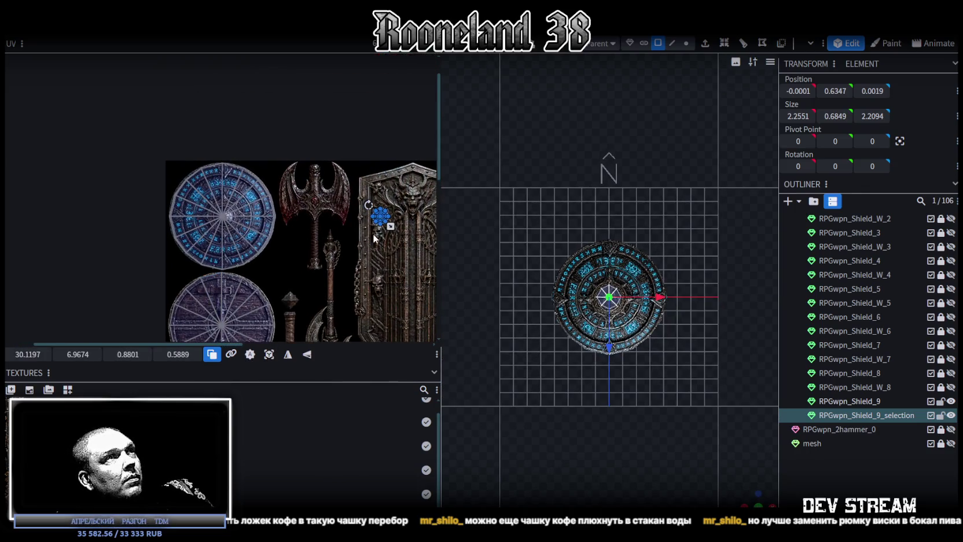
scroll(376, 232, up, 2)
scroll(383, 220, up, 1)
drag(365, 208, 105, 233)
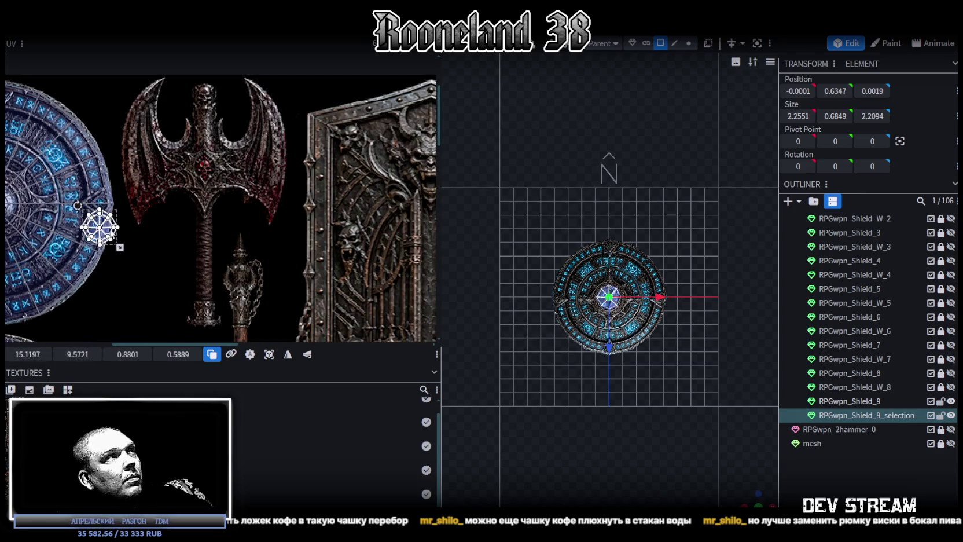
Rotate the gem's UV island and move it onto the shield's glowing centre
right_click(110, 234)
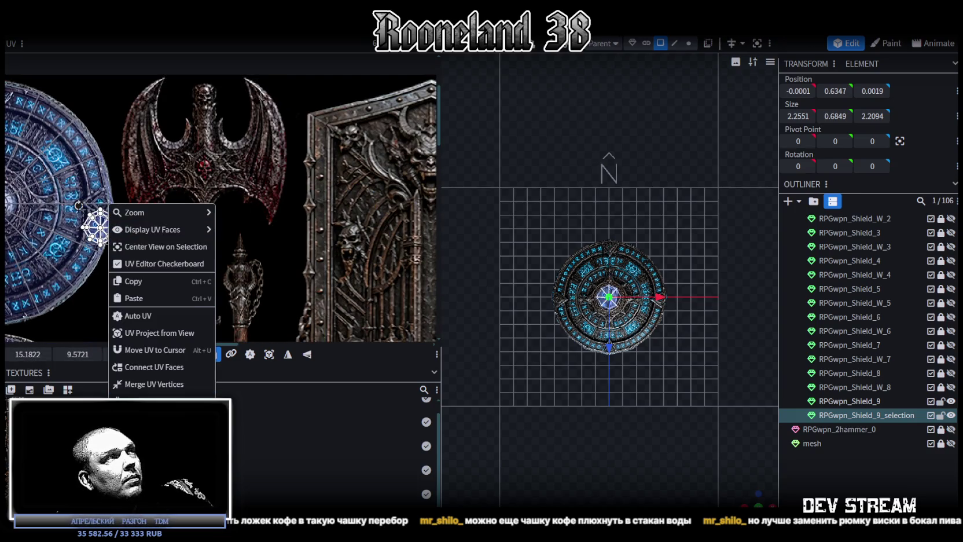
click(290, 355)
scroll(199, 293, up, 1)
scroll(275, 242, up, 1)
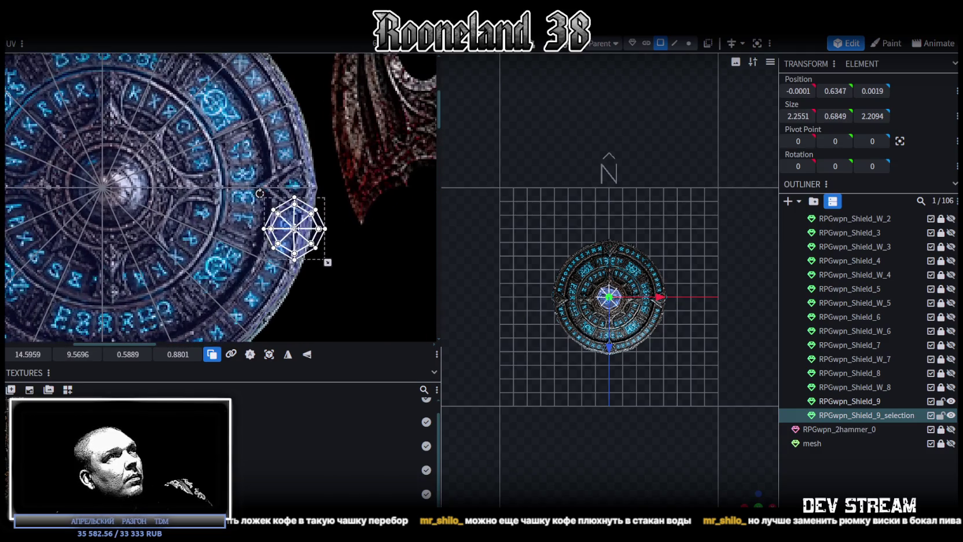
mouse_move(280, 234)
mouse_down()
mouse_move(92, 191)
mouse_move(107, 187)
mouse_up()
Enlarge and slightly widen the UV island over the glowing centre, then hide the gem to compare
scroll(102, 182, up, 2)
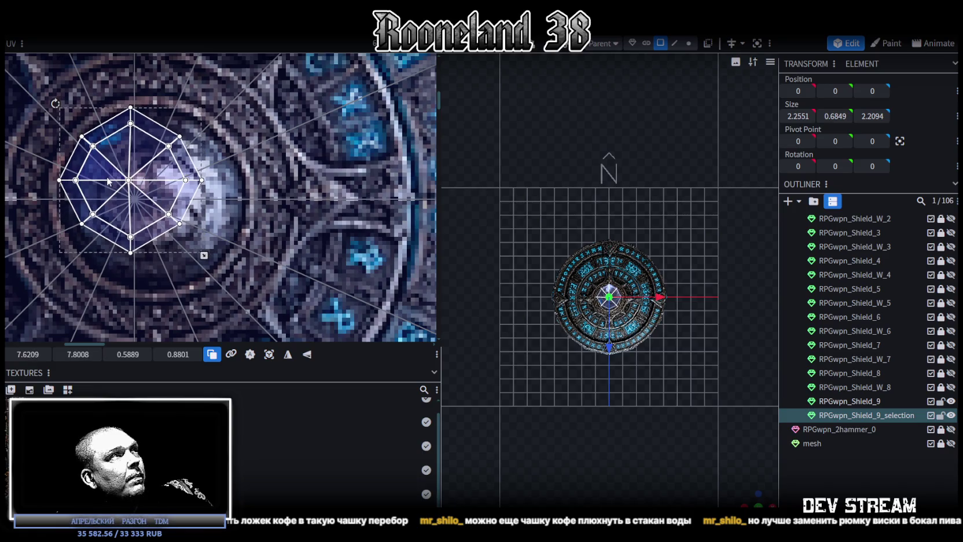
drag(197, 255, 237, 272)
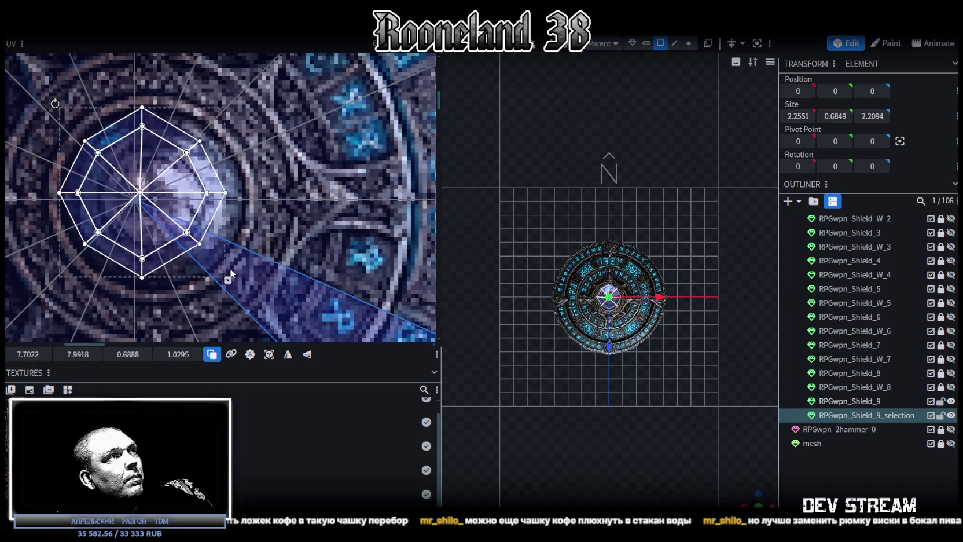
drag(239, 292, 249, 291)
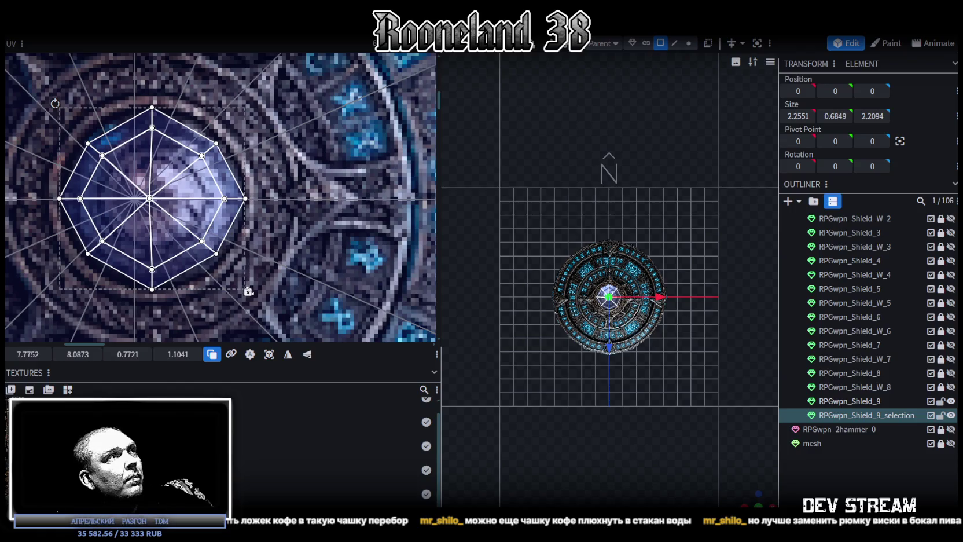
scroll(626, 369, up, 3)
scroll(627, 369, up, 2)
scroll(642, 370, up, 2)
click(951, 415)
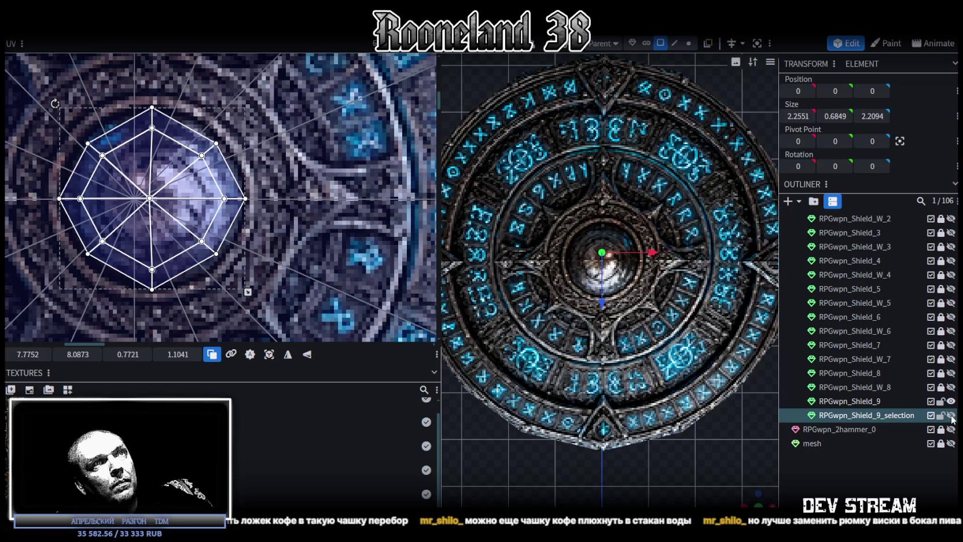
Mirror the gem's UVs along X, comparing the result with the gem hidden and shown
click(951, 416)
click(289, 358)
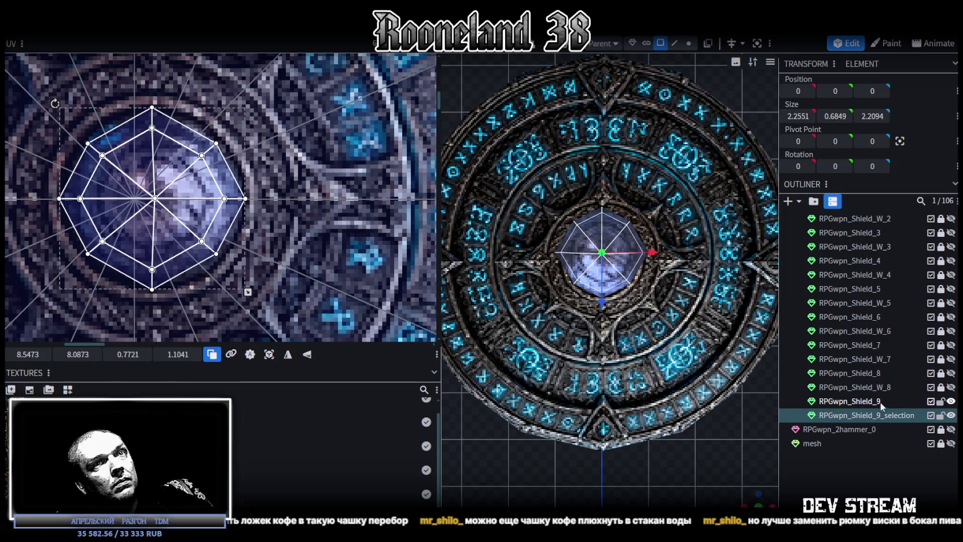
click(951, 415)
click(951, 415)
click(951, 416)
click(951, 416)
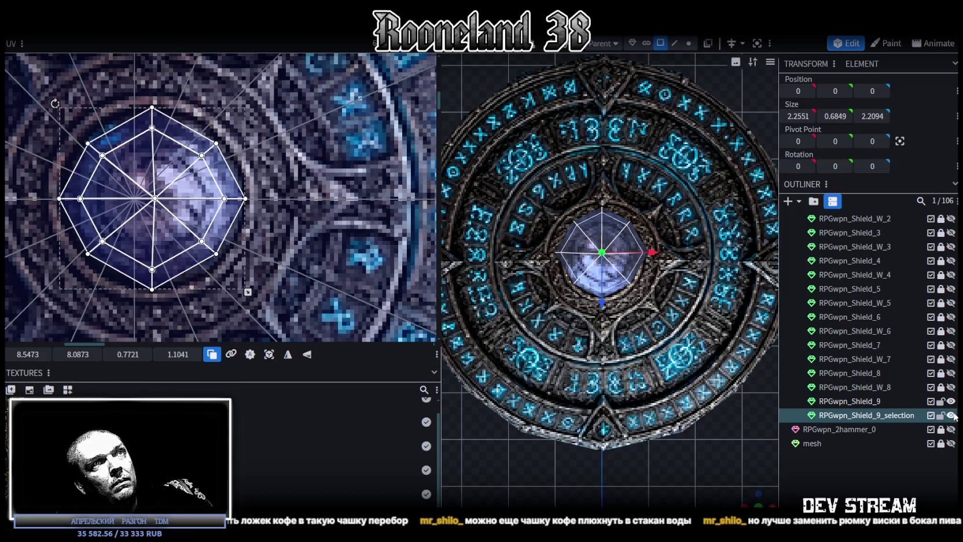
click(950, 416)
click(952, 416)
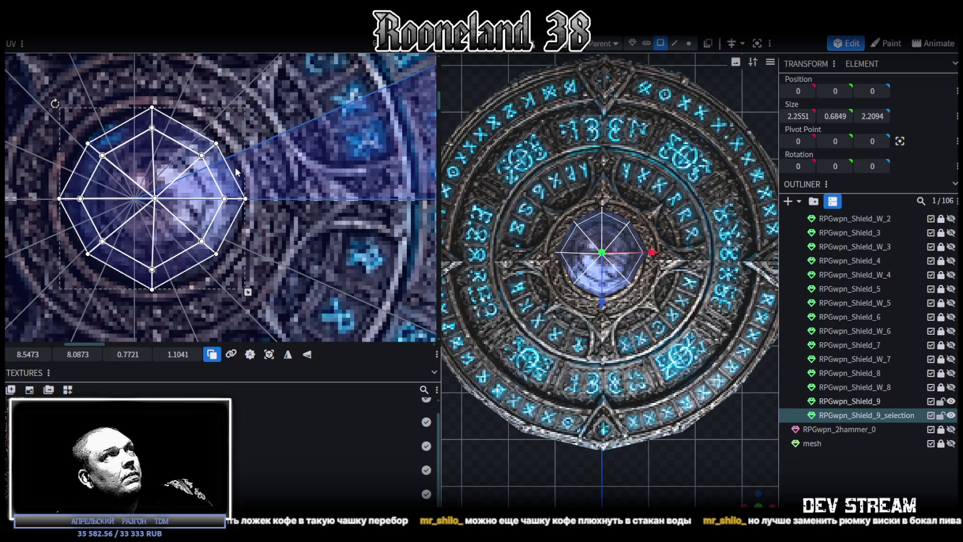
Reposition the gem's UV octagon up-left and enlarge it to cover the glowing centre
middle_drag(215, 158, 302, 189)
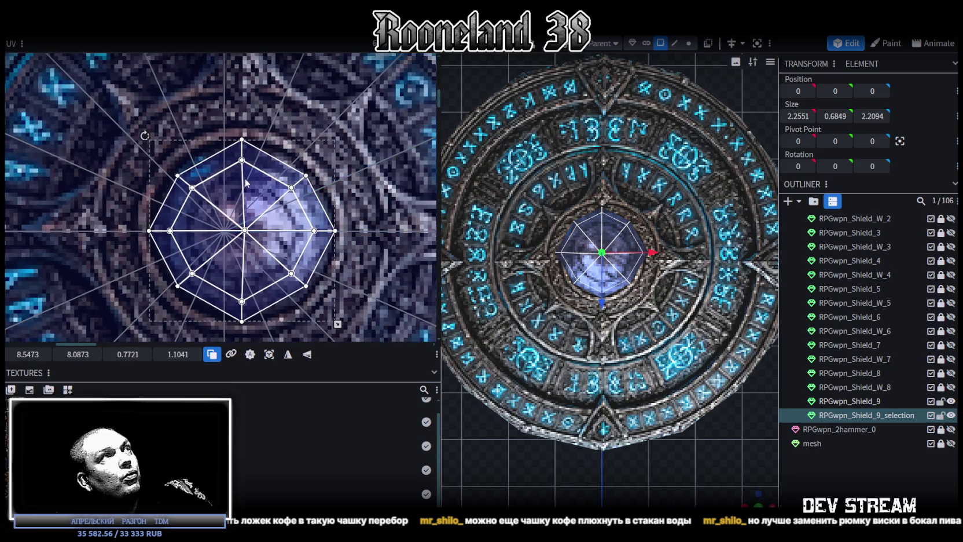
drag(246, 183, 219, 177)
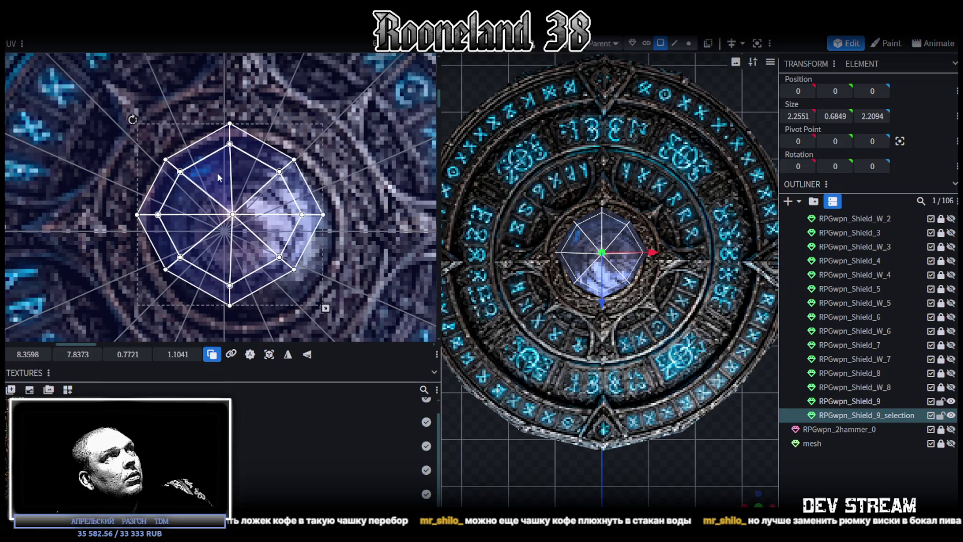
middle_drag(218, 176, 197, 133)
drag(305, 264, 337, 283)
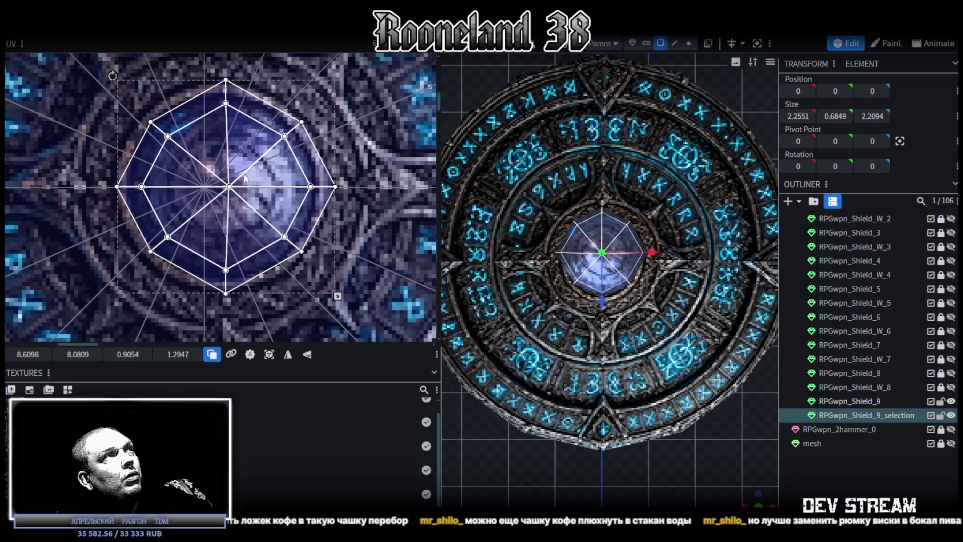
scroll(652, 333, up, 3)
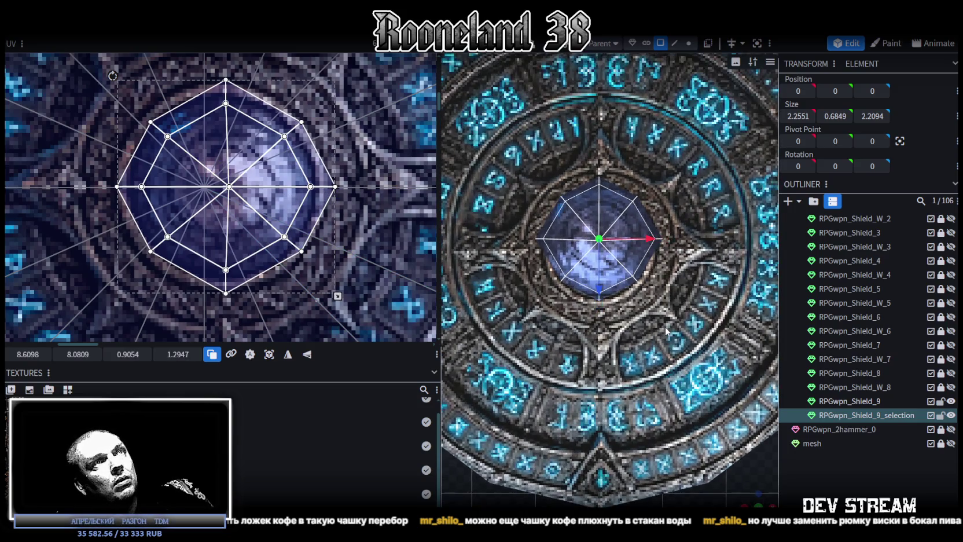
scroll(666, 331, down, 1)
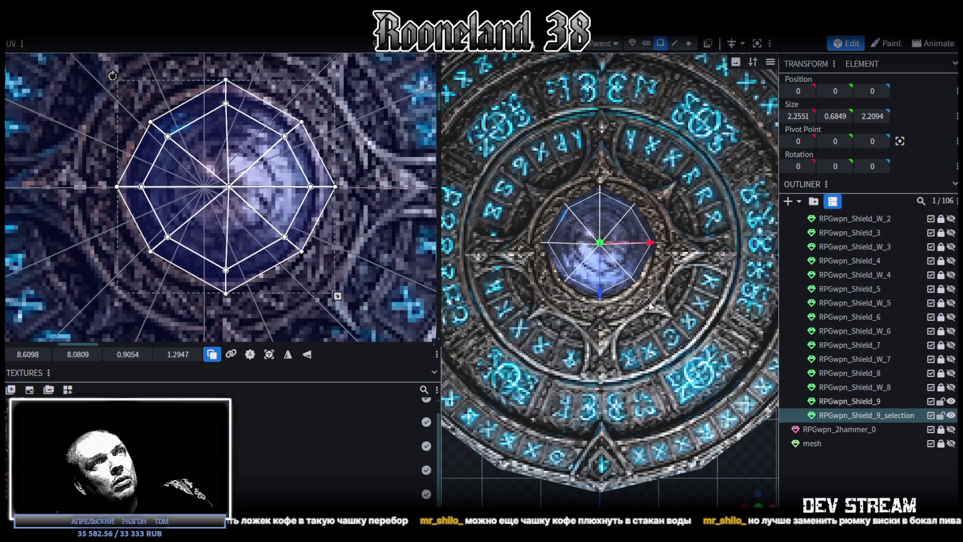
Raise the gem 0.1 along Z above the shield face and deselect everything
drag(598, 293, 607, 303)
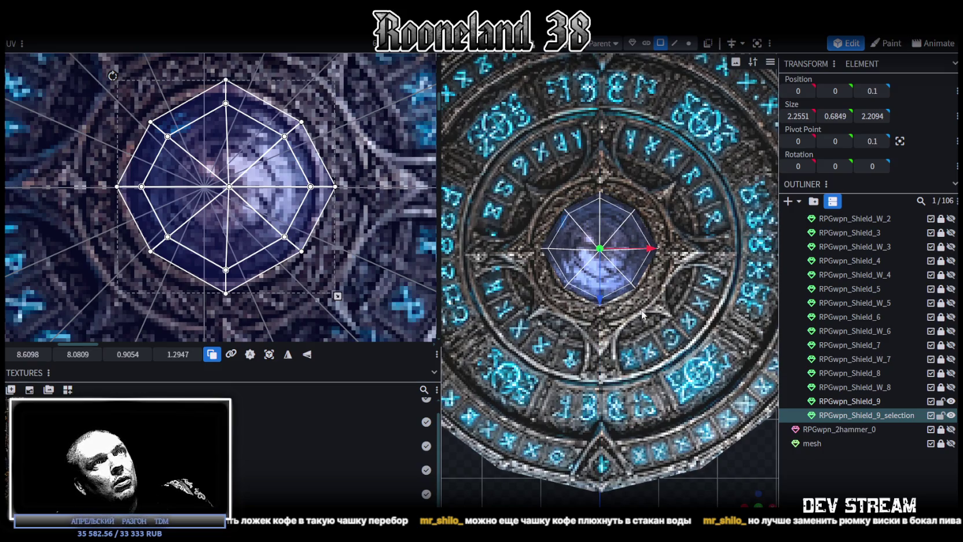
key(z)
key(z)
key(z)
key(z)
click(844, 471)
scroll(765, 441, down, 3)
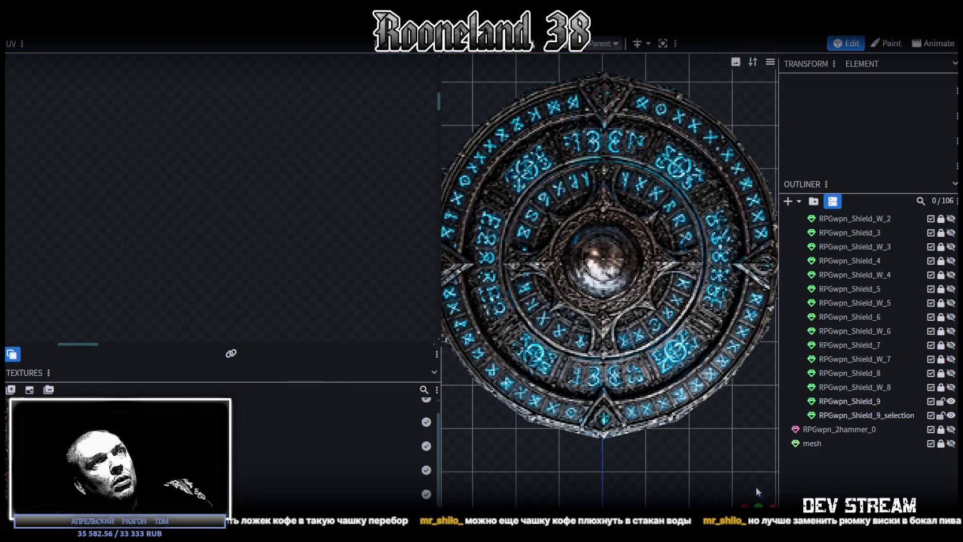
Inspect the gem from low angles and try selecting dome edges in edge mode, then clear the selection
mouse_move(630, 431)
mouse_down()
mouse_move(503, 418)
mouse_move(481, 470)
mouse_up()
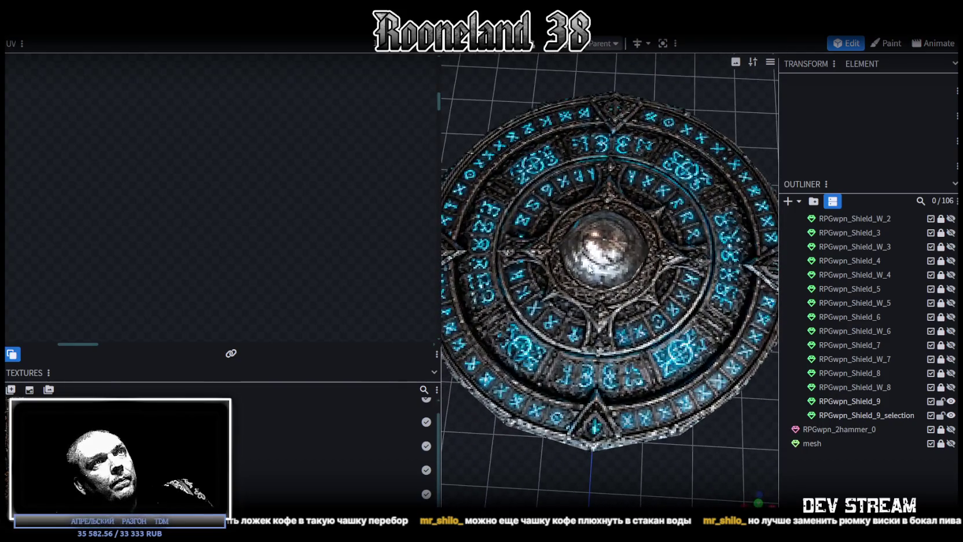
click(554, 409)
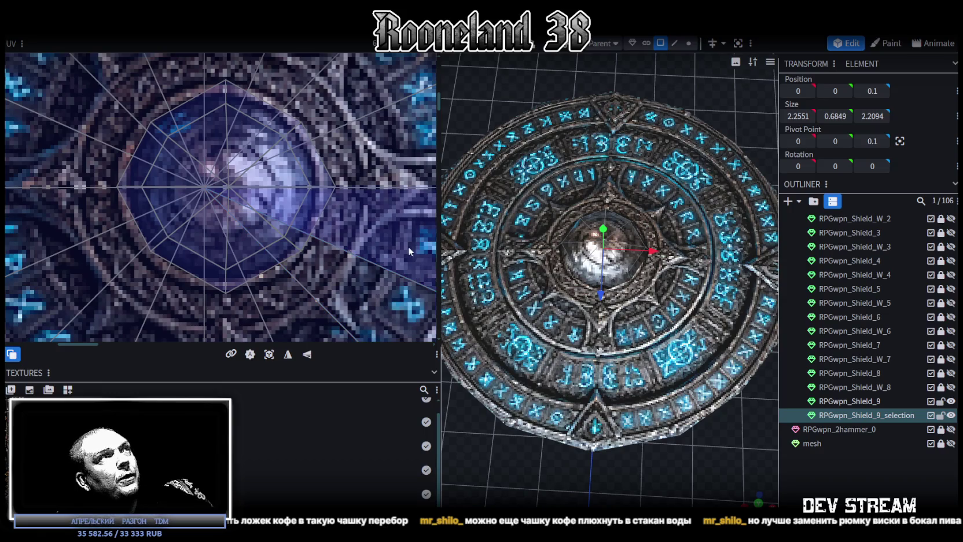
drag(518, 321, 529, 331)
mouse_move(556, 453)
mouse_down()
mouse_move(694, 396)
mouse_move(696, 375)
mouse_up()
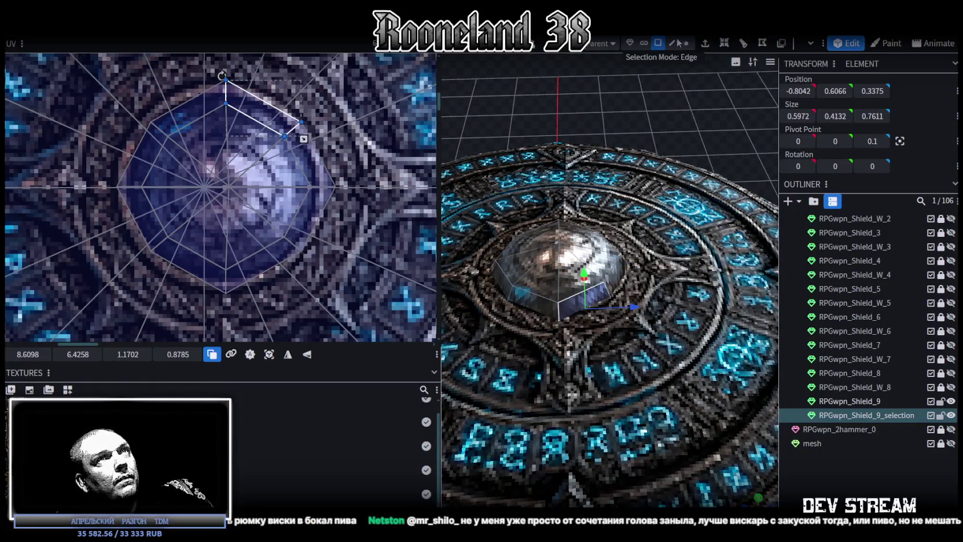
click(674, 43)
click(555, 309)
mouse_move(666, 93)
mouse_down()
mouse_move(457, 98)
mouse_move(673, 248)
mouse_move(755, 433)
mouse_move(611, 200)
mouse_move(619, 199)
mouse_move(586, 206)
mouse_move(624, 254)
mouse_up()
click(683, 248)
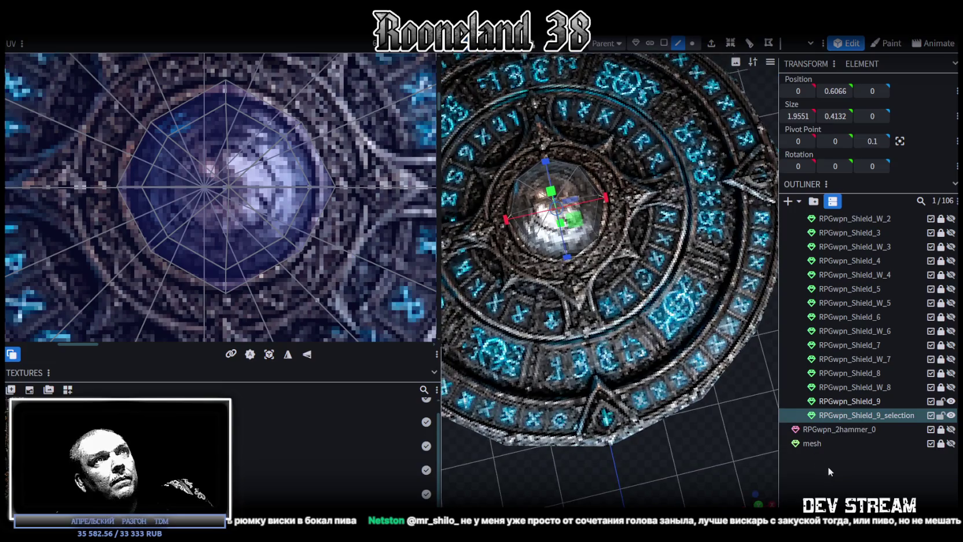
click(806, 458)
Select the dome geometry and scale it along its vertical axis, making a vertex row span 2.1094
mouse_move(701, 426)
mouse_down()
mouse_move(688, 454)
mouse_move(584, 387)
mouse_up()
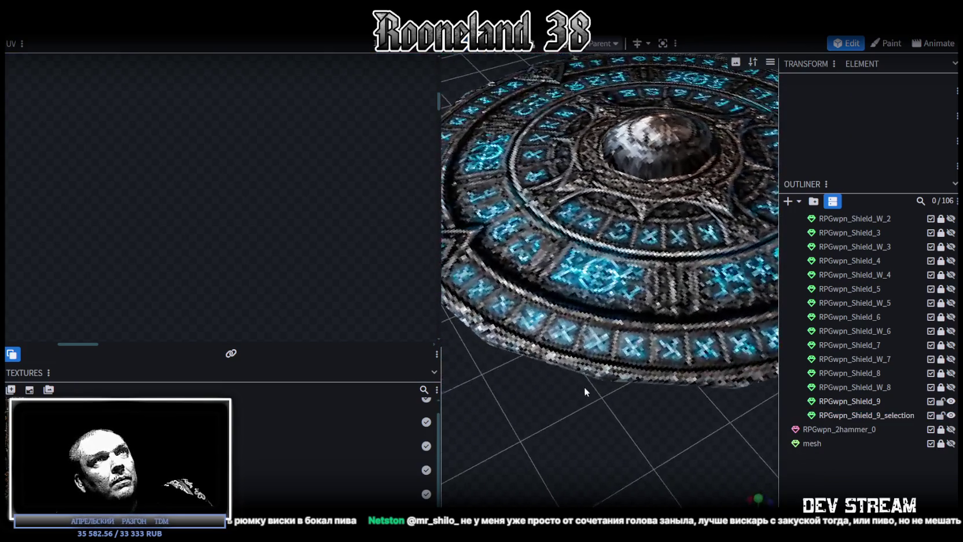
click(608, 160)
drag(589, 412, 610, 424)
scroll(558, 244, up, 3)
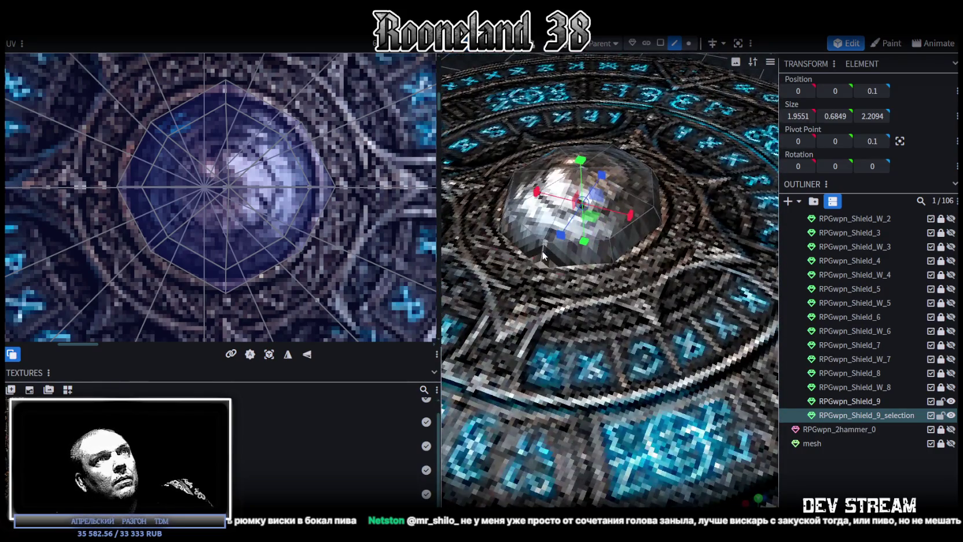
scroll(543, 255, down, 3)
click(576, 199)
drag(680, 416, 664, 249)
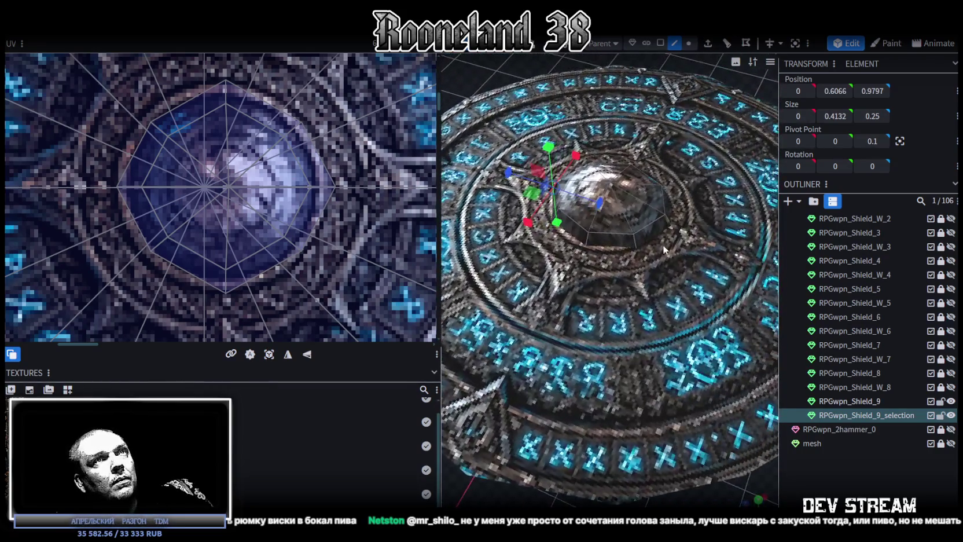
scroll(664, 250, down, 1)
click(662, 251)
scroll(660, 255, down, 4)
drag(656, 254, 664, 259)
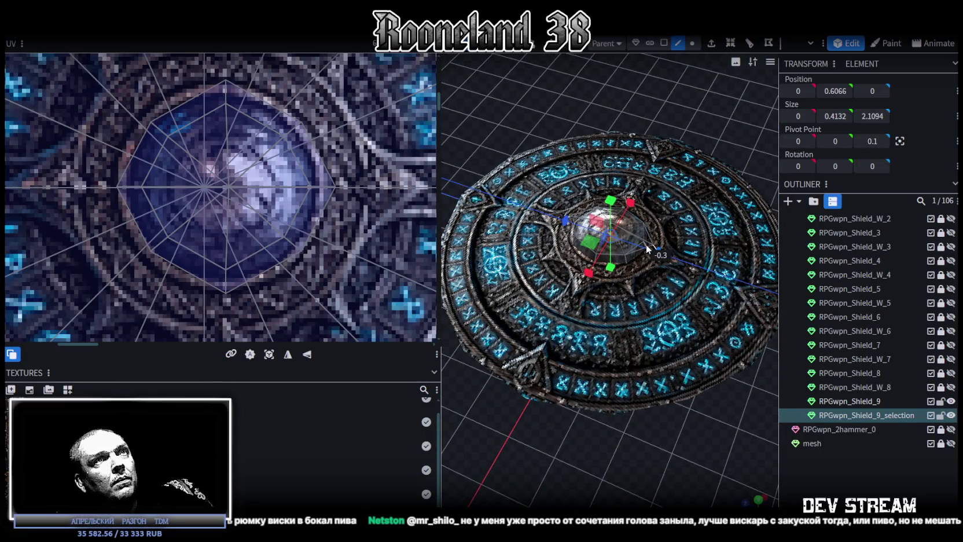
Deselect, view the whole shield, then select both RPGwpn_Shield_9 and the gem mesh
mouse_move(549, 426)
mouse_down()
mouse_move(583, 472)
mouse_move(596, 424)
mouse_move(665, 463)
mouse_up()
scroll(603, 435, up, 3)
scroll(603, 435, down, 2)
scroll(603, 435, down, 2)
click(713, 383)
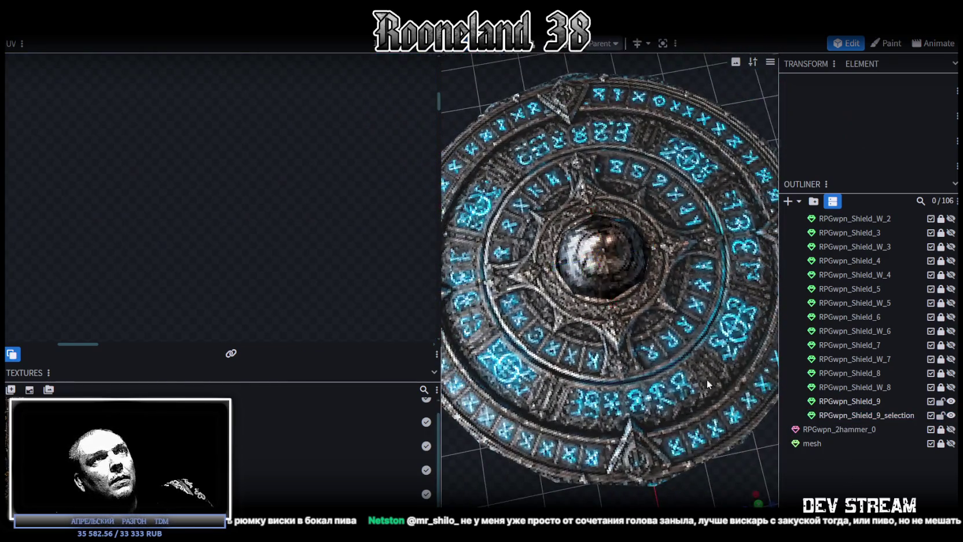
scroll(713, 383, down, 2)
drag(551, 418, 697, 383)
scroll(698, 383, down, 2)
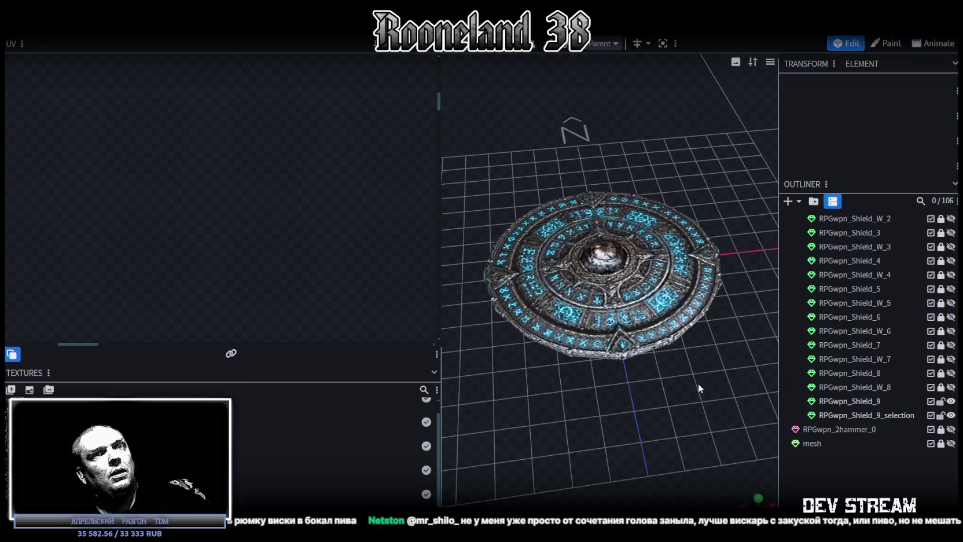
click(881, 401)
shift+click(878, 411)
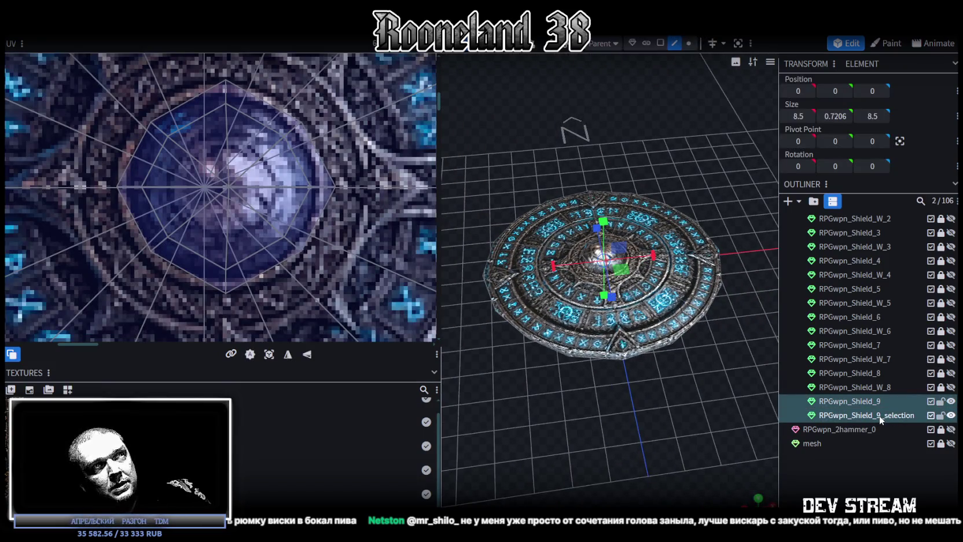
right_click(879, 412)
click(812, 219)
mouse_move(711, 373)
mouse_down()
mouse_move(736, 231)
mouse_move(731, 190)
mouse_move(720, 214)
mouse_move(712, 455)
mouse_up()
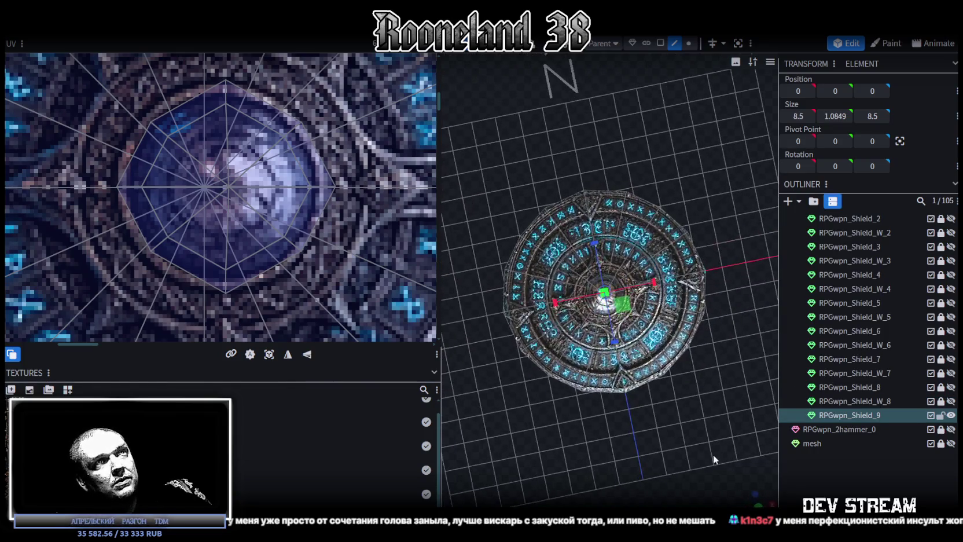
scroll(284, 203, down, 2)
scroll(255, 206, down, 1)
scroll(254, 206, down, 1)
scroll(293, 182, down, 1)
scroll(292, 183, up, 2)
scroll(298, 183, up, 1)
scroll(308, 183, up, 2)
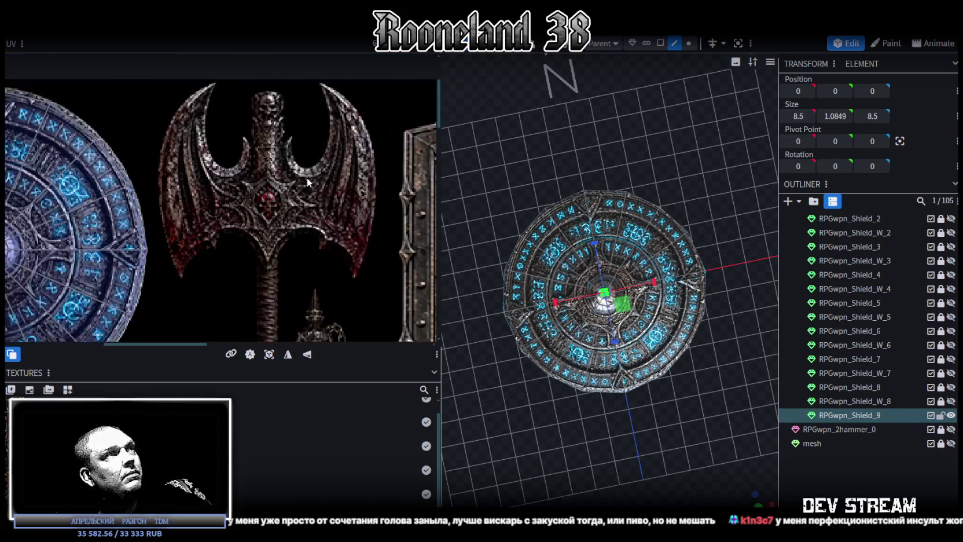
scroll(295, 213, down, 2)
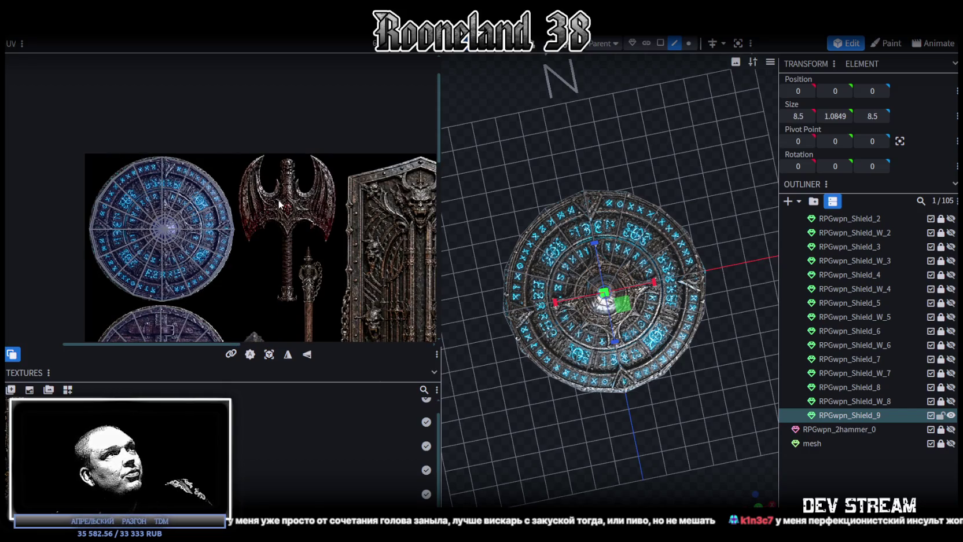
scroll(284, 206, down, 1)
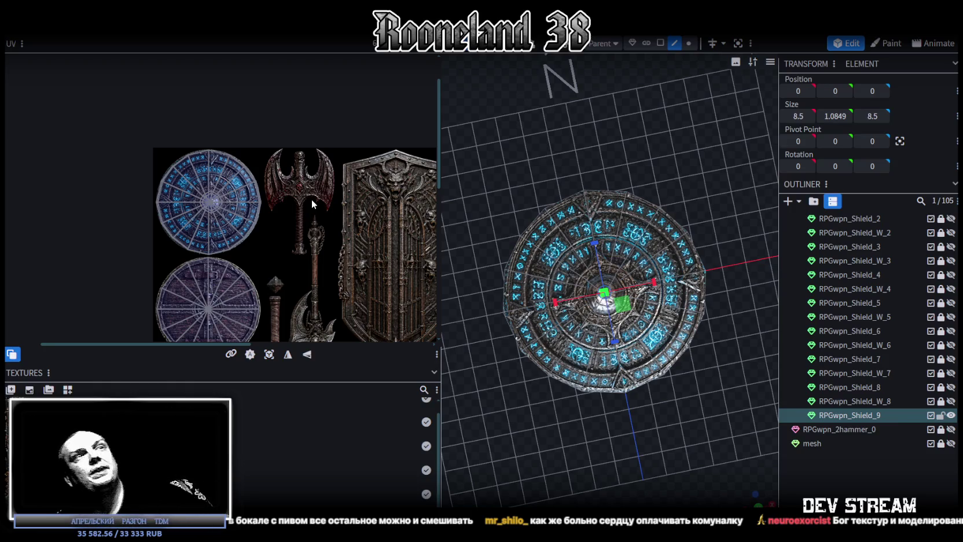
click(712, 399)
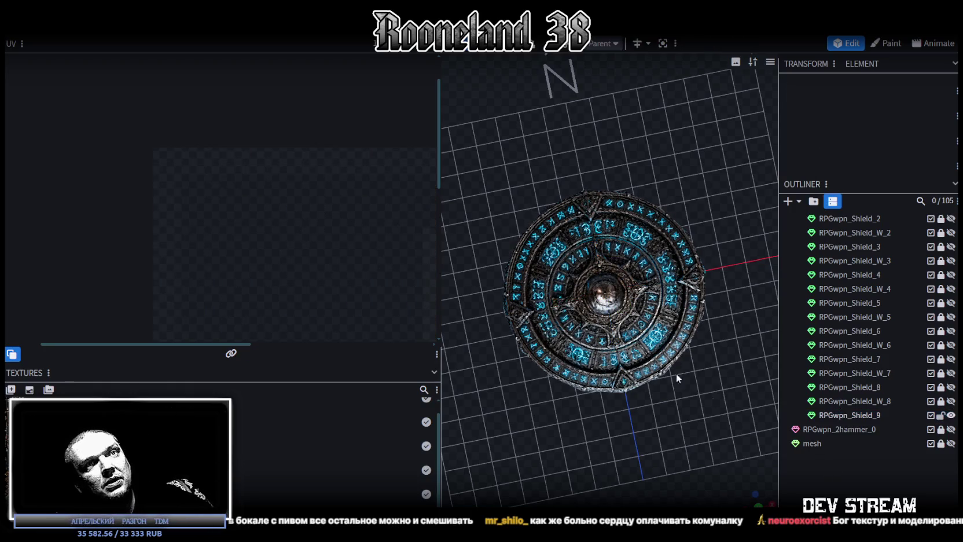
Widen the 3D viewport, view the rune shield from the top, and select RPGwpn_Shield_9
mouse_move(439, 162)
mouse_down()
mouse_move(234, 170)
mouse_move(650, 414)
mouse_move(629, 333)
mouse_move(435, 286)
mouse_move(557, 472)
mouse_move(594, 466)
mouse_move(723, 403)
mouse_move(461, 371)
mouse_move(329, 374)
mouse_move(305, 399)
mouse_move(493, 470)
mouse_move(600, 472)
mouse_move(616, 485)
mouse_move(617, 431)
mouse_move(569, 379)
mouse_move(421, 355)
mouse_move(556, 472)
mouse_move(574, 467)
mouse_up()
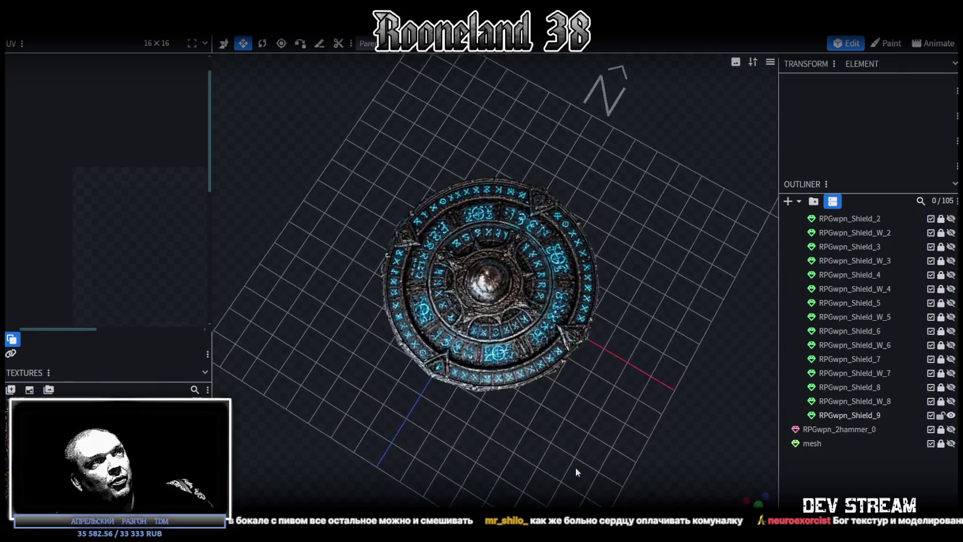
mouse_move(452, 274)
mouse_down()
mouse_move(602, 397)
mouse_move(597, 348)
mouse_move(558, 316)
mouse_move(407, 321)
mouse_move(360, 369)
mouse_move(517, 274)
mouse_move(530, 423)
mouse_up()
key(KP_7)
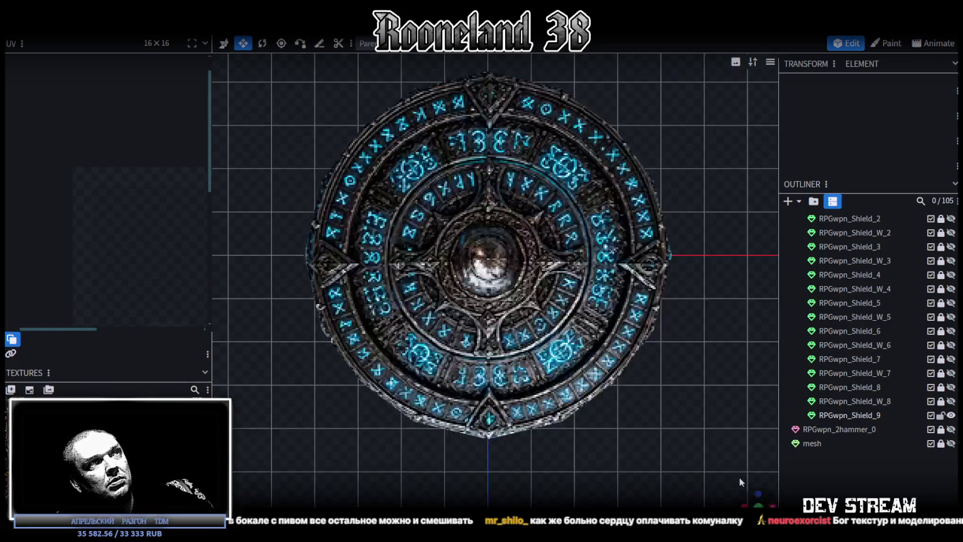
click(500, 250)
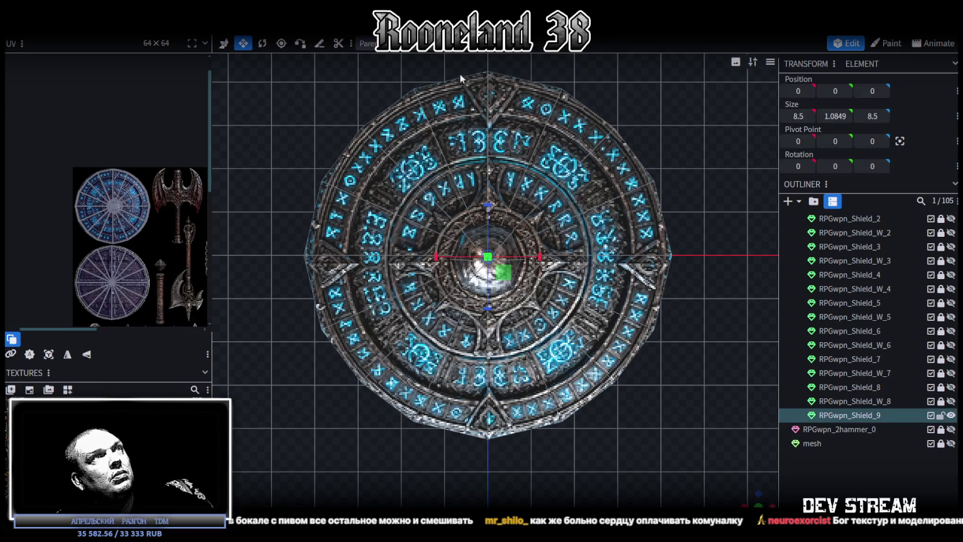
Select the shield's central dome and raise it to Y 0.9374
drag(427, 176, 581, 355)
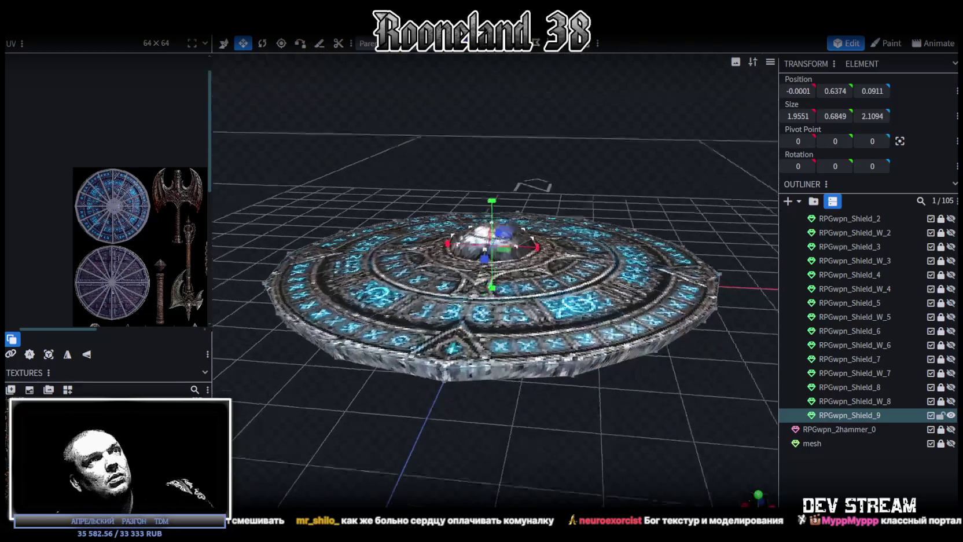
drag(621, 441, 629, 418)
drag(487, 202, 486, 199)
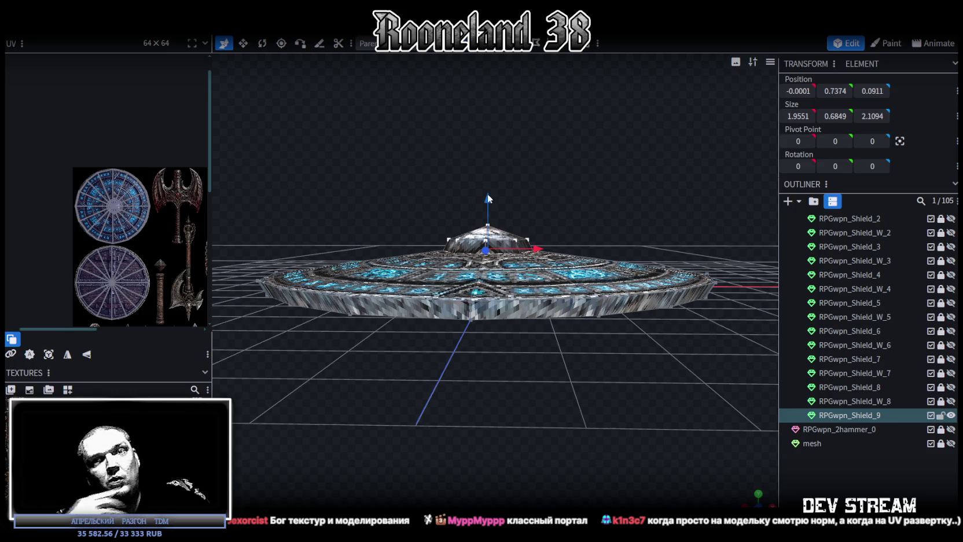
mouse_move(511, 195)
mouse_down()
mouse_move(554, 398)
mouse_move(405, 376)
mouse_move(401, 336)
mouse_move(517, 446)
mouse_move(557, 446)
mouse_move(510, 278)
mouse_up()
drag(480, 175, 479, 168)
drag(566, 236, 540, 128)
Reselect the dome and flatten its height to 0.4849
key(3)
key(1)
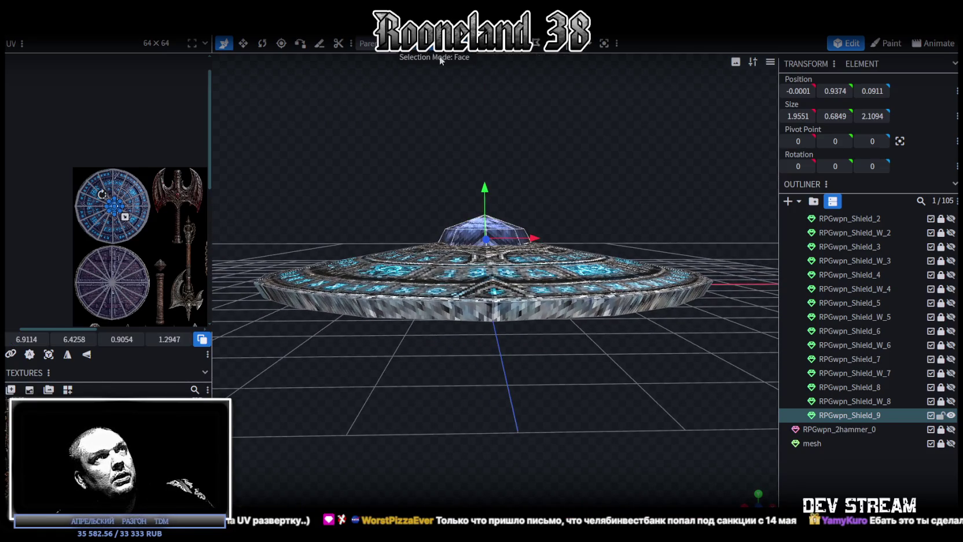
drag(409, 136, 562, 233)
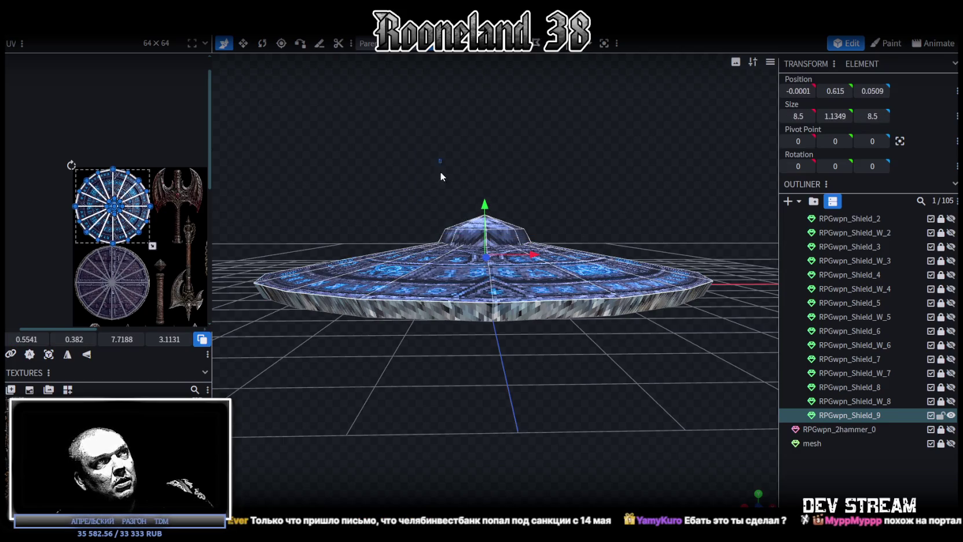
drag(441, 173, 539, 229)
mouse_move(605, 193)
mouse_down()
mouse_move(556, 193)
mouse_move(567, 188)
mouse_move(599, 208)
mouse_move(575, 162)
mouse_move(560, 176)
mouse_move(660, 248)
mouse_move(617, 227)
mouse_up()
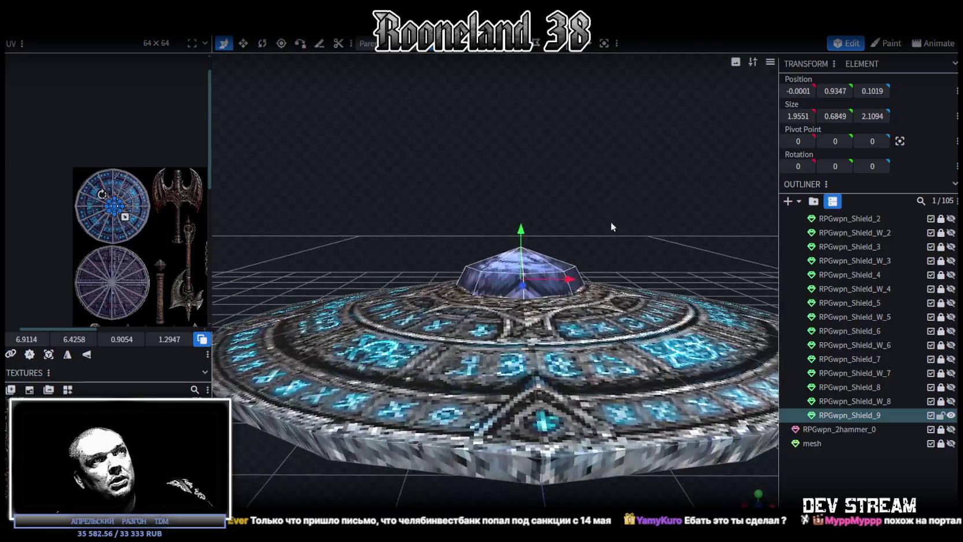
key(s)
drag(522, 236, 523, 248)
mouse_move(544, 209)
mouse_down()
mouse_move(562, 186)
mouse_move(488, 303)
mouse_move(448, 212)
mouse_move(456, 190)
mouse_move(515, 189)
mouse_move(564, 239)
mouse_up()
key(v)
Lower the dome by 0.1 and clear the selection
mouse_move(644, 202)
mouse_down()
mouse_move(590, 230)
mouse_move(574, 258)
mouse_up()
mouse_move(510, 159)
mouse_down()
mouse_move(598, 275)
mouse_move(489, 281)
mouse_move(612, 315)
mouse_up()
key(v)
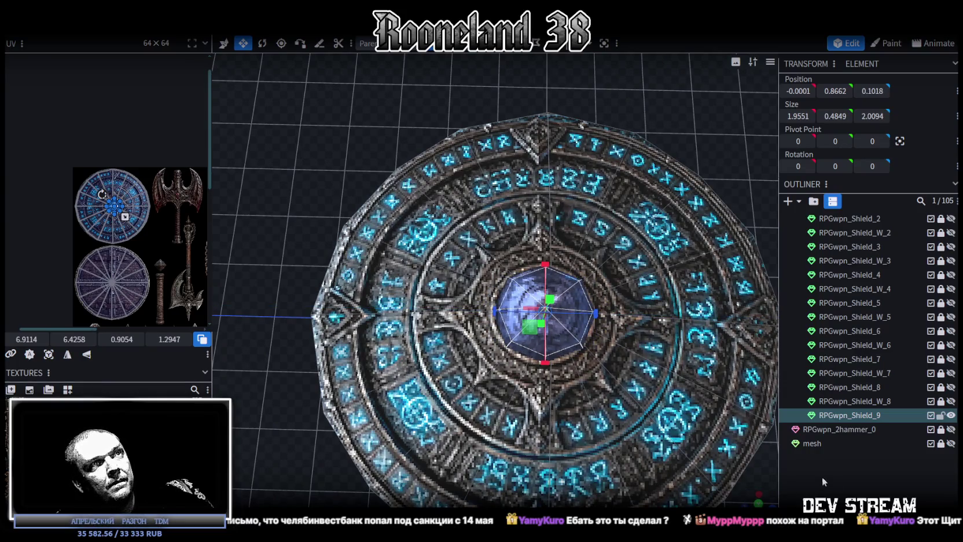
click(732, 436)
Select all the outer rim faces of RPGwpn_Shield_9 and view the shield from the front
mouse_move(732, 435)
mouse_down()
mouse_move(522, 334)
mouse_move(482, 233)
mouse_move(489, 274)
mouse_move(501, 265)
mouse_up()
click(502, 265)
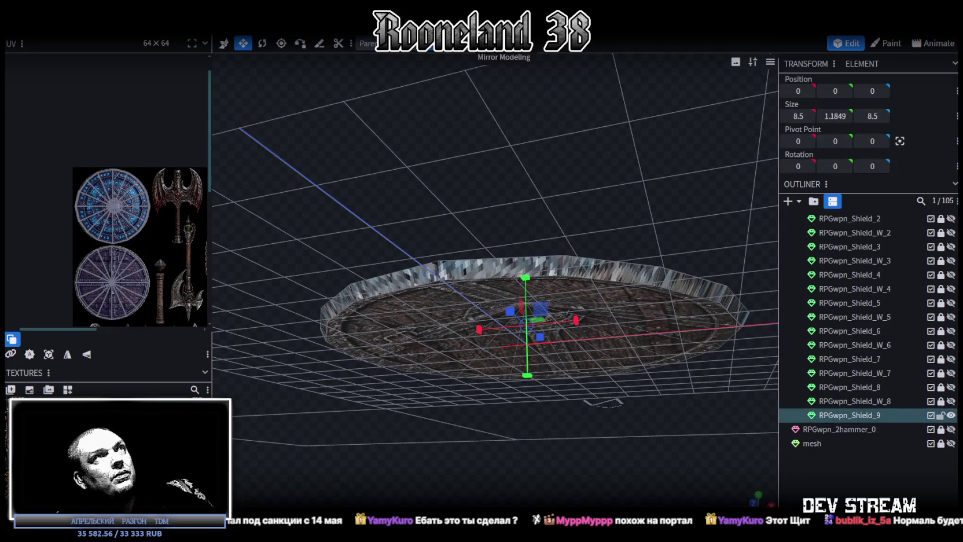
mouse_move(417, 295)
mouse_down()
mouse_move(485, 275)
mouse_move(602, 274)
mouse_move(698, 219)
mouse_move(673, 244)
mouse_move(738, 255)
mouse_move(667, 274)
mouse_up()
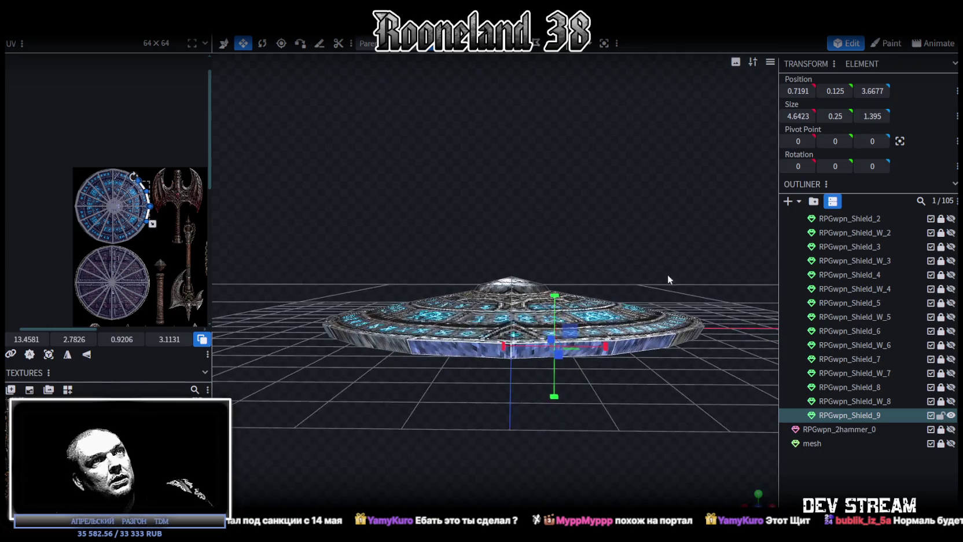
click(399, 346)
mouse_move(461, 349)
mouse_down()
mouse_move(655, 347)
mouse_move(423, 379)
mouse_move(400, 365)
mouse_up()
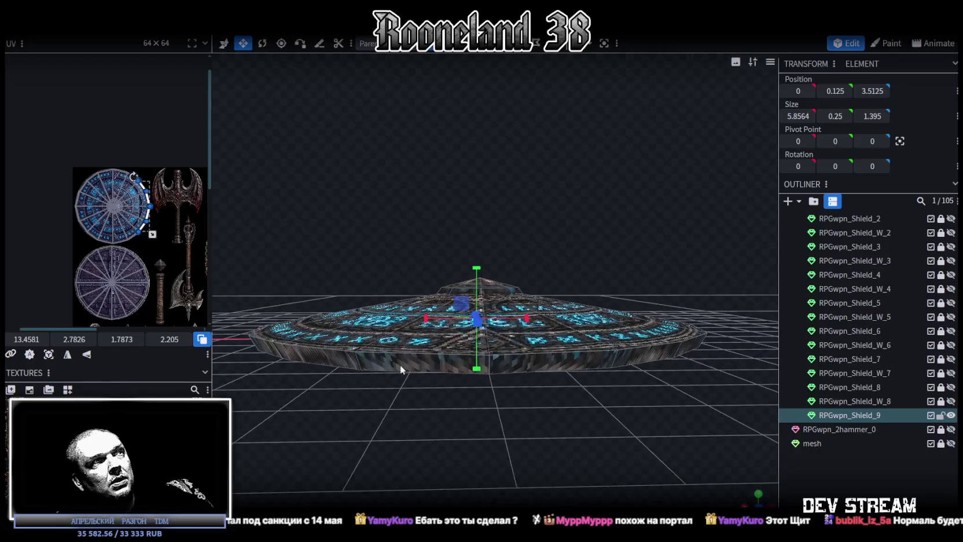
click(390, 366)
drag(484, 361, 608, 365)
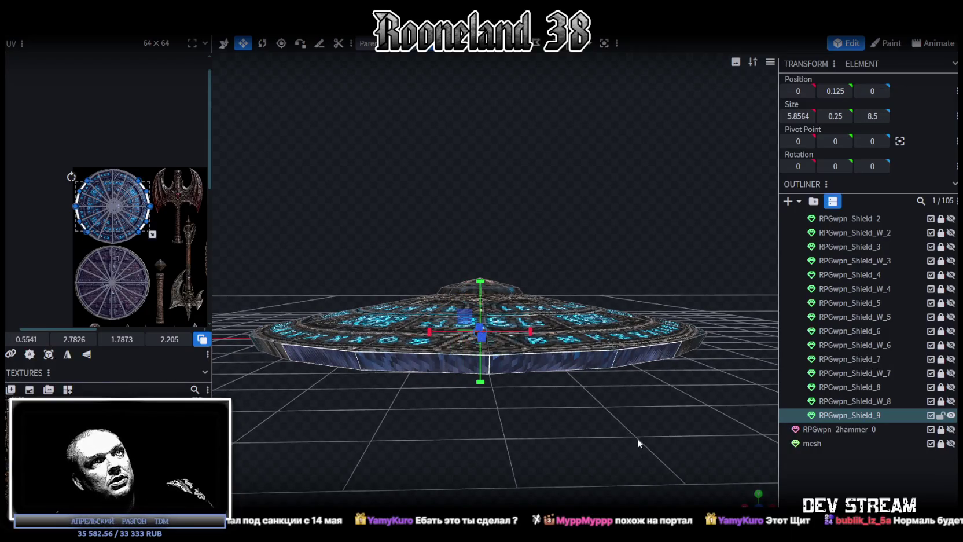
click(758, 504)
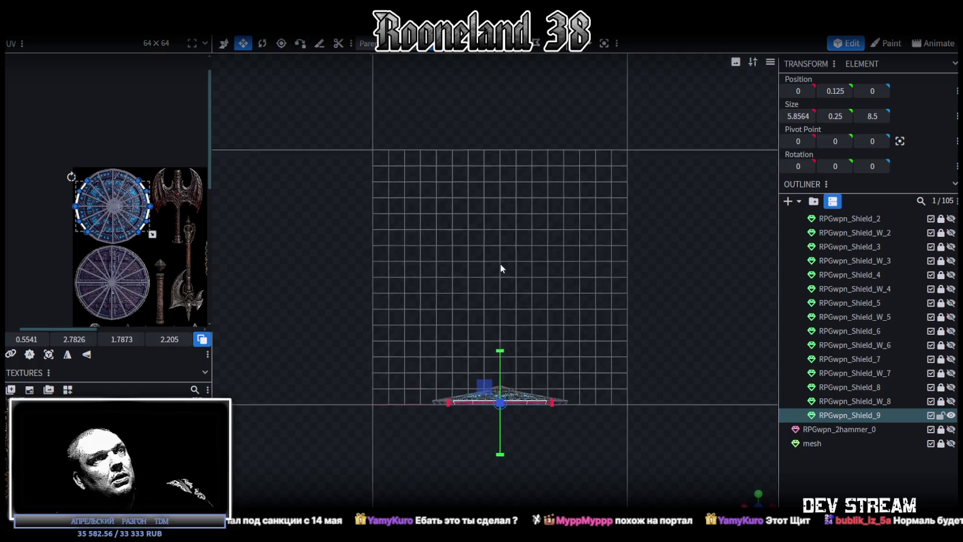
Project the rim faces' UVs from the view and place the flattened strip atop the axe texture
click(48, 353)
scroll(67, 192, up, 3)
mouse_move(49, 176)
mouse_down()
mouse_move(109, 147)
mouse_move(169, 96)
mouse_up()
scroll(565, 382, up, 2)
scroll(584, 452, up, 3)
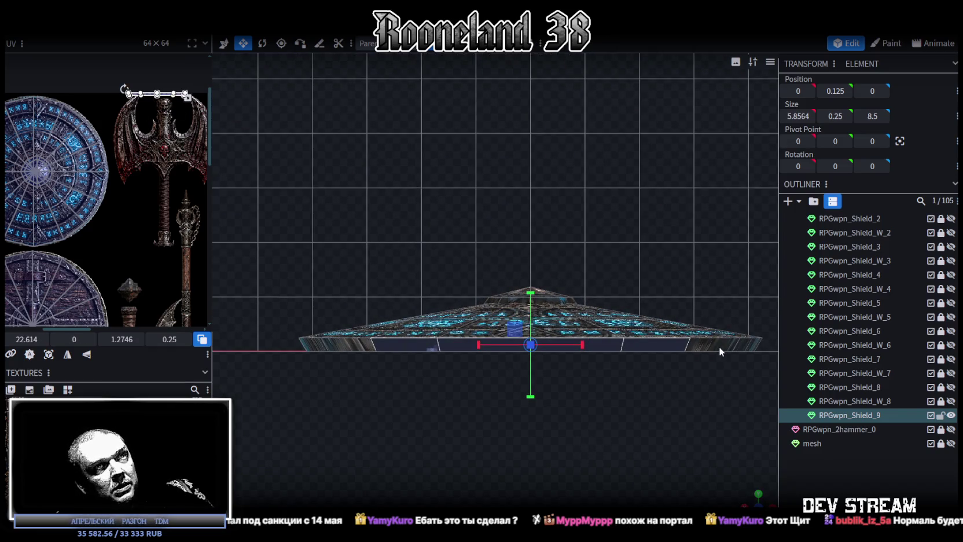
In side view, select the full-width rim face, project its UVs and position the strip at the texture's top edge
key(KP_3)
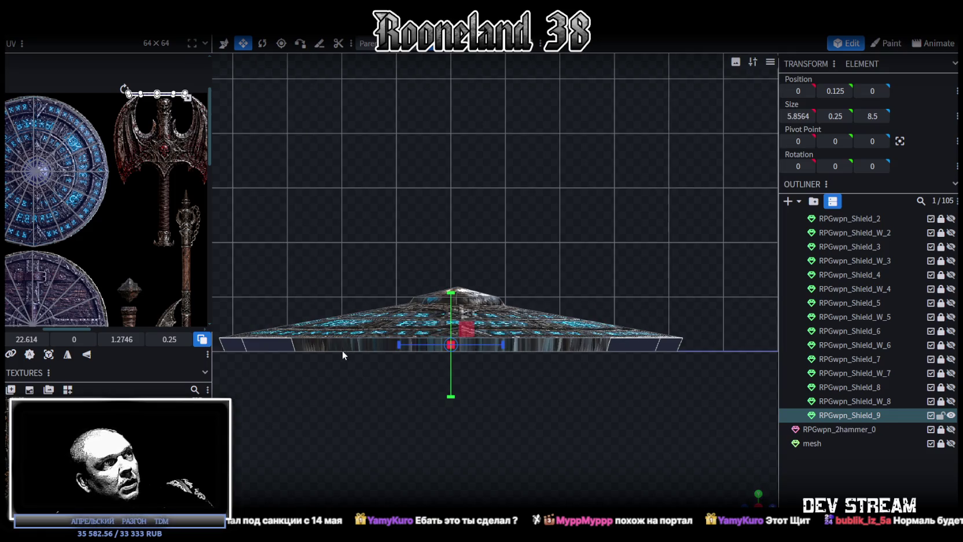
click(361, 345)
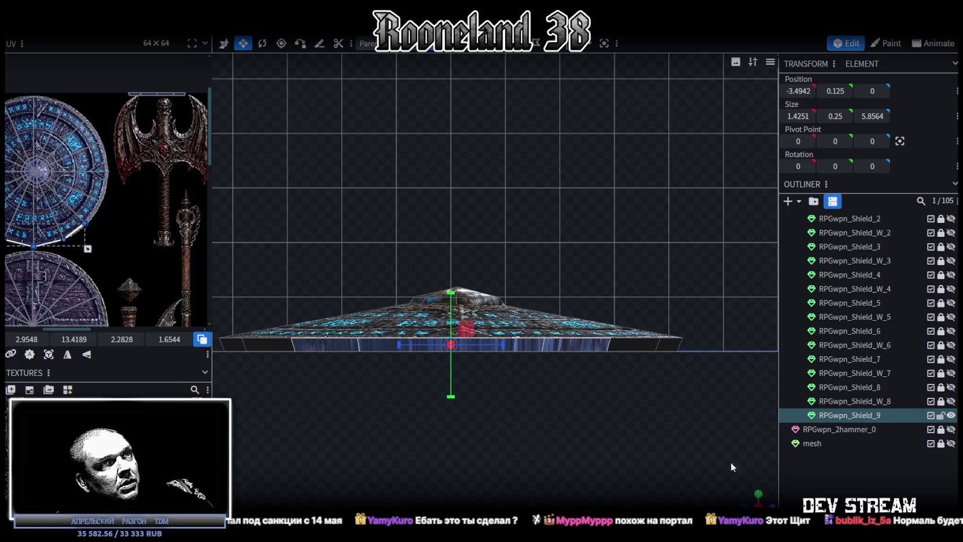
right_drag(353, 348, 442, 348)
click(520, 349)
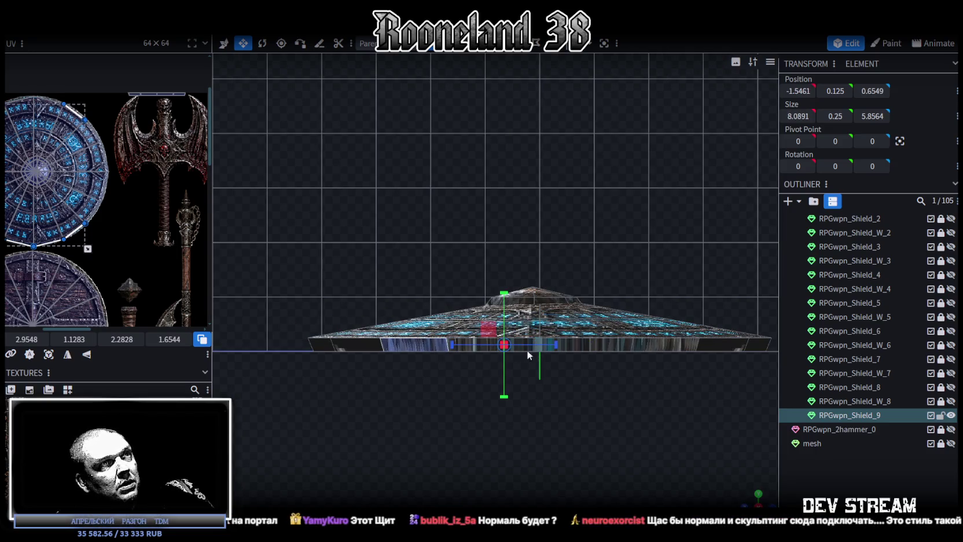
click(657, 340)
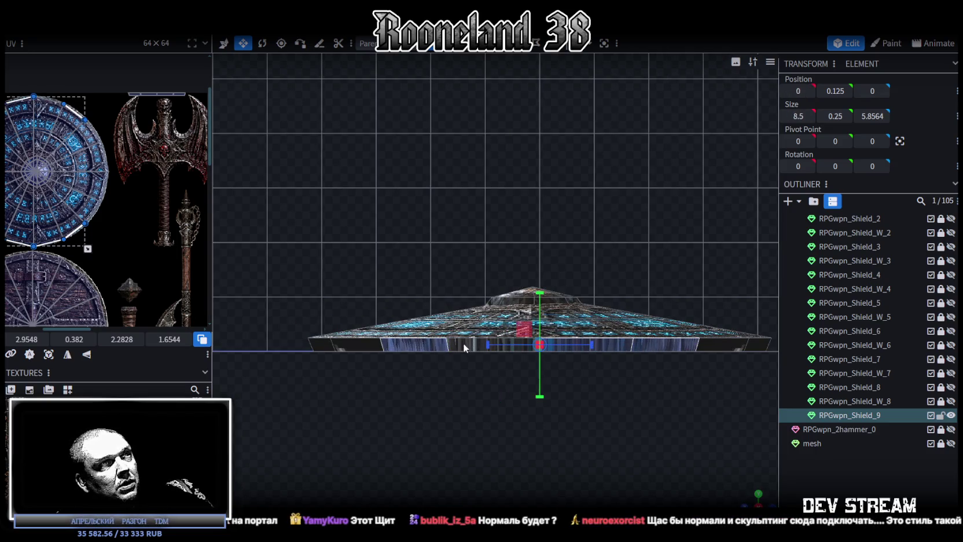
click(49, 354)
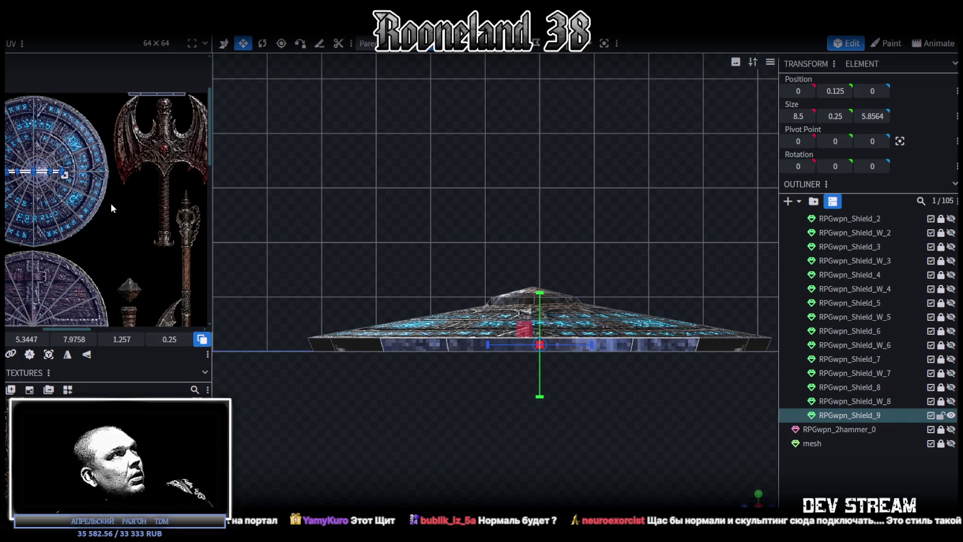
drag(16, 214, 122, 134)
scroll(116, 133, up, 3)
drag(156, 195, 146, 190)
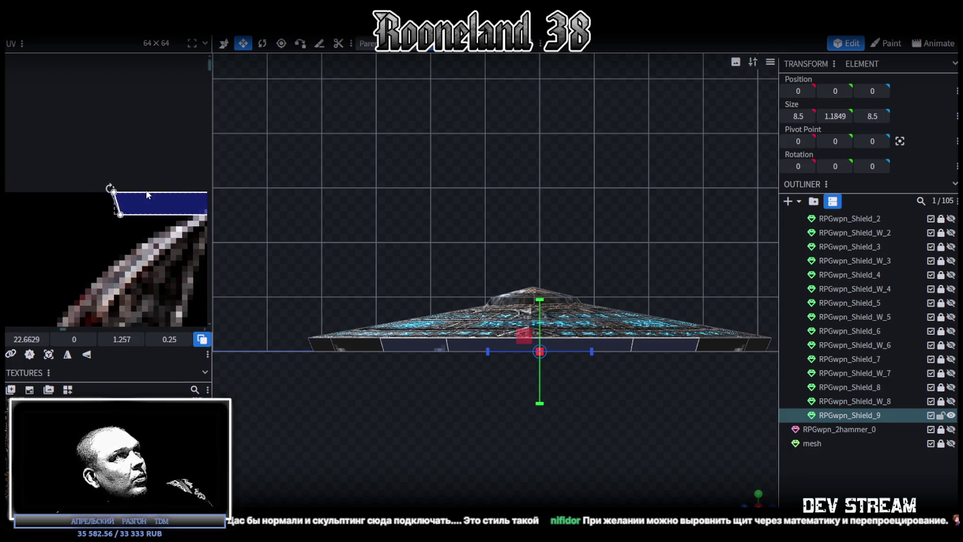
scroll(146, 189, down, 3)
key(ctrl+z)
key(ctrl+z)
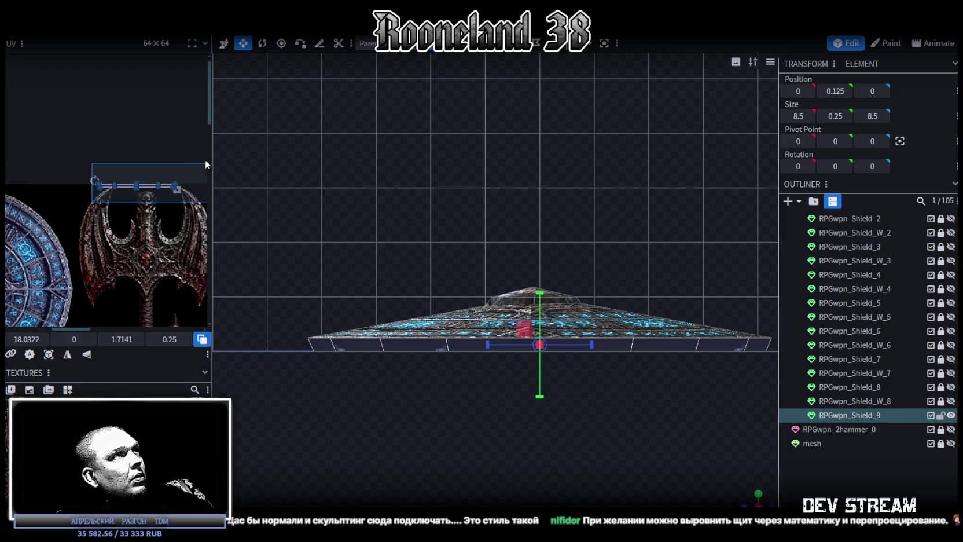
Move the rim UV strip down onto the shield texture and left across it
drag(166, 119, 154, 272)
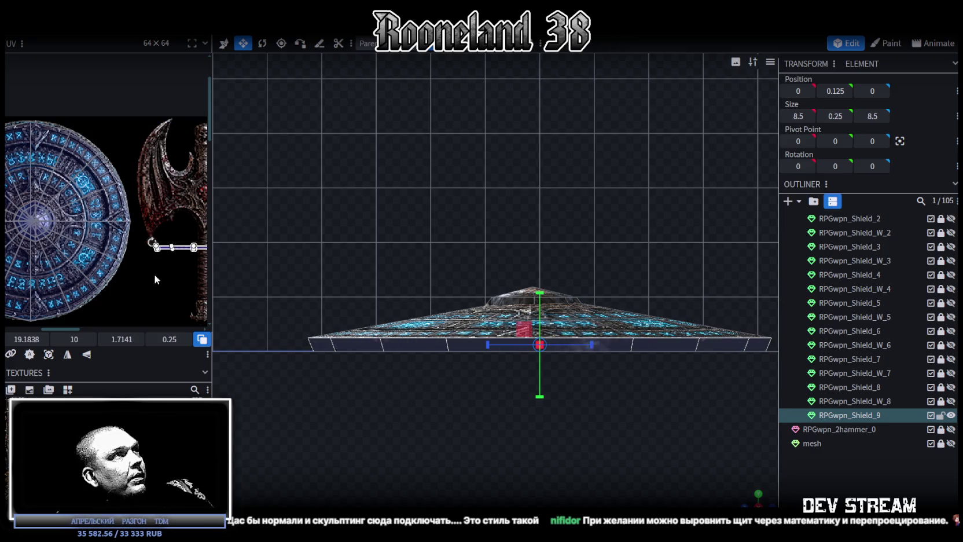
scroll(147, 244, down, 2)
scroll(169, 158, down, 3)
drag(168, 145, 161, 167)
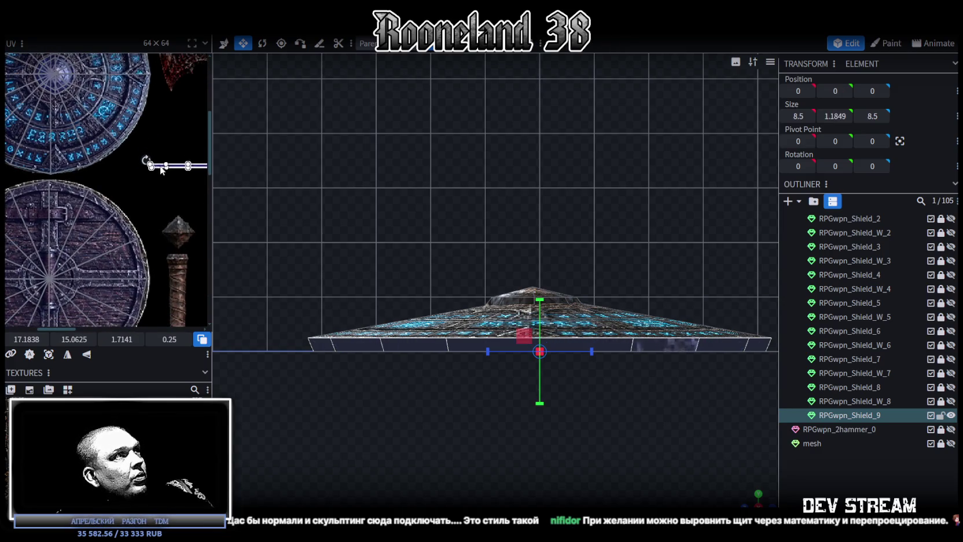
scroll(159, 171, down, 2)
scroll(183, 203, down, 3)
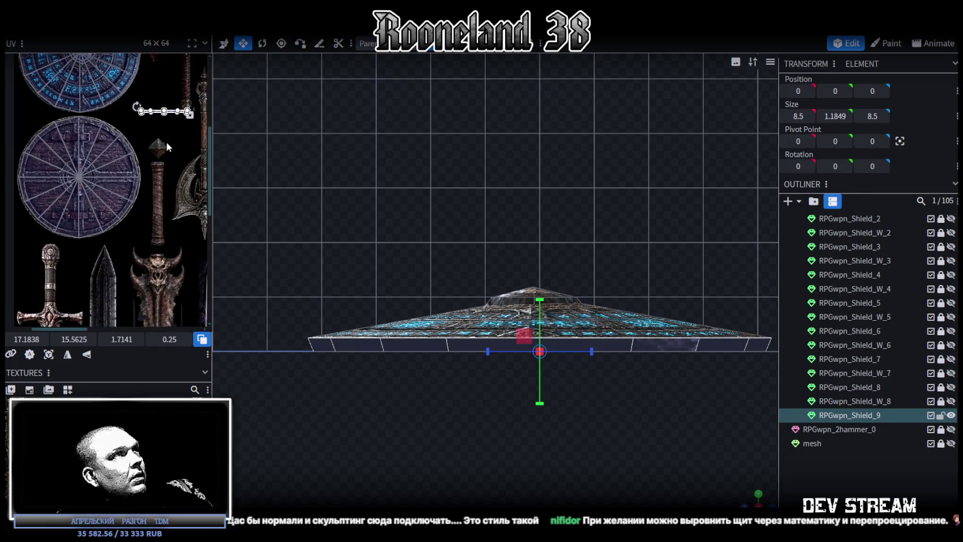
scroll(166, 146, up, 2)
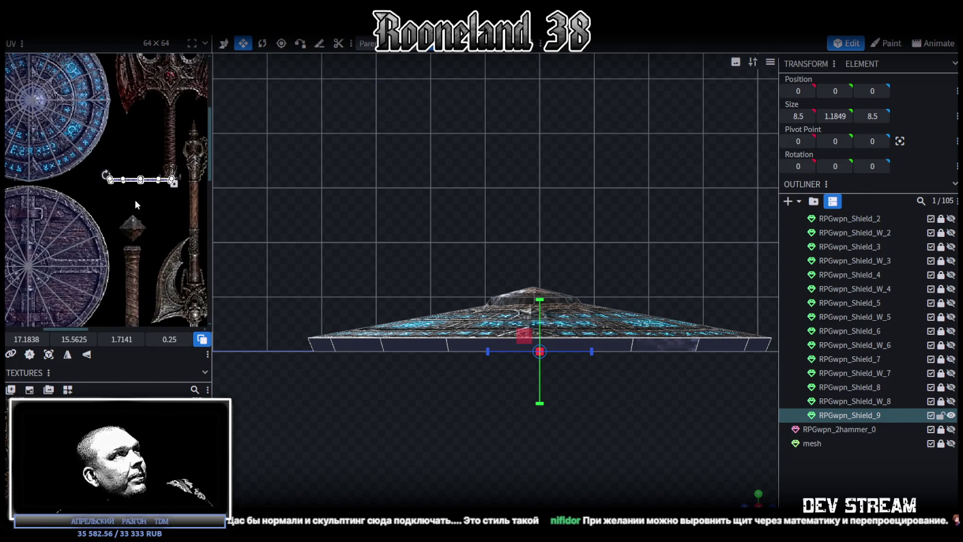
scroll(200, 200, up, 2)
drag(194, 181, 78, 186)
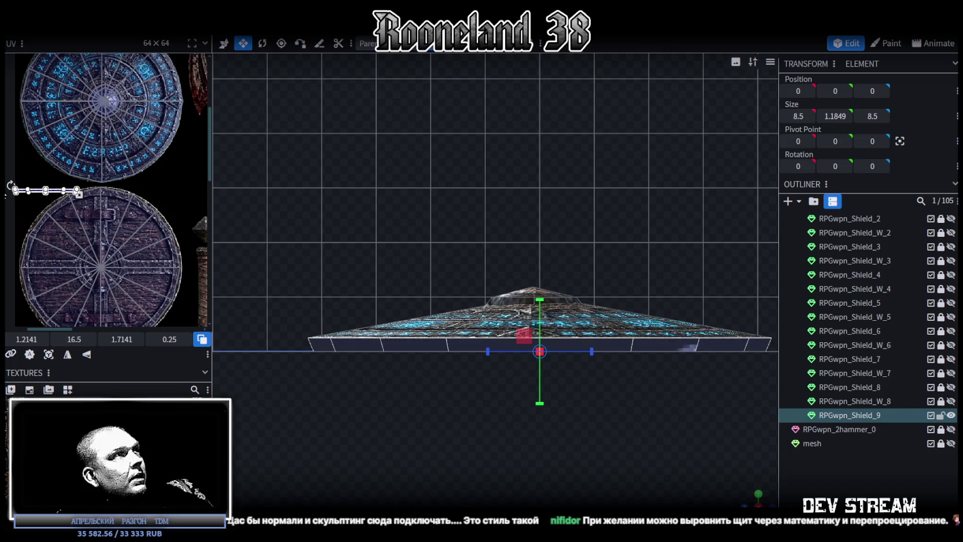
scroll(116, 189, up, 3)
Mirror another rim face's mapping, slide it left and down onto the lower texture, and enlarge it
click(117, 189)
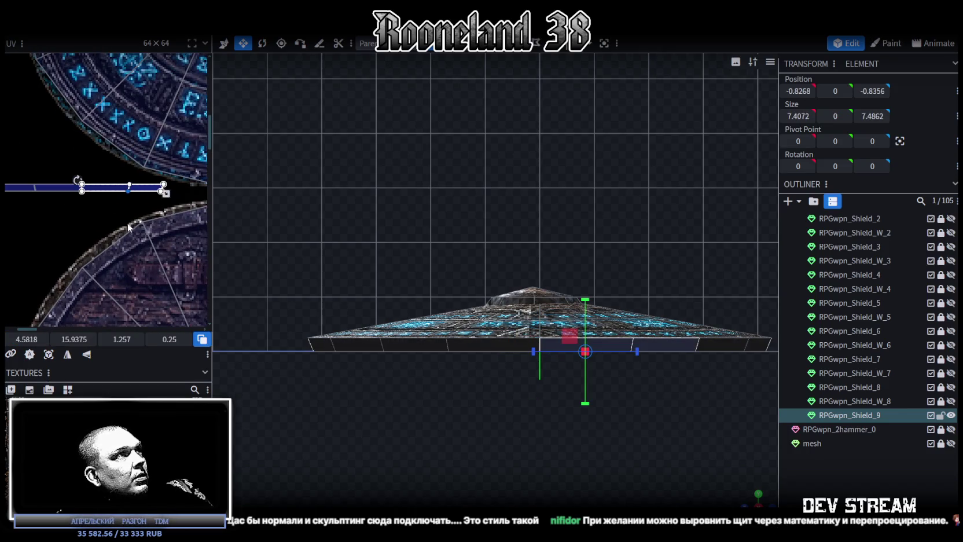
click(67, 354)
mouse_move(127, 192)
mouse_down()
mouse_move(49, 191)
mouse_move(6, 177)
mouse_up()
scroll(6, 177, down, 3)
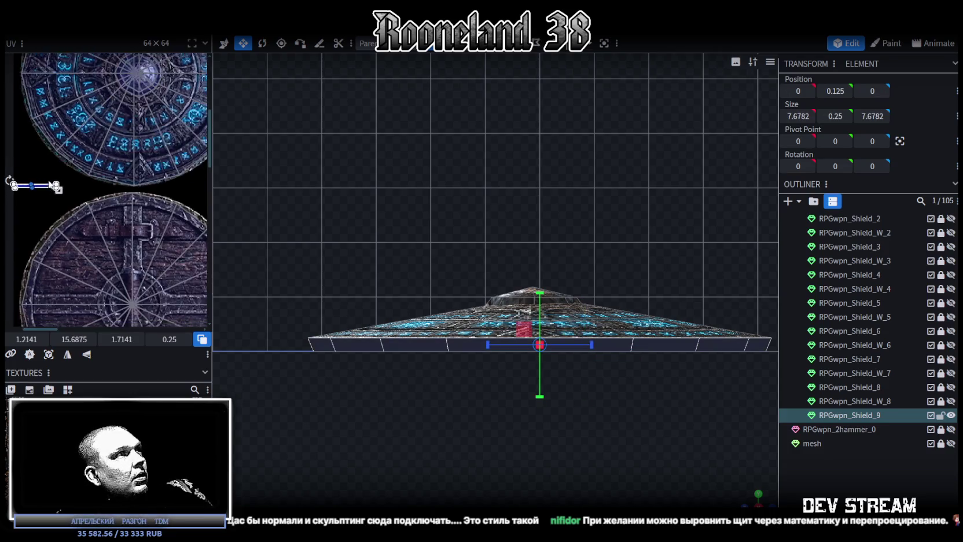
scroll(68, 146, up, 1)
drag(63, 144, 63, 255)
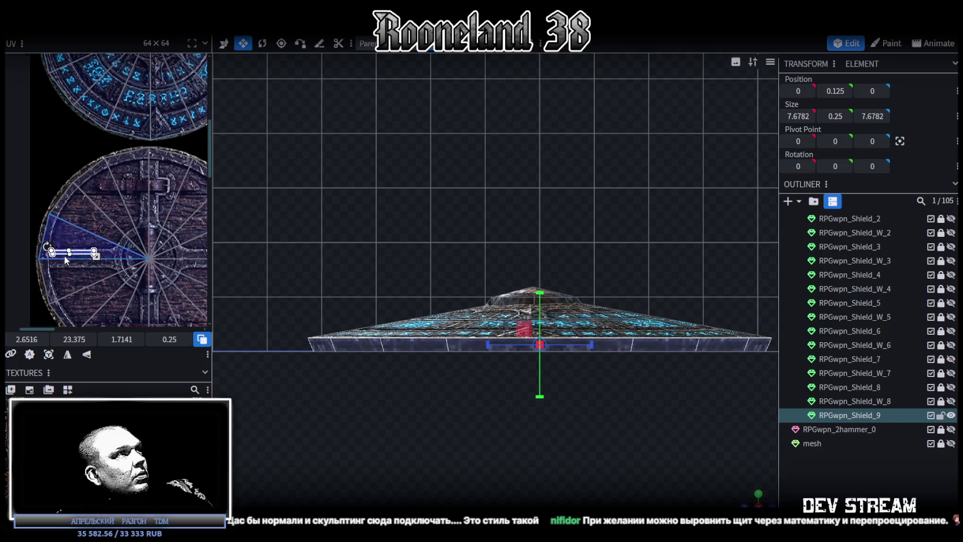
scroll(63, 256, up, 3)
scroll(72, 232, up, 2)
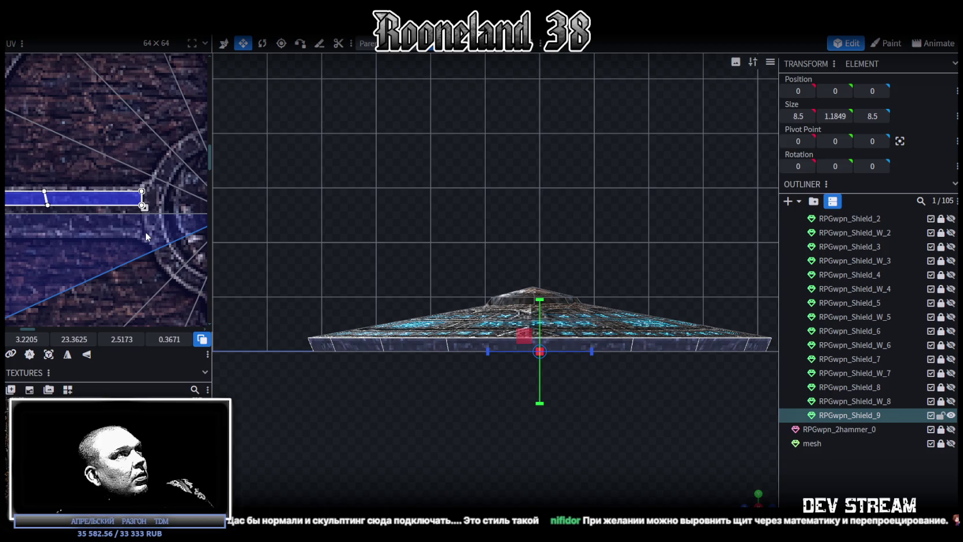
mouse_move(126, 204)
mouse_down()
mouse_move(144, 214)
mouse_move(112, 209)
mouse_up()
scroll(544, 426, up, 1)
Deselect the shield mesh and orbit to look down on the shield's face
click(828, 477)
scroll(727, 481, down, 1)
mouse_move(755, 498)
mouse_down()
mouse_move(510, 388)
mouse_move(404, 425)
mouse_move(464, 418)
mouse_move(522, 470)
mouse_move(601, 413)
mouse_move(614, 392)
mouse_move(624, 430)
mouse_move(621, 405)
mouse_move(379, 388)
mouse_move(375, 349)
mouse_up()
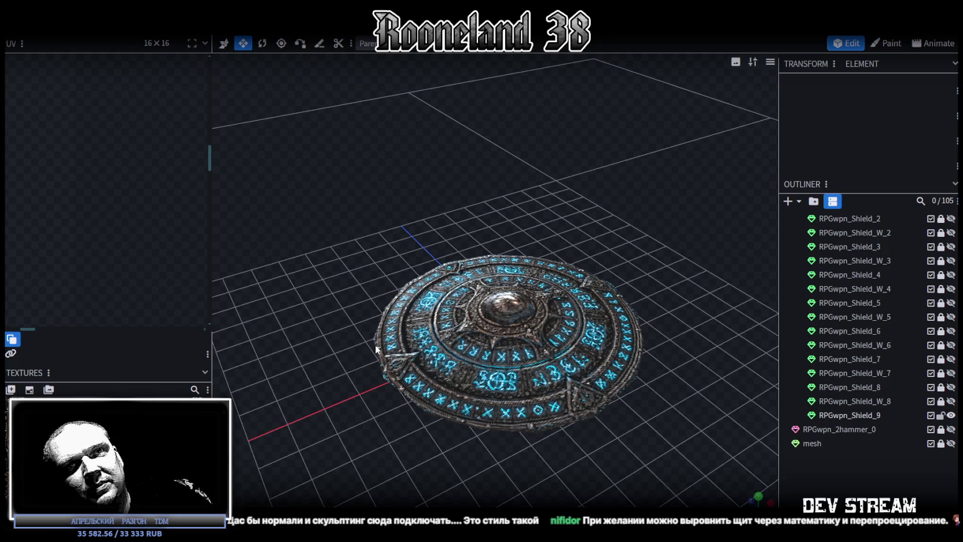
Select RPGwpn_Shield_9 and zoom the UV editor until its layout shows over the entire rune texture
click(401, 379)
scroll(158, 216, down, 1)
scroll(158, 217, down, 2)
scroll(157, 216, down, 2)
scroll(158, 216, down, 2)
scroll(157, 216, up, 2)
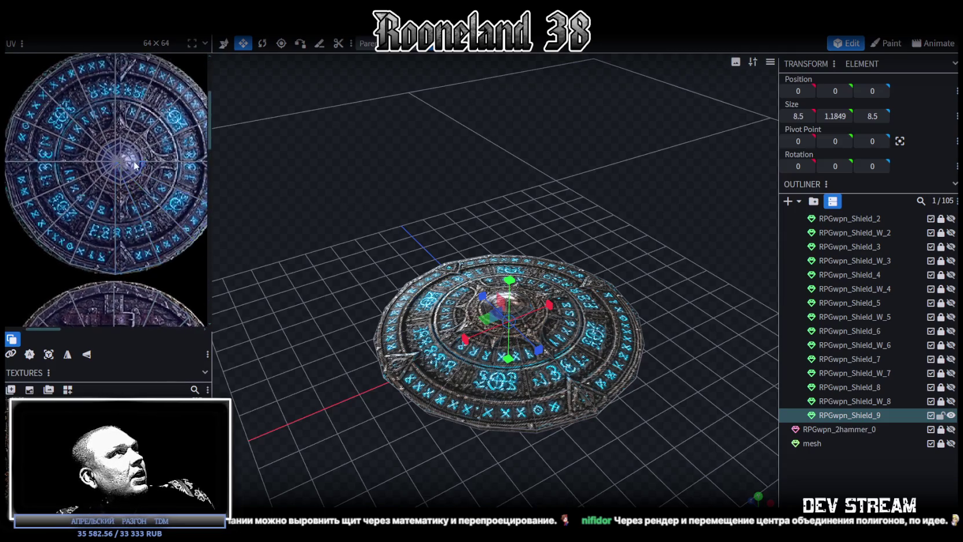
scroll(132, 157, up, 2)
scroll(107, 185, down, 2)
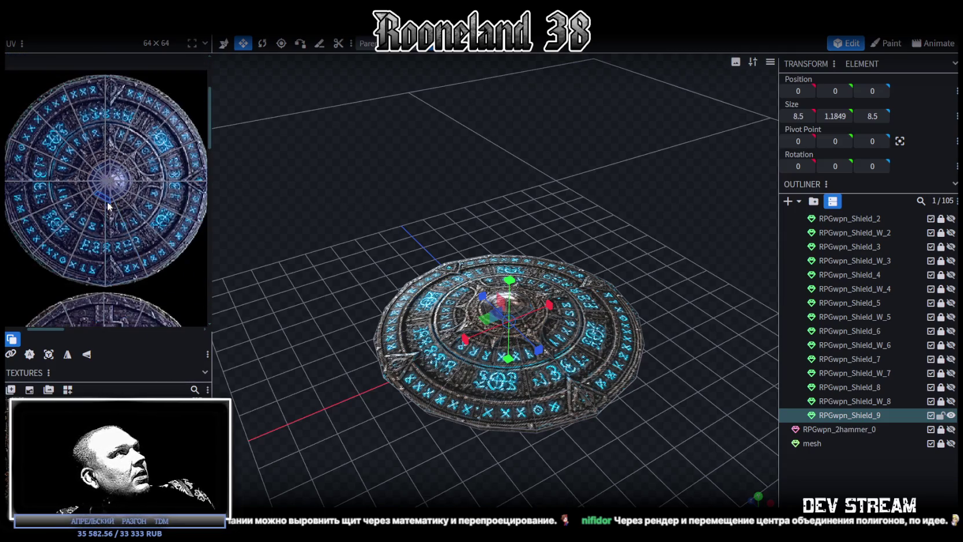
scroll(108, 107, up, 1)
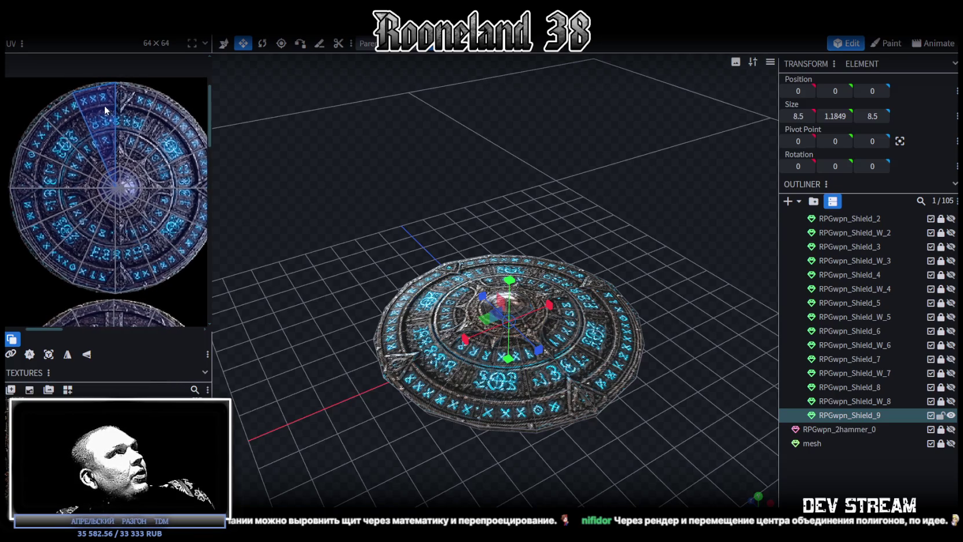
scroll(103, 105, down, 1)
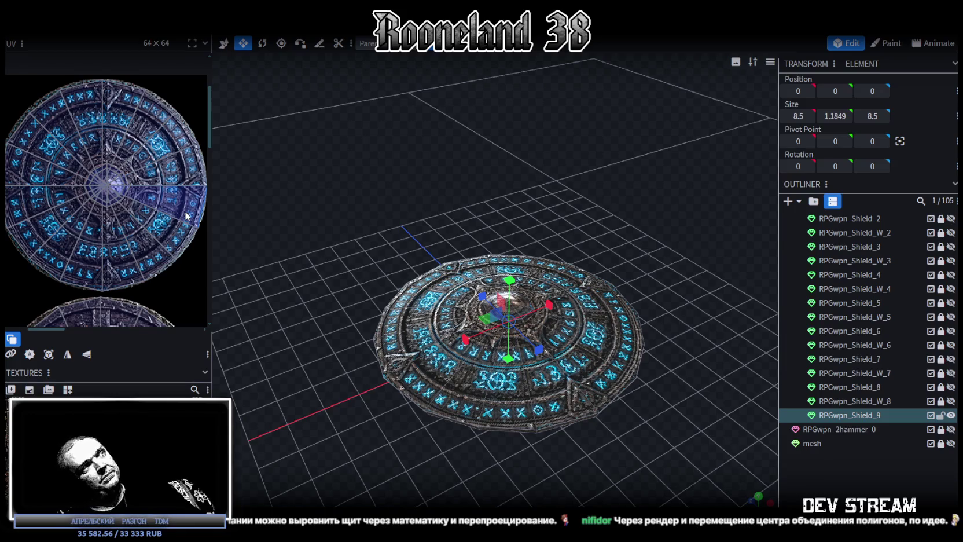
key(KP_7)
key(z)
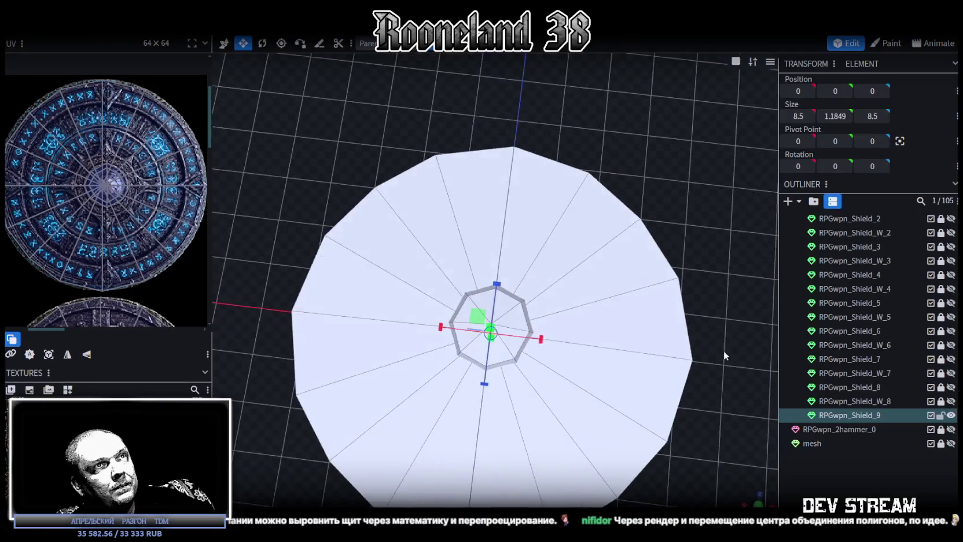
click(686, 350)
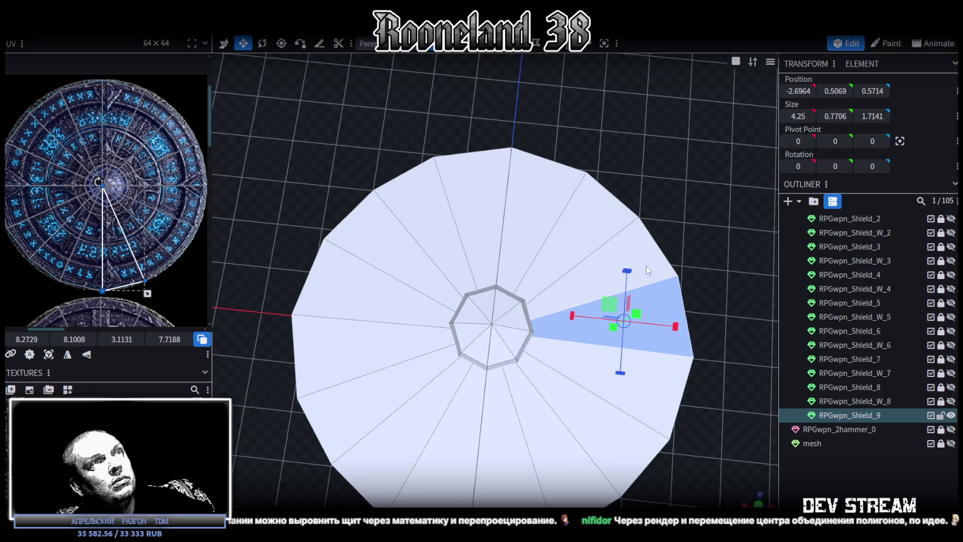
click(694, 356)
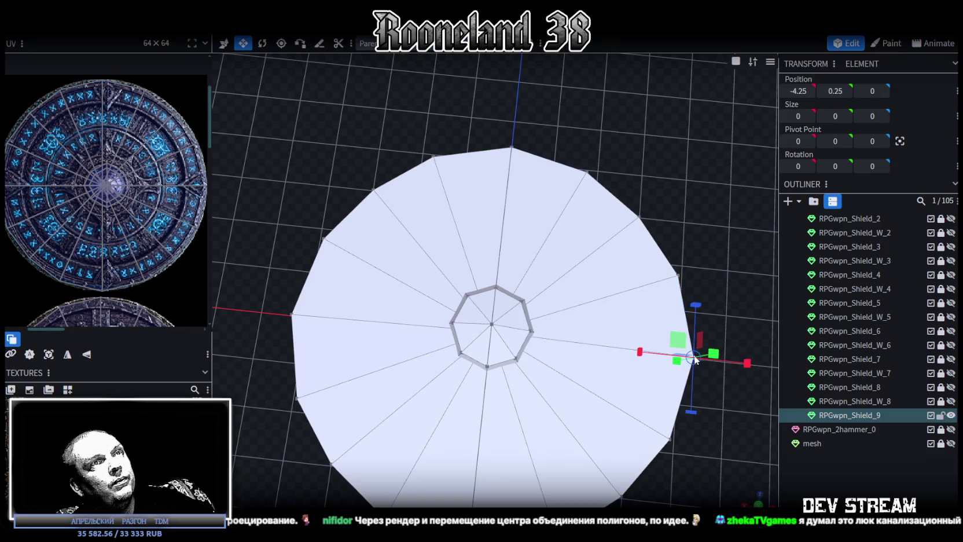
shift+click(292, 315)
key(z)
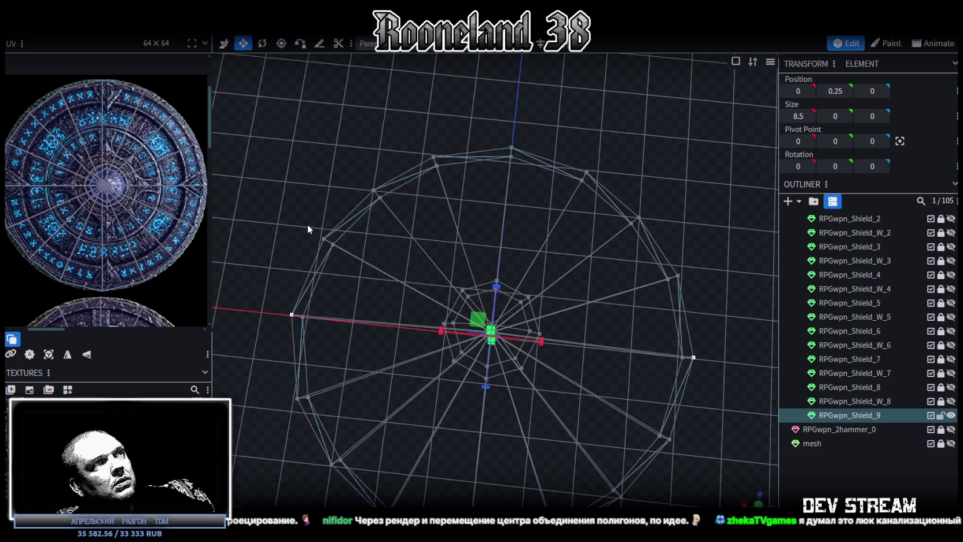
key(z)
key(z)
key(z)
mouse_move(297, 215)
mouse_down()
mouse_move(281, 199)
mouse_move(324, 243)
mouse_up()
click(758, 503)
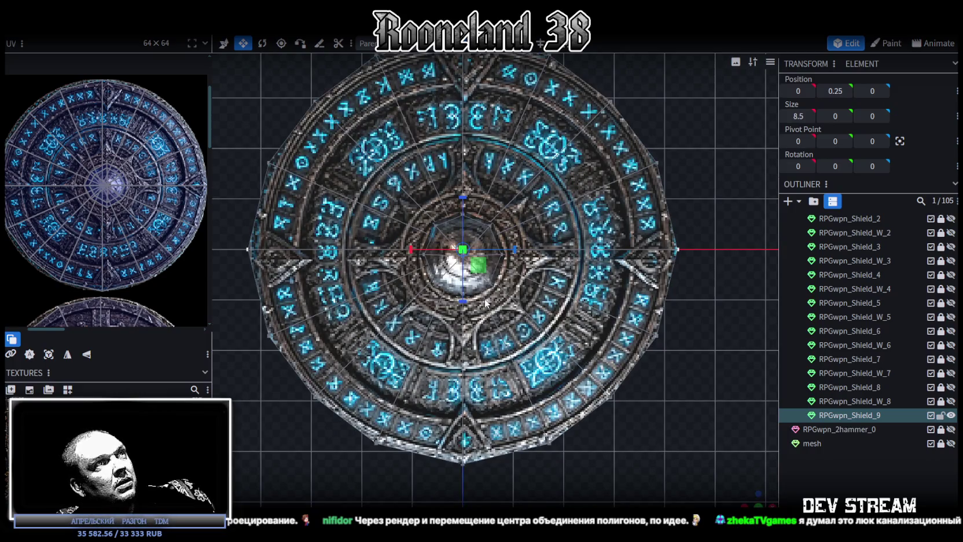
scroll(484, 301, down, 5)
scroll(480, 321, down, 2)
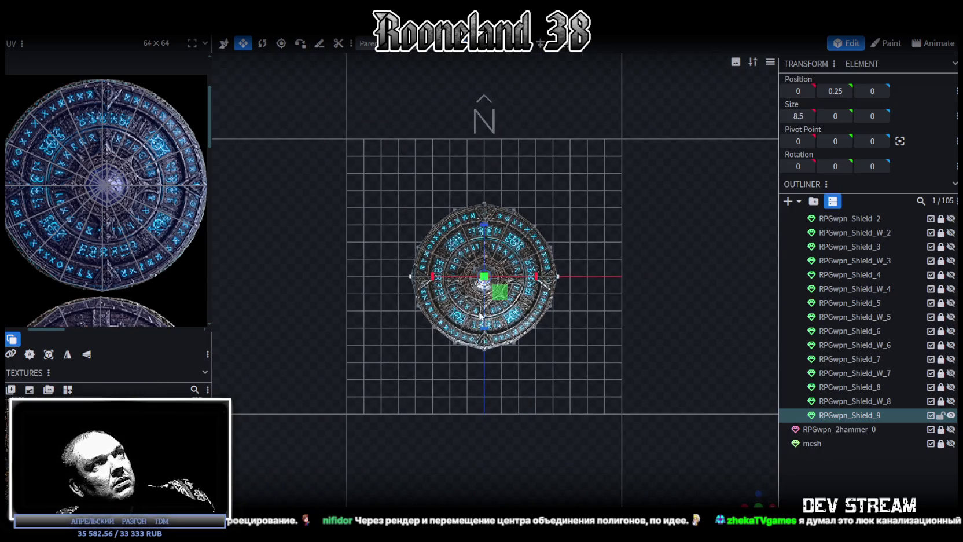
scroll(483, 158, up, 1)
scroll(469, 218, up, 2)
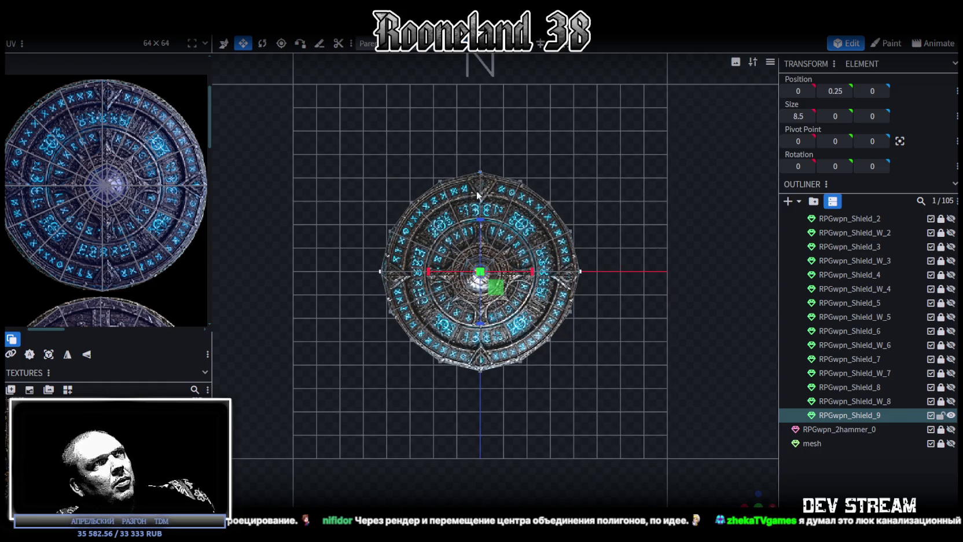
click(951, 387)
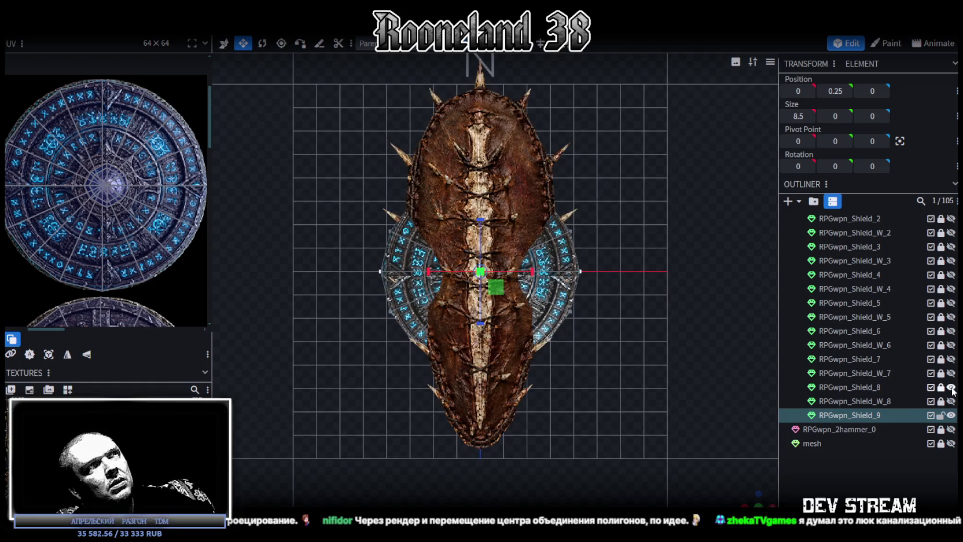
click(951, 388)
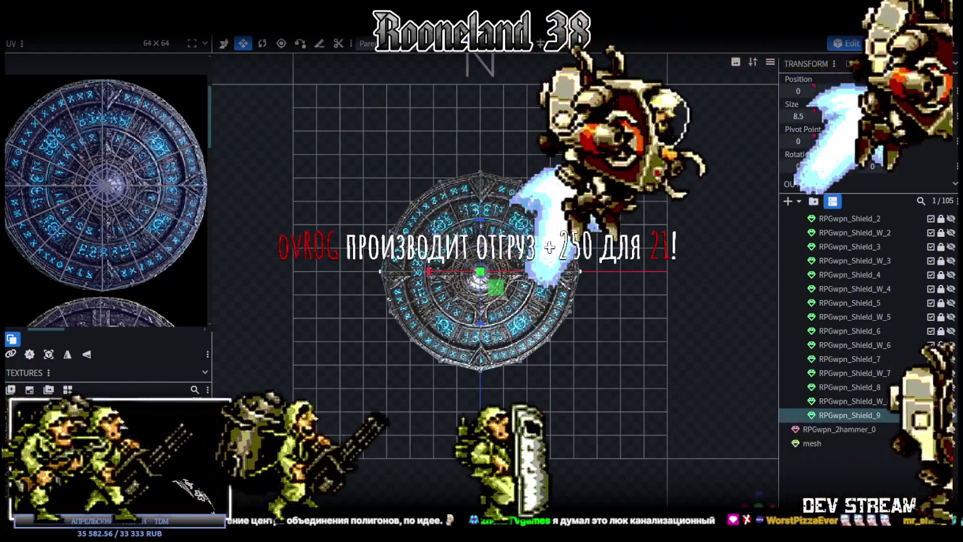
drag(578, 336, 643, 374)
drag(692, 405, 676, 400)
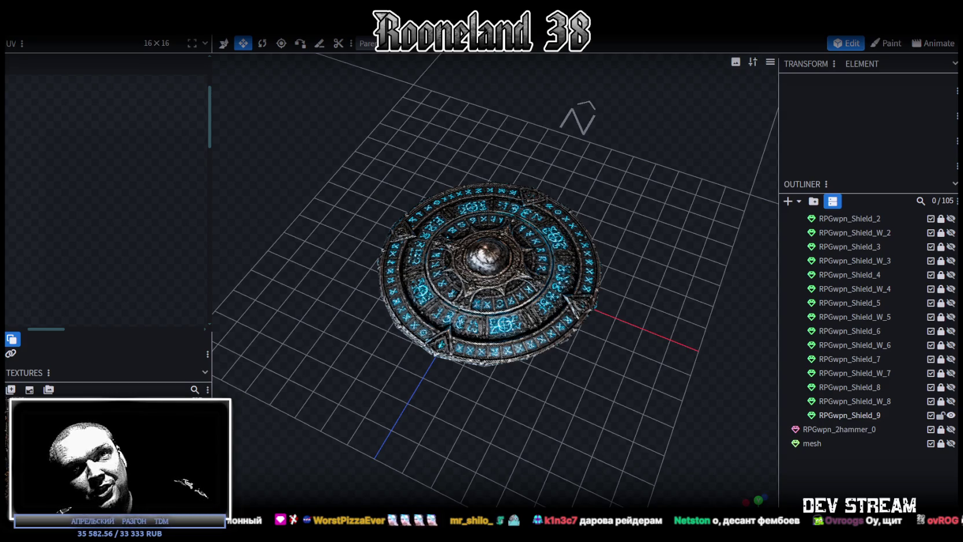
Select the lower-right wedge face on the shield mesh and save the model
mouse_move(693, 340)
mouse_down()
mouse_move(630, 336)
mouse_move(639, 383)
mouse_move(647, 377)
mouse_move(627, 409)
mouse_move(641, 421)
mouse_move(667, 358)
mouse_move(648, 370)
mouse_up()
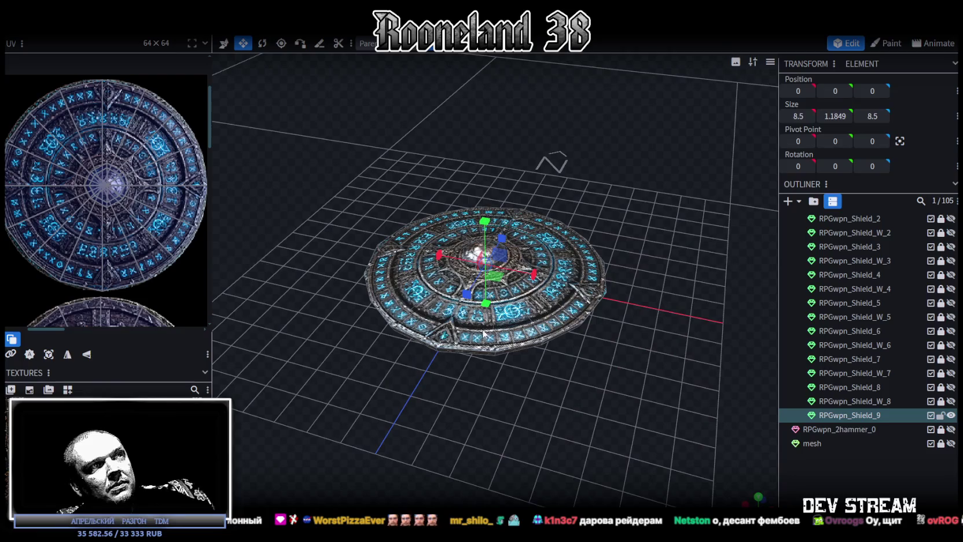
click(485, 336)
mouse_move(431, 426)
mouse_down()
mouse_move(570, 463)
mouse_move(568, 429)
mouse_move(696, 400)
mouse_move(692, 434)
mouse_move(702, 442)
mouse_up()
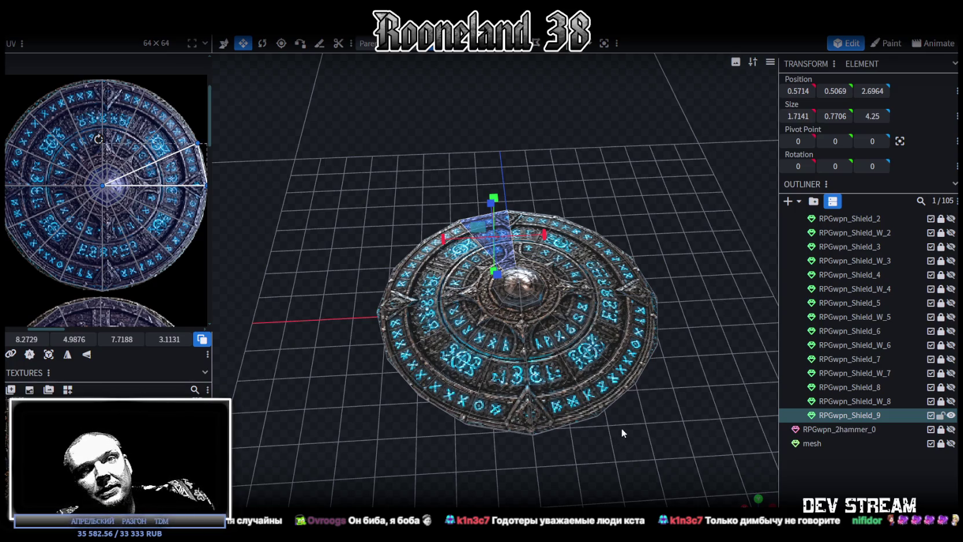
mouse_move(635, 437)
mouse_down()
mouse_move(635, 450)
mouse_move(609, 436)
mouse_move(628, 473)
mouse_move(611, 410)
mouse_move(624, 460)
mouse_up()
click(601, 420)
key(ctrl+s)
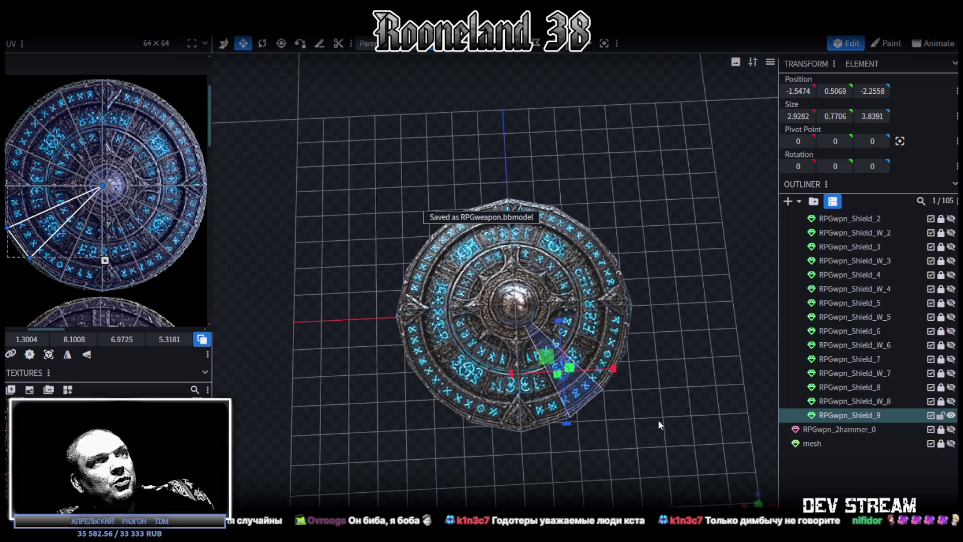
Grow the selection to the connected half-disc faces and shift their mapping onto the rune band
scroll(660, 423, up, 3)
scroll(659, 416, up, 2)
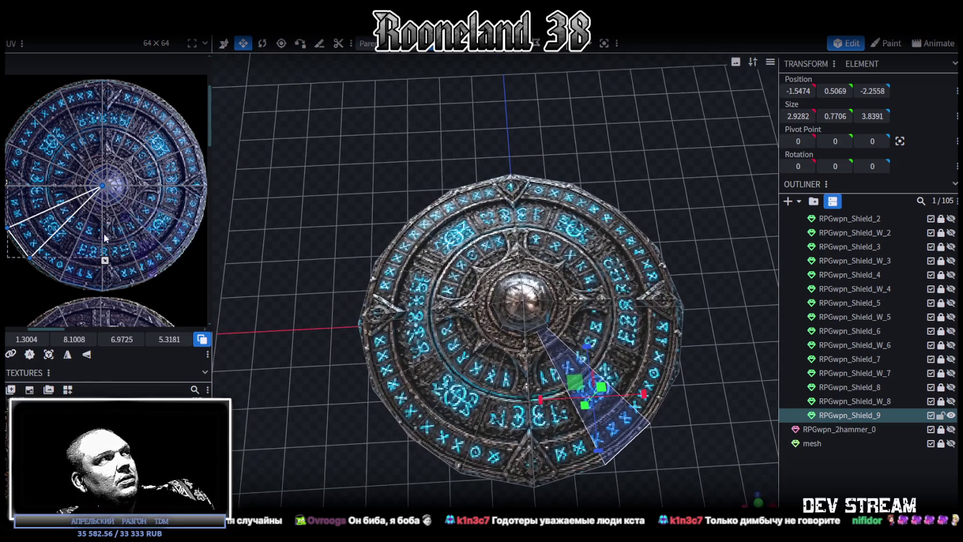
scroll(56, 247, up, 3)
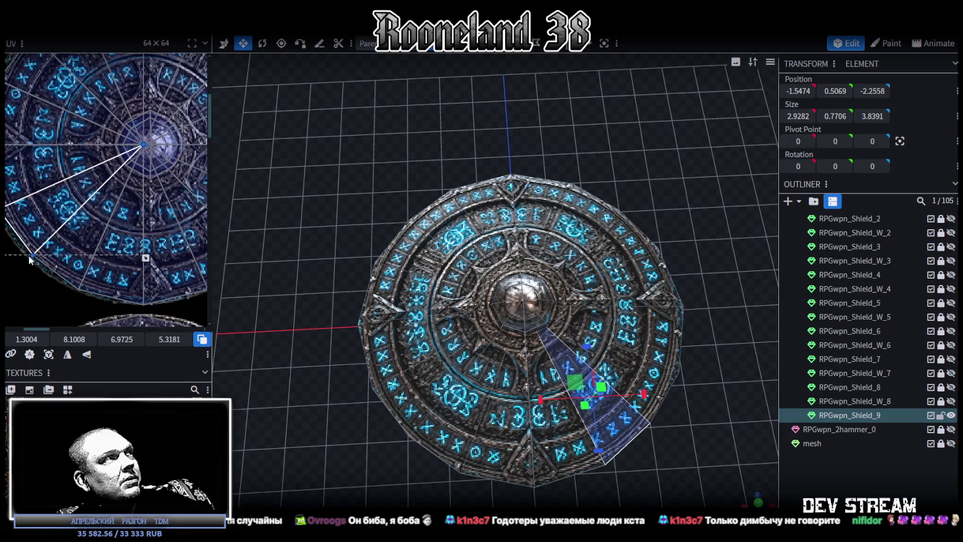
middle_drag(47, 238, 113, 306)
scroll(109, 283, down, 2)
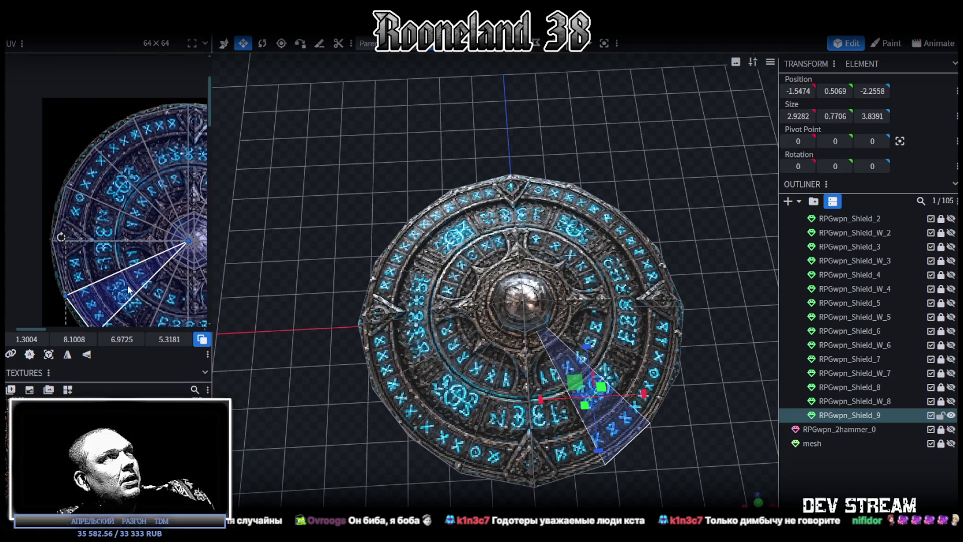
middle_drag(122, 255, 117, 213)
key(ctrl+a)
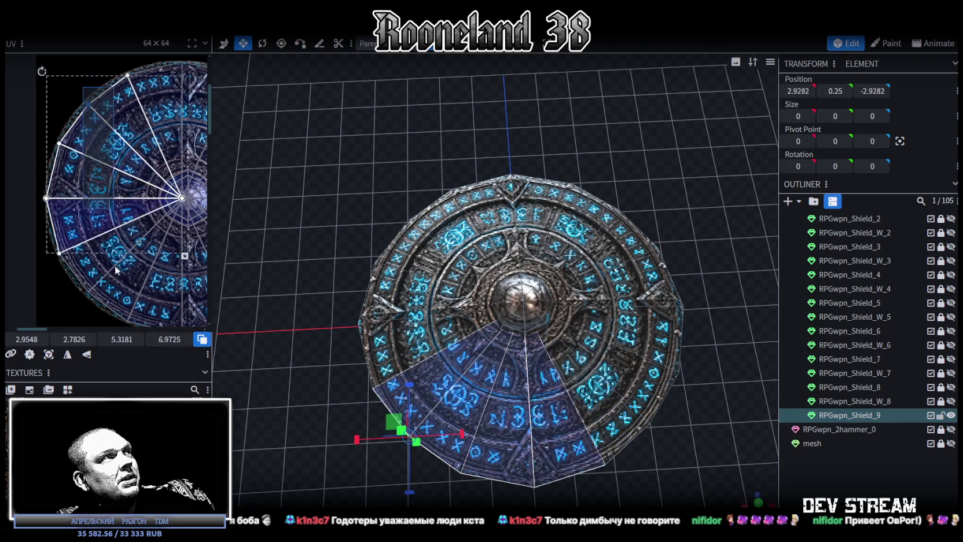
middle_drag(86, 244, 94, 229)
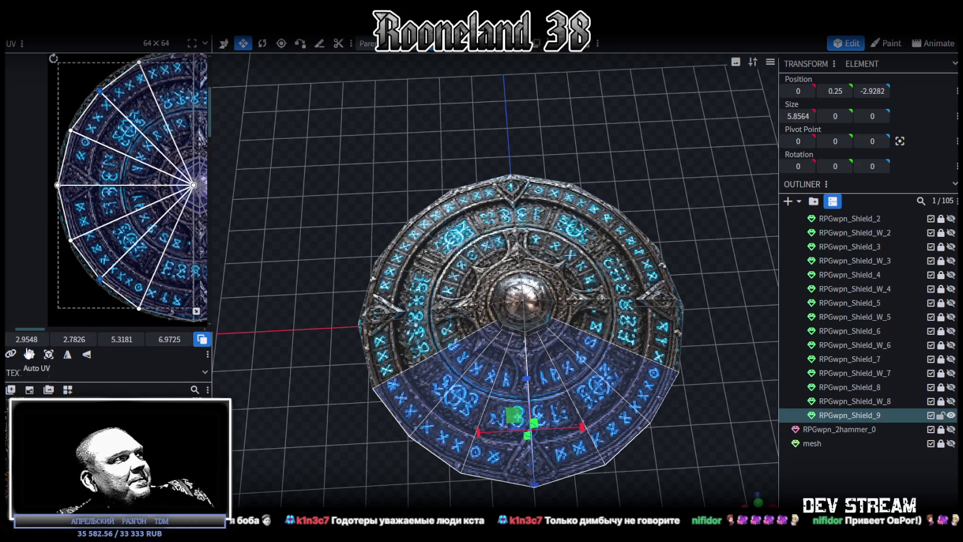
drag(121, 339, 133, 339)
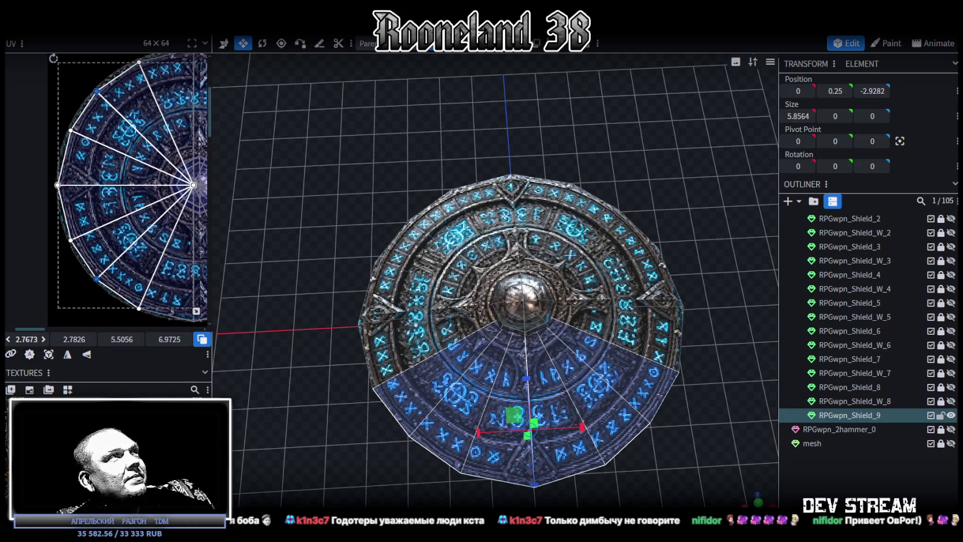
Nudge two individual lower-left wedge mappings into place on the texture, then clear the selection
click(81, 206)
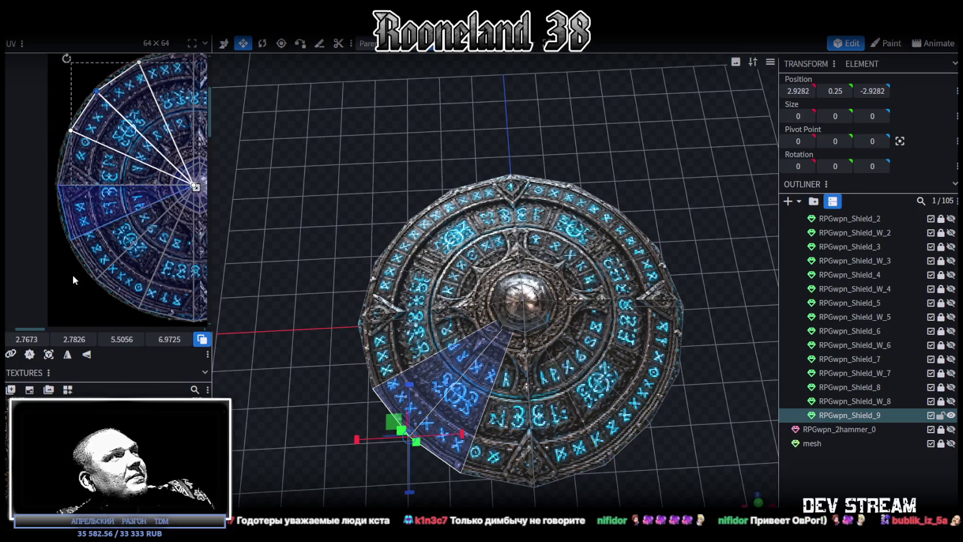
drag(81, 339, 76, 338)
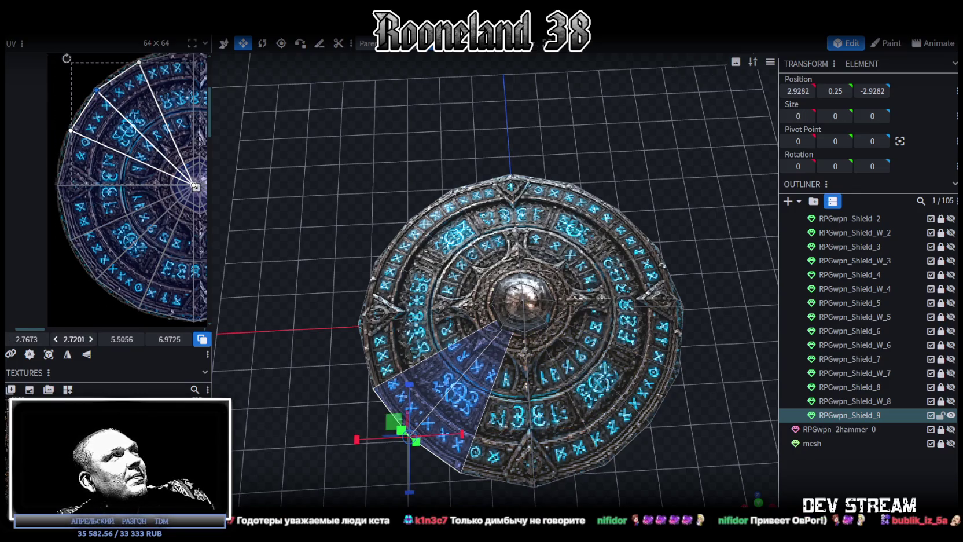
click(86, 296)
drag(72, 339, 80, 339)
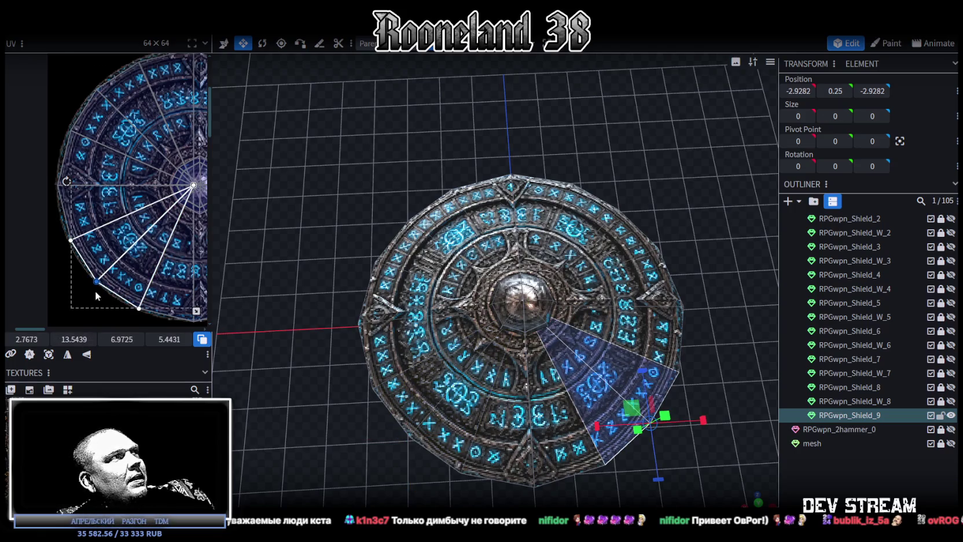
scroll(62, 282, up, 3)
scroll(86, 280, up, 2)
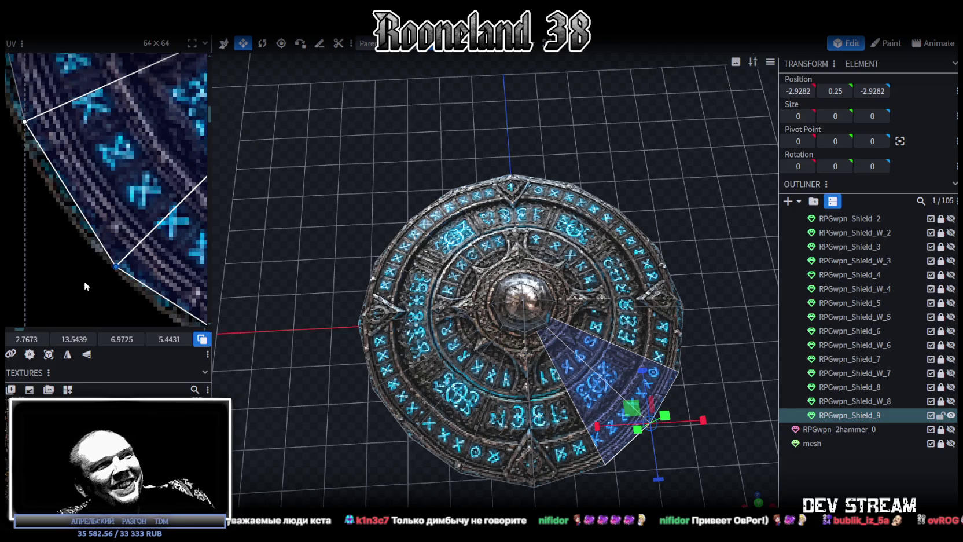
click(813, 476)
scroll(745, 440, down, 3)
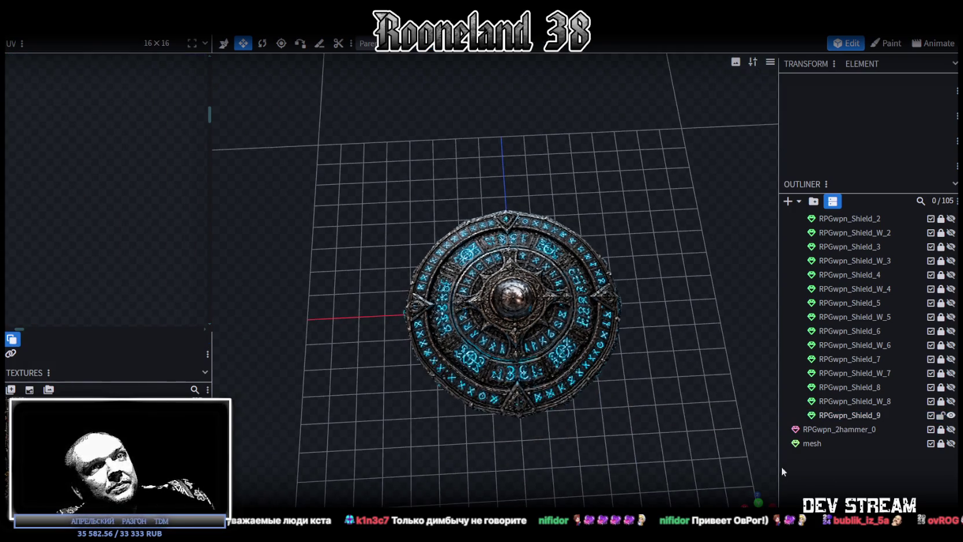
click(539, 304)
scroll(166, 188, down, 2)
scroll(169, 186, down, 2)
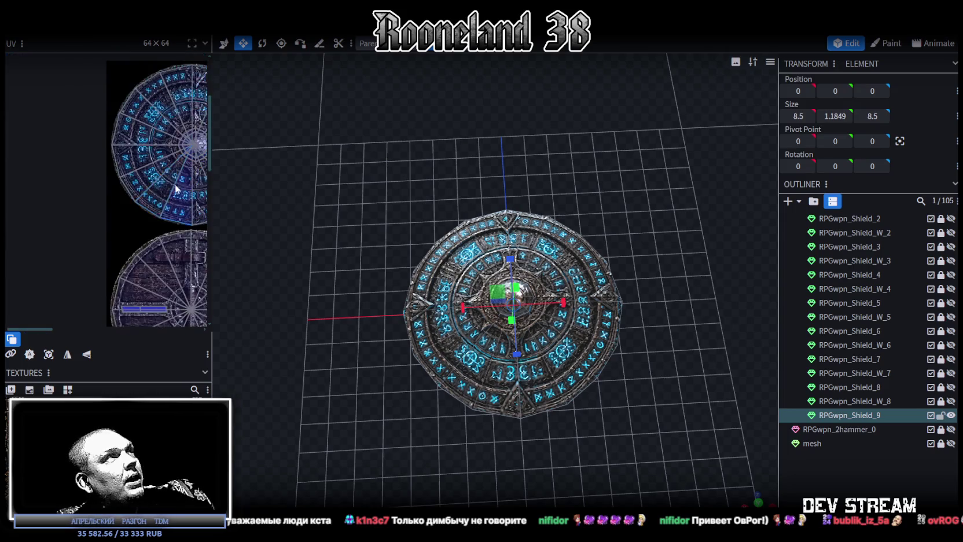
scroll(175, 184, down, 2)
scroll(117, 205, down, 2)
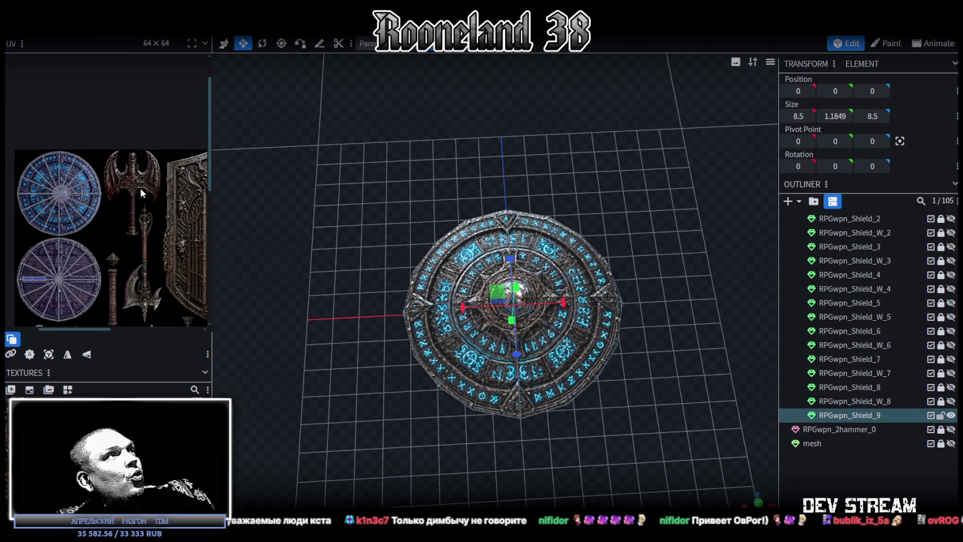
scroll(136, 243, down, 2)
scroll(102, 198, down, 1)
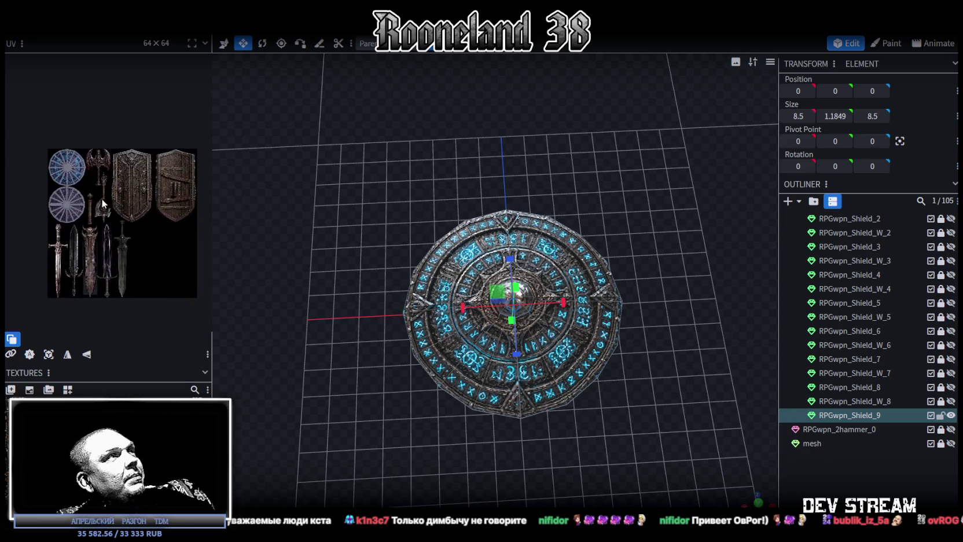
scroll(65, 212, down, 1)
scroll(70, 206, up, 2)
scroll(134, 214, up, 2)
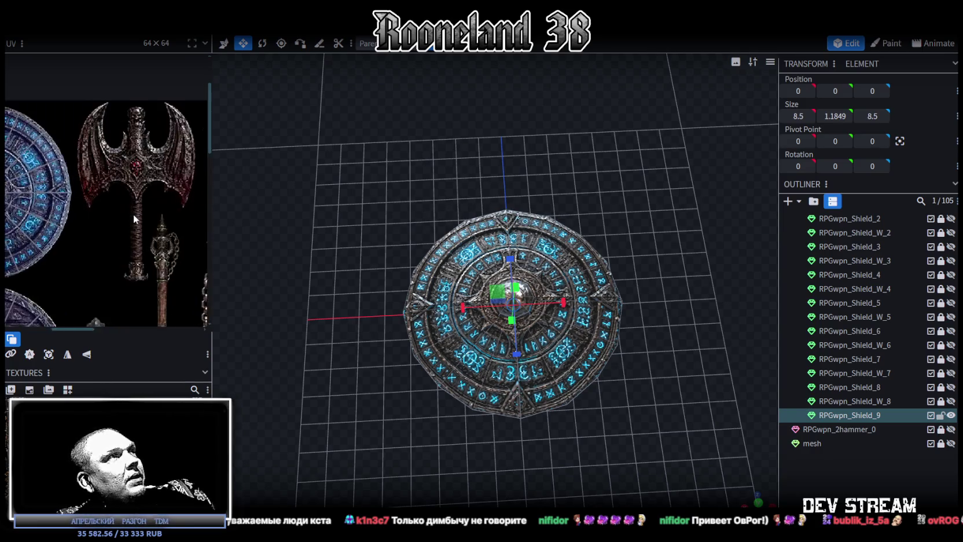
scroll(134, 214, up, 1)
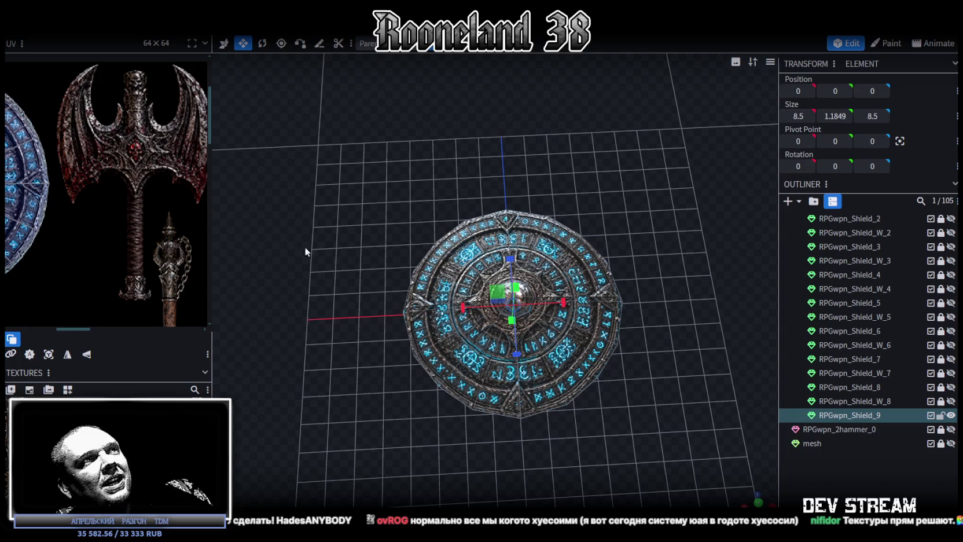
scroll(383, 313, up, 2)
Rotate the left rim wedge face 90° about Y so it sits at the top of the rim
click(385, 306)
scroll(64, 220, down, 3)
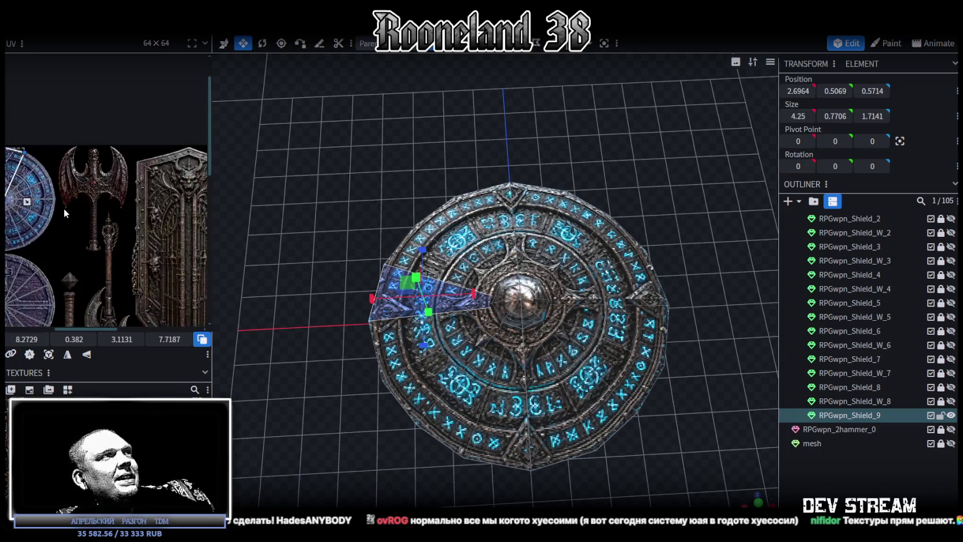
middle_drag(117, 219, 126, 228)
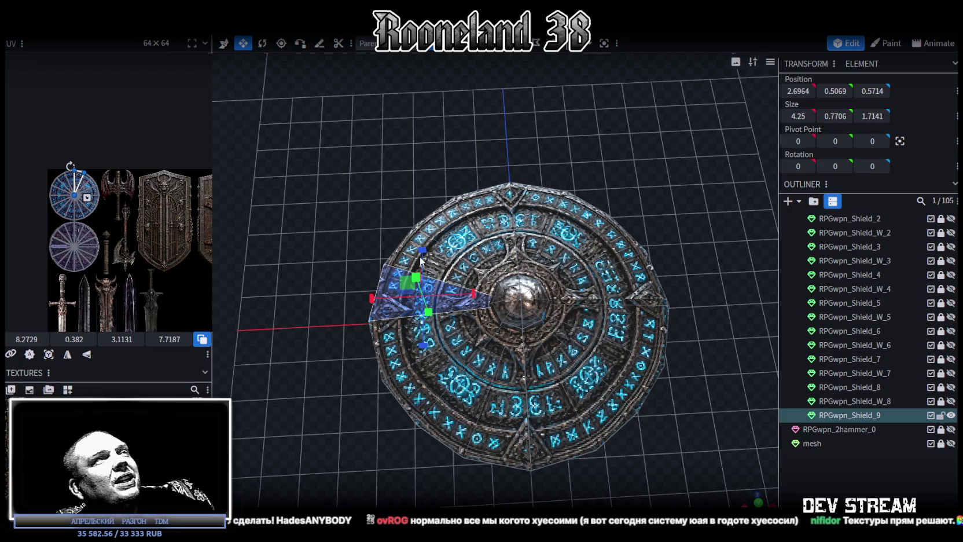
key(ctrl+r)
scroll(120, 181, down, 3)
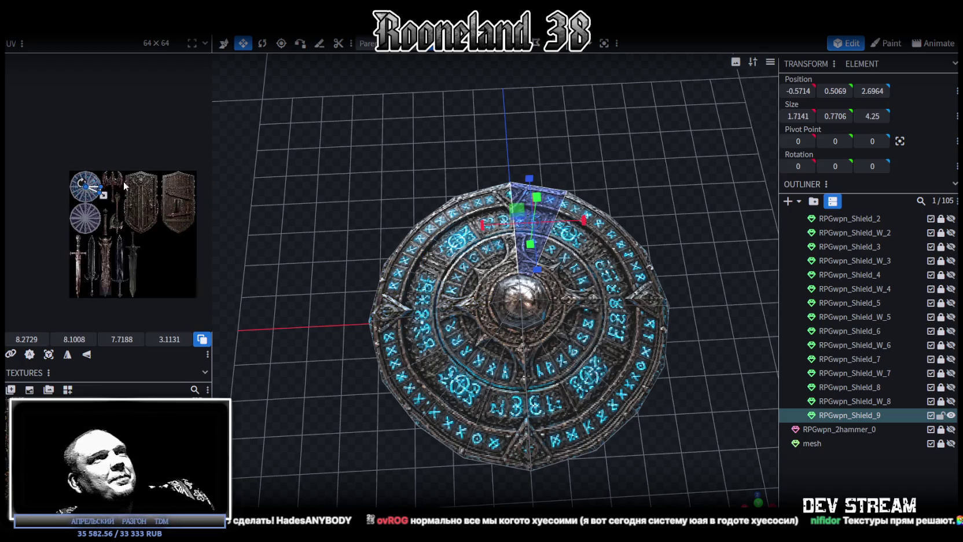
mouse_move(578, 145)
mouse_down()
mouse_move(647, 194)
mouse_move(644, 169)
mouse_up()
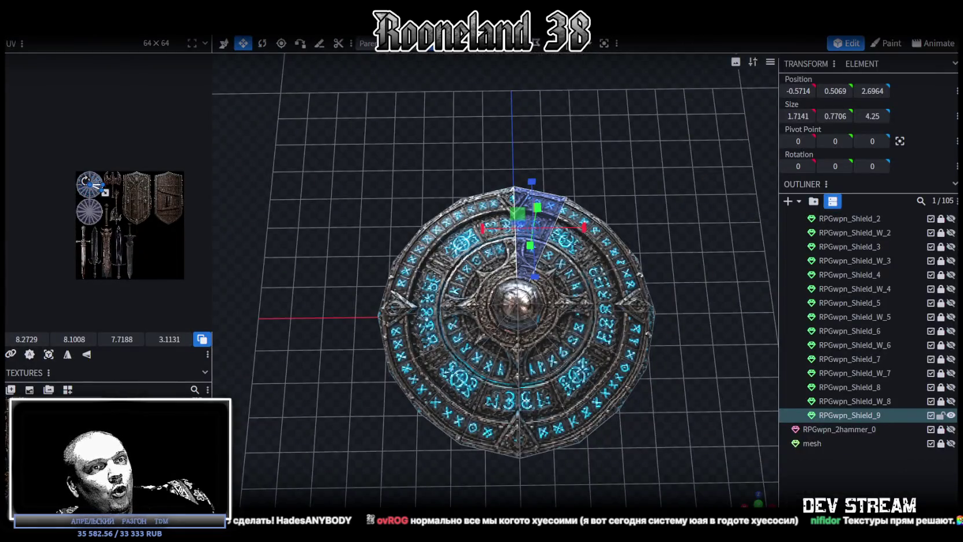
key(alt+Tab)
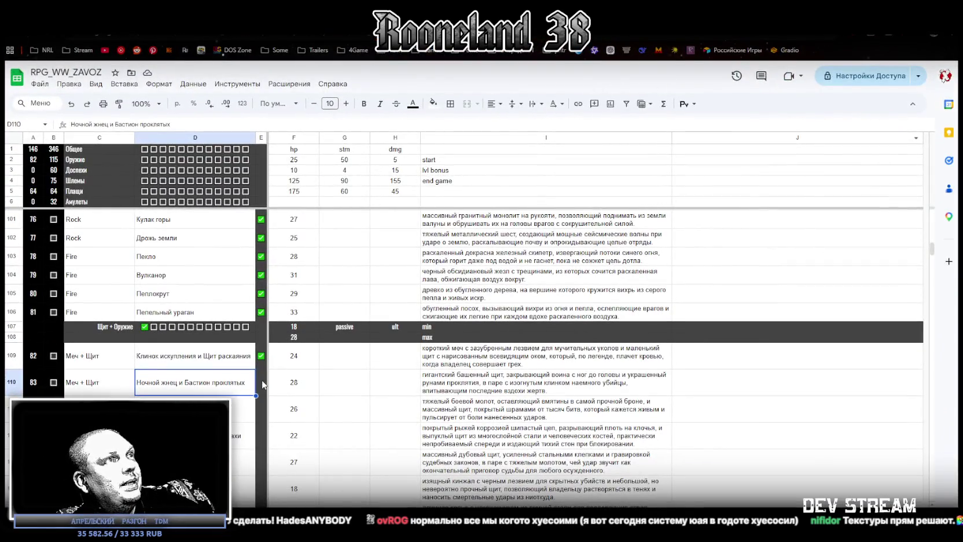
Fill the ticked checkbox from E109 down over E110:E116 to mark those weapons done
click(259, 360)
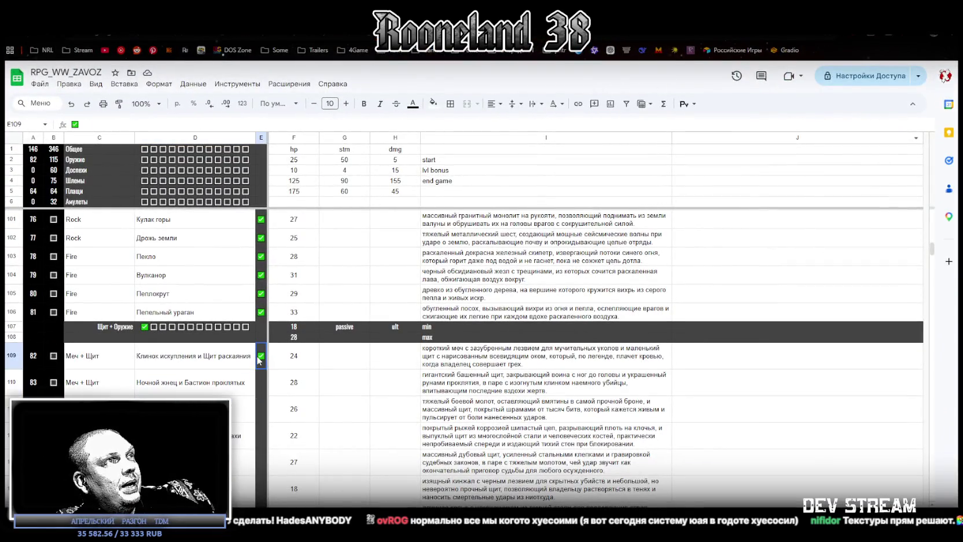
drag(261, 382, 262, 344)
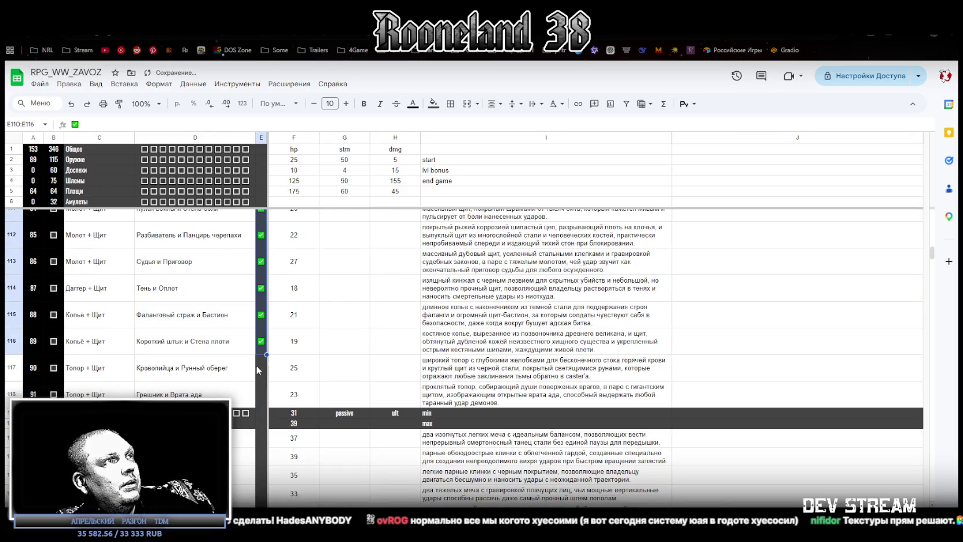
drag(264, 373, 262, 404)
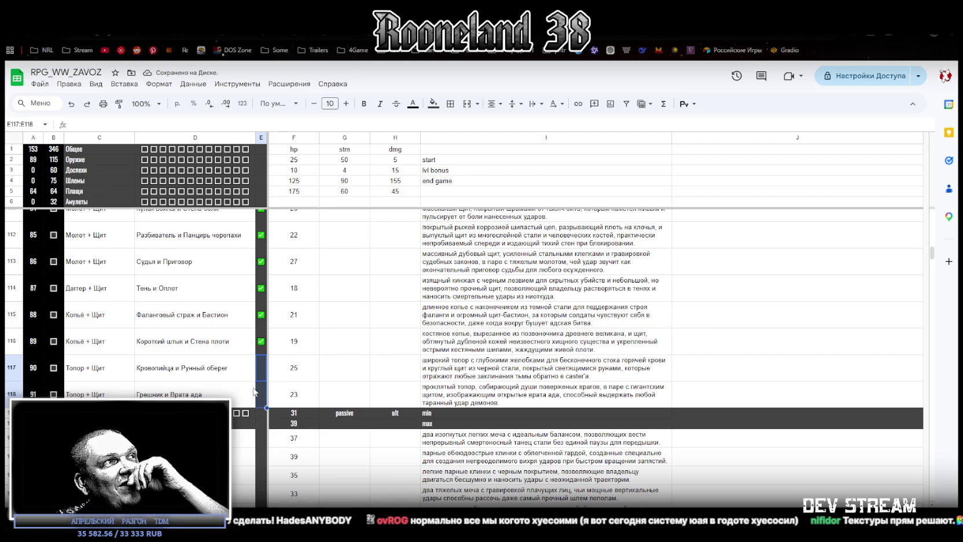
click(250, 394)
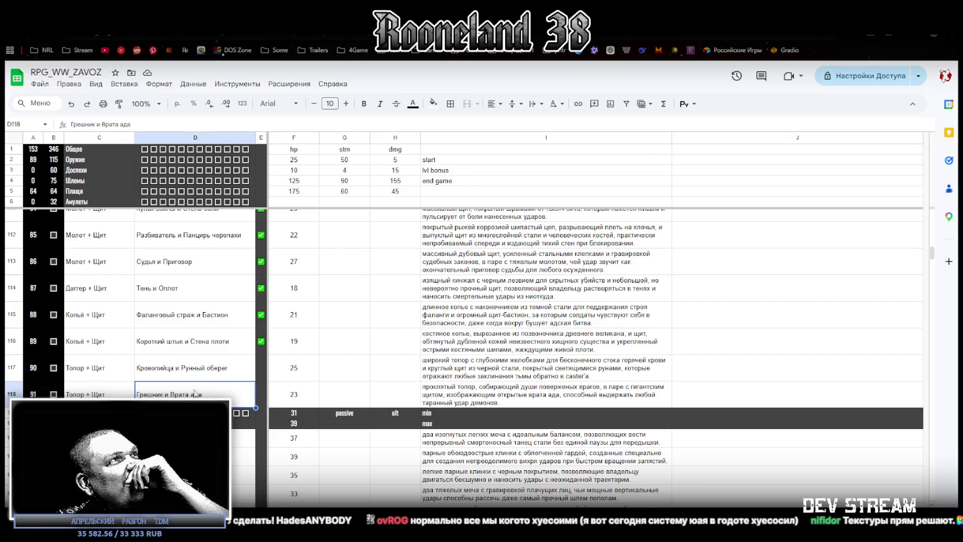
Scroll down the weapon list, browsing the entries in column C
scroll(194, 391, down, 3)
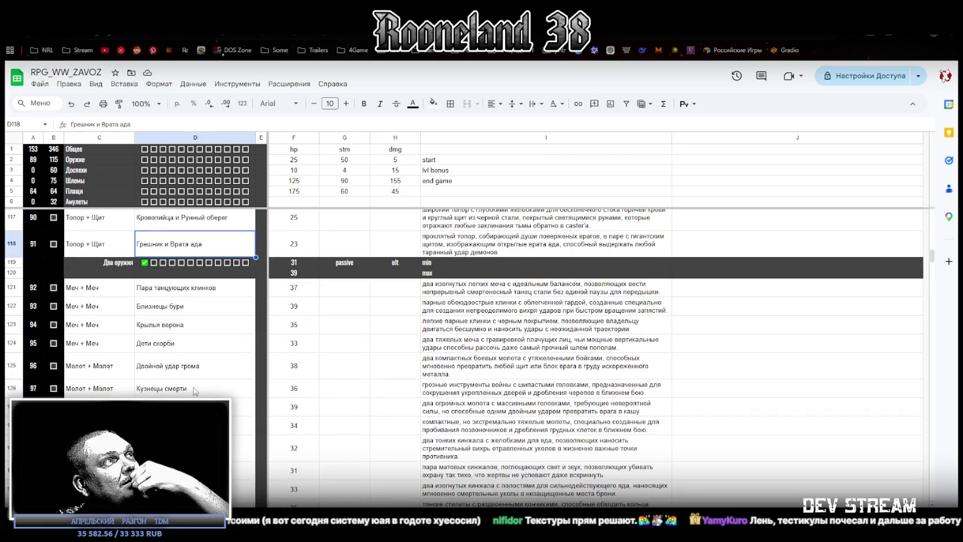
scroll(218, 389, down, 1)
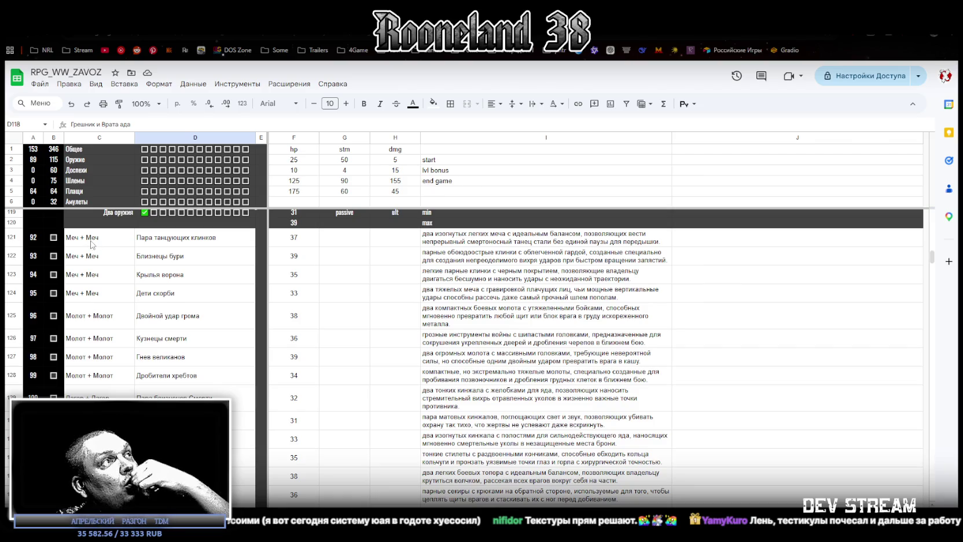
drag(92, 243, 93, 481)
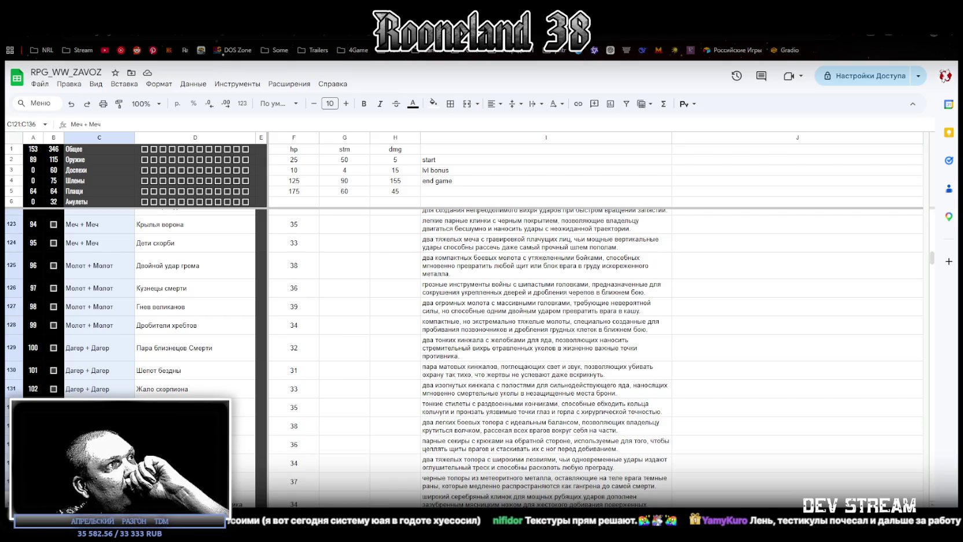
scroll(595, 367, down, 1)
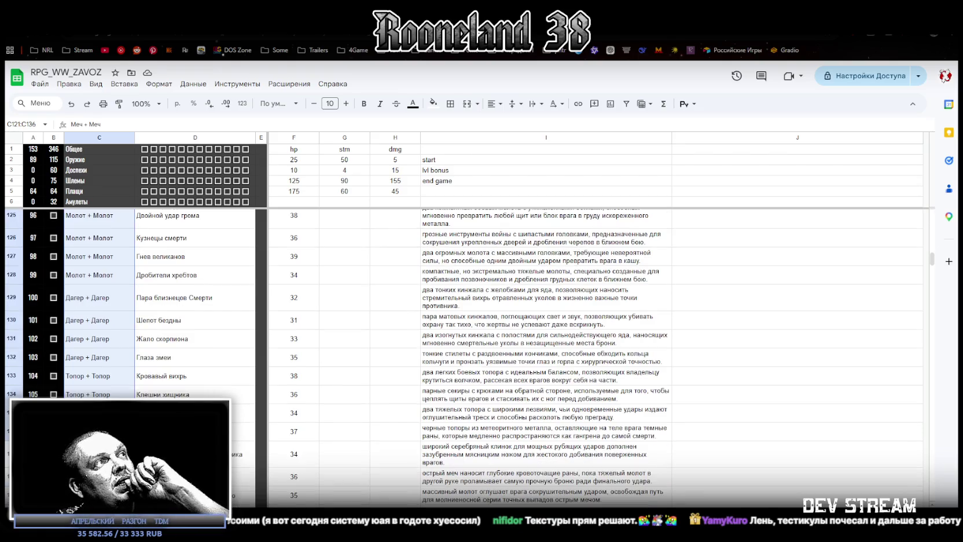
scroll(141, 366, down, 4)
scroll(142, 366, up, 4)
scroll(142, 365, down, 2)
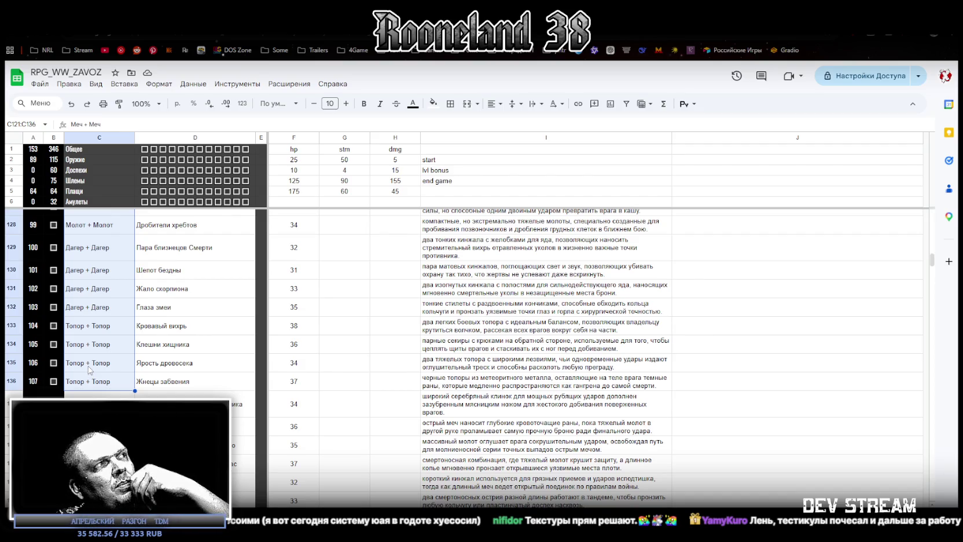
scroll(89, 366, up, 3)
scroll(89, 366, down, 3)
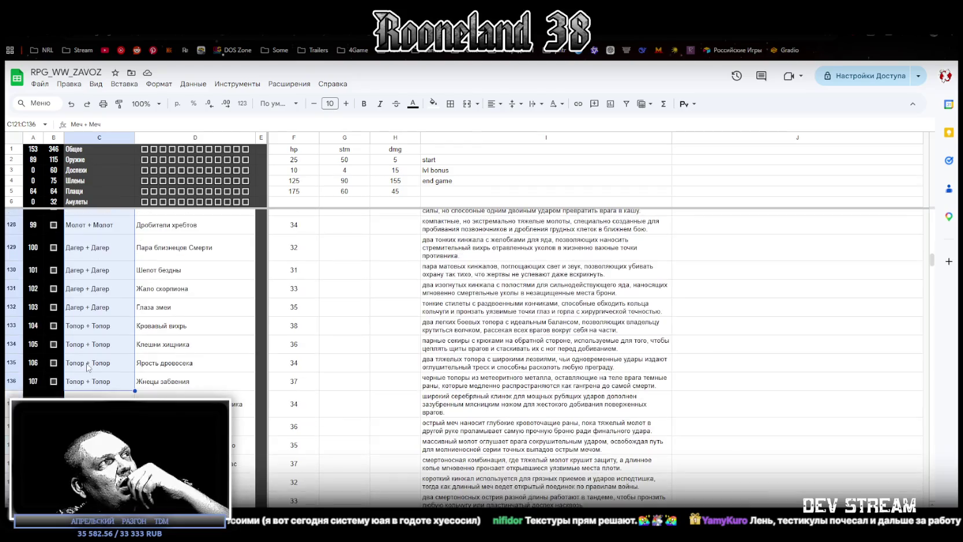
scroll(107, 308, up, 5)
scroll(98, 312, down, 3)
scroll(91, 317, down, 4)
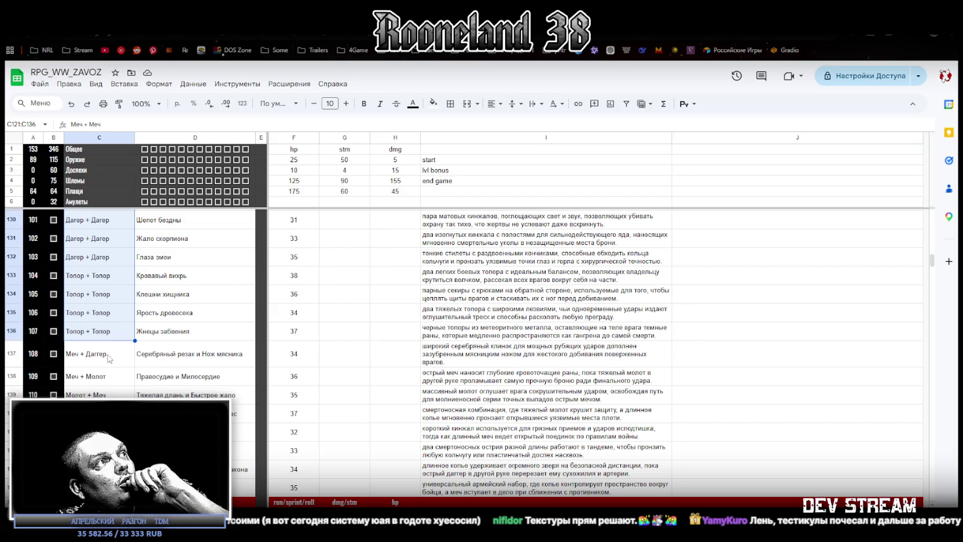
Review the weapon-pair types in rows 137–143, starting from the Молот + Меч entry in row 139
drag(109, 358, 108, 469)
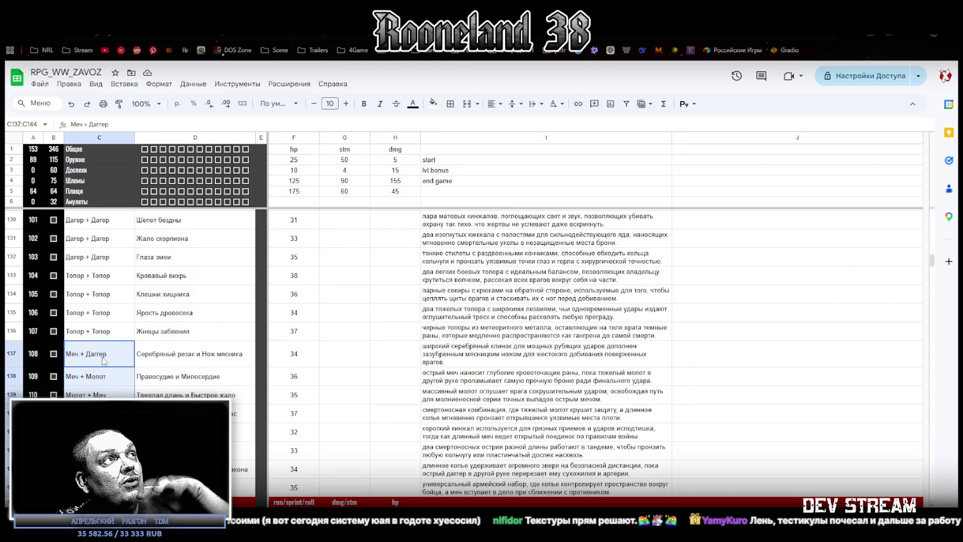
click(93, 391)
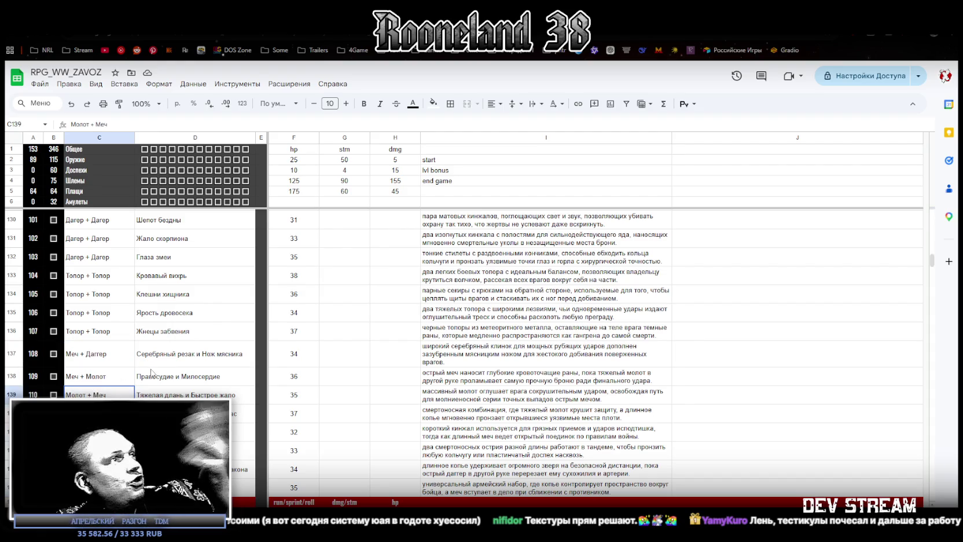
key(Down)
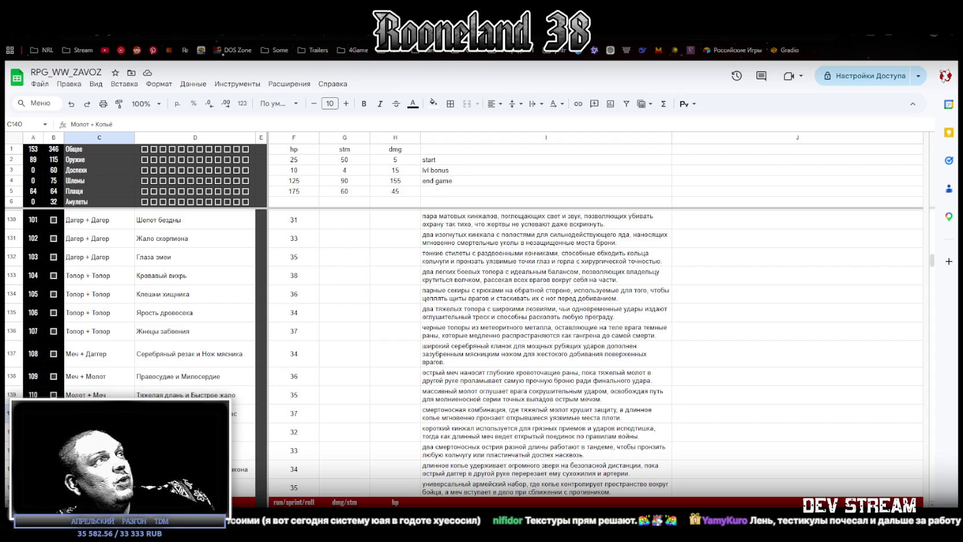
key(Down)
key(Down)
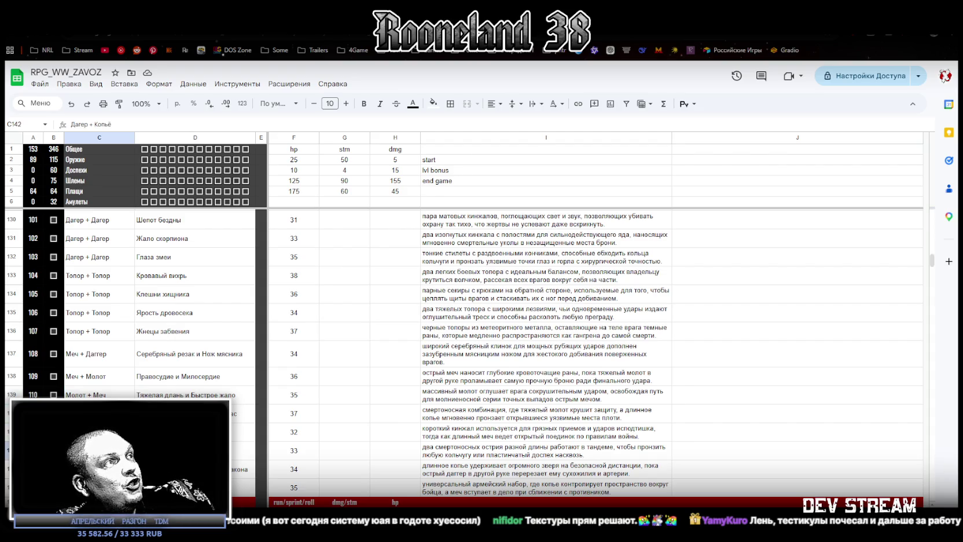
key(Down)
key(Down)
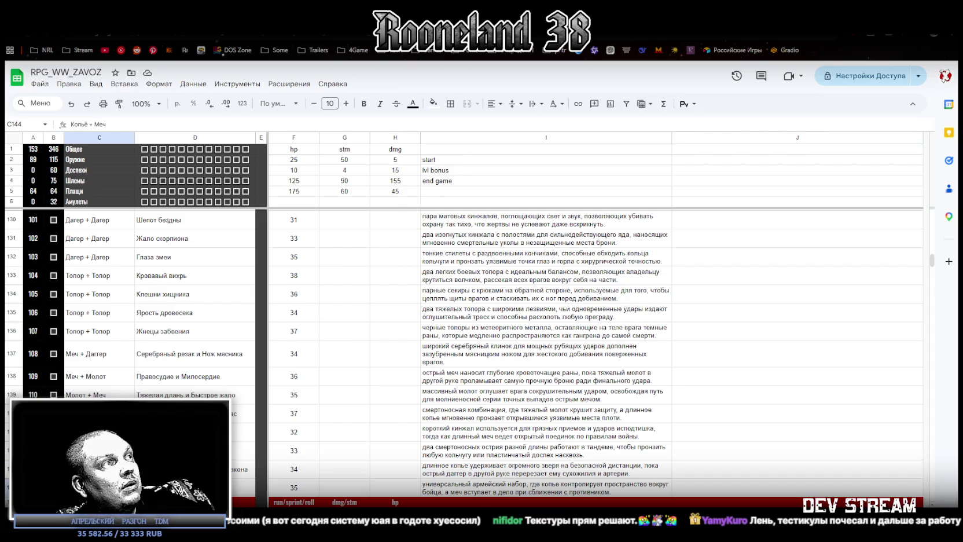
scroll(463, 347, up, 3)
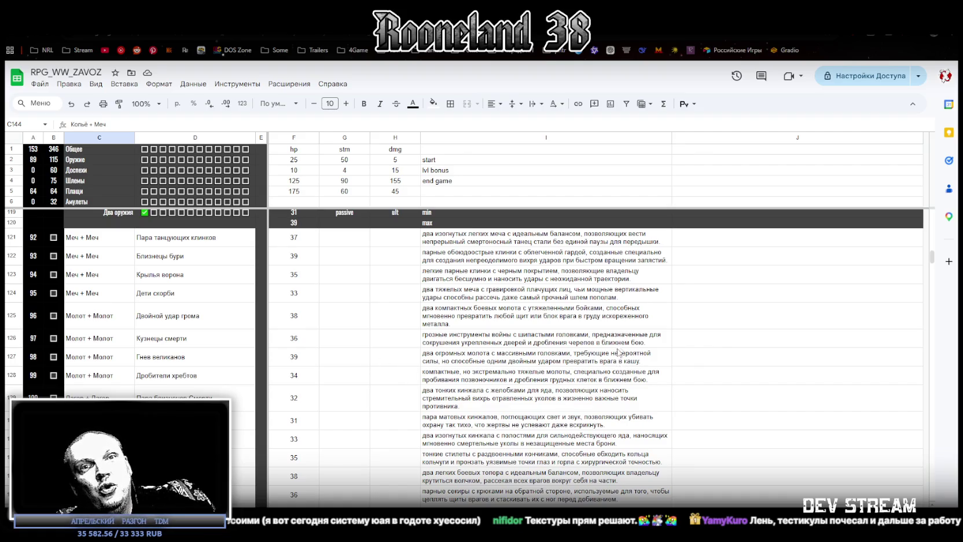
key(alt+Tab)
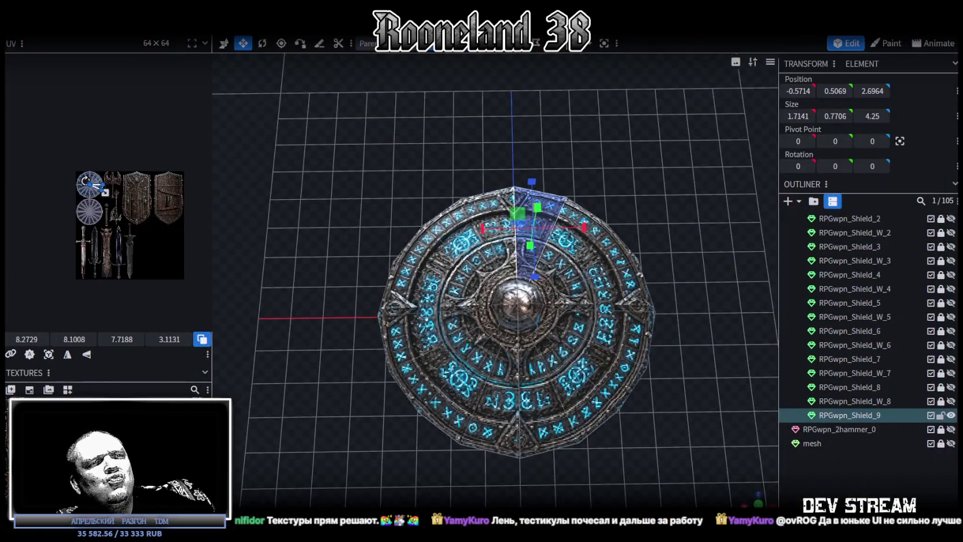
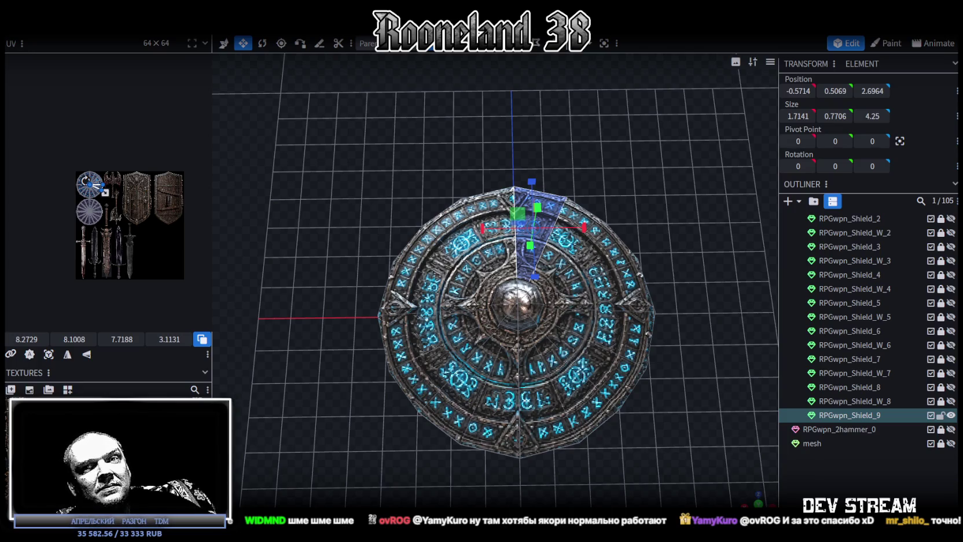
Preview RPGwpn_Shield_2 and RPGwpn_Shield_W_2, then show the tall spiked RPGwpn_Shield_W_1 weapon
scroll(576, 366, down, 2)
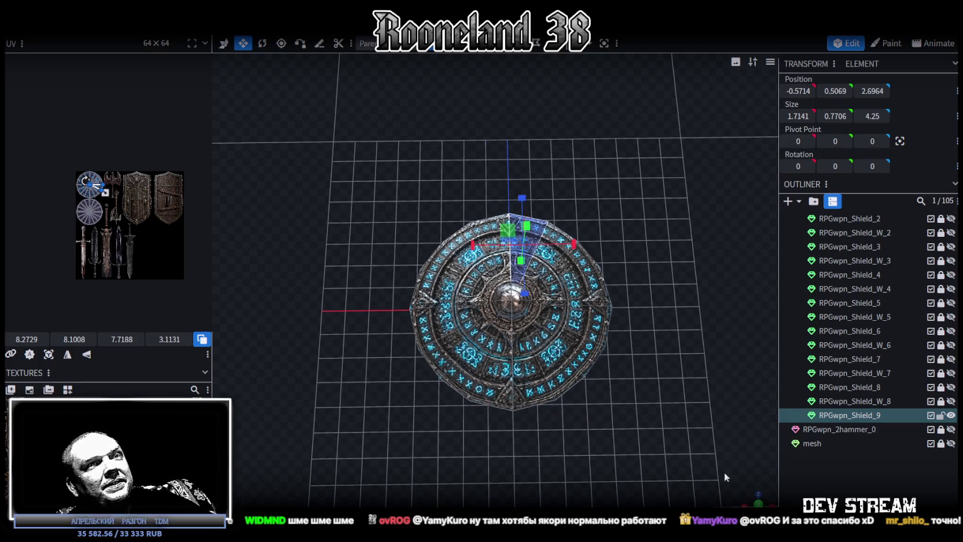
mouse_move(750, 499)
mouse_down()
mouse_move(566, 390)
mouse_move(600, 395)
mouse_move(608, 382)
mouse_move(599, 382)
mouse_move(610, 468)
mouse_up()
scroll(110, 271, up, 2)
scroll(102, 272, up, 2)
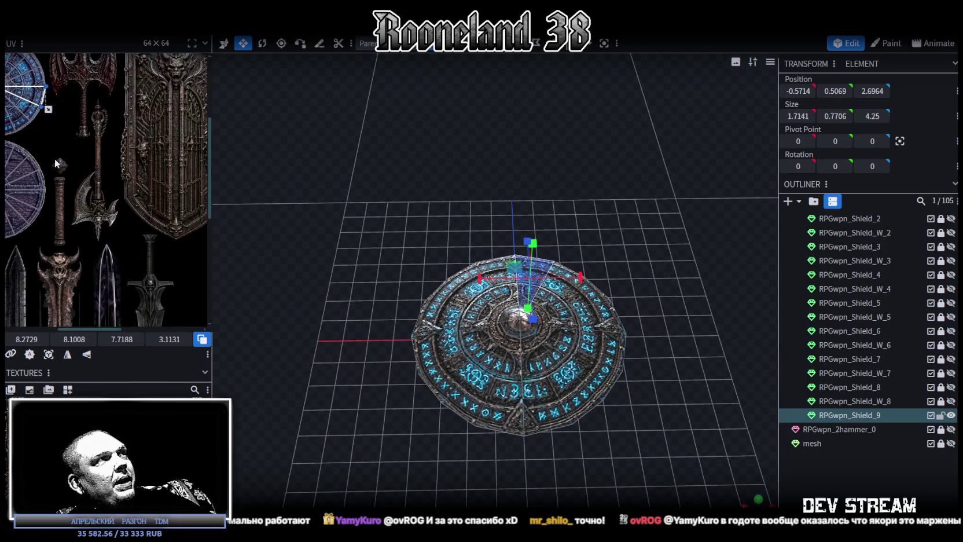
scroll(93, 273, up, 2)
scroll(85, 274, up, 2)
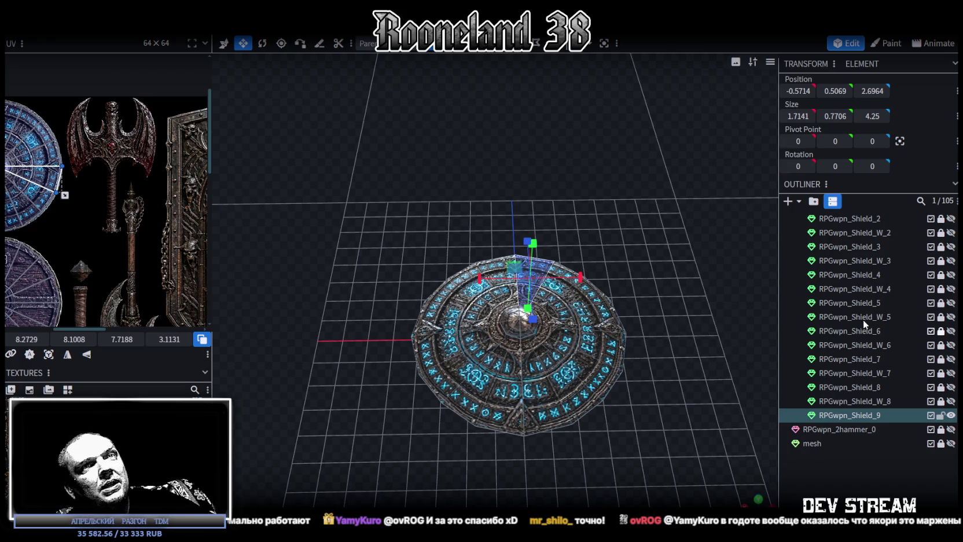
scroll(942, 313, up, 3)
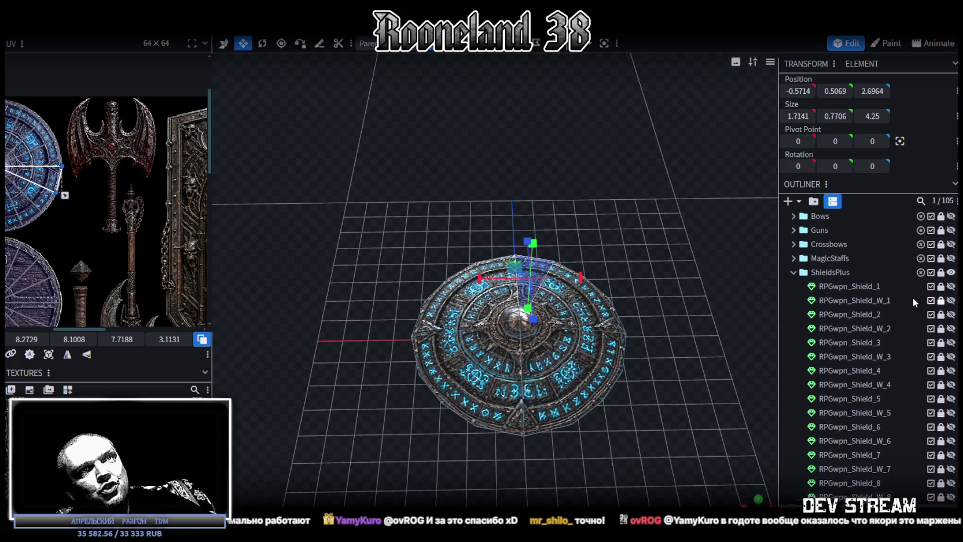
click(951, 319)
click(951, 319)
click(951, 333)
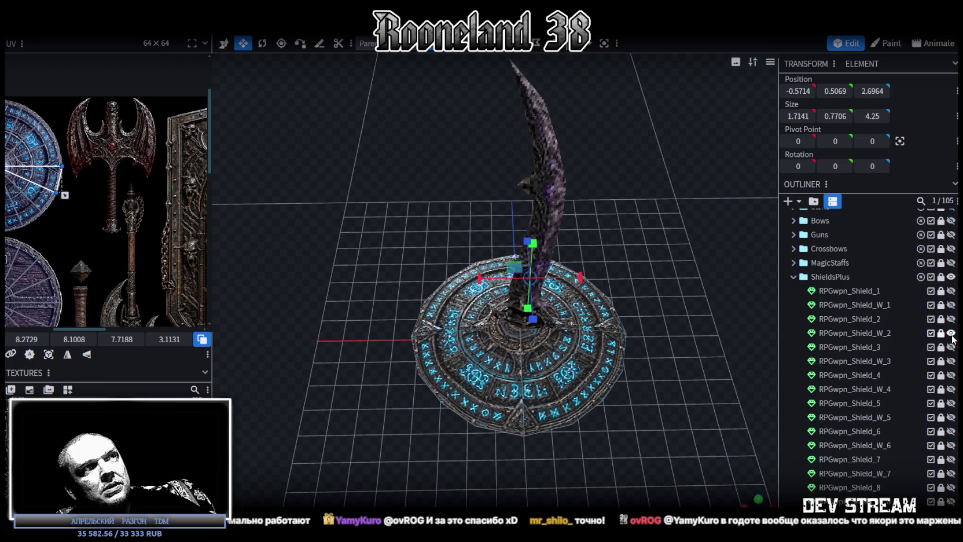
click(951, 333)
click(951, 305)
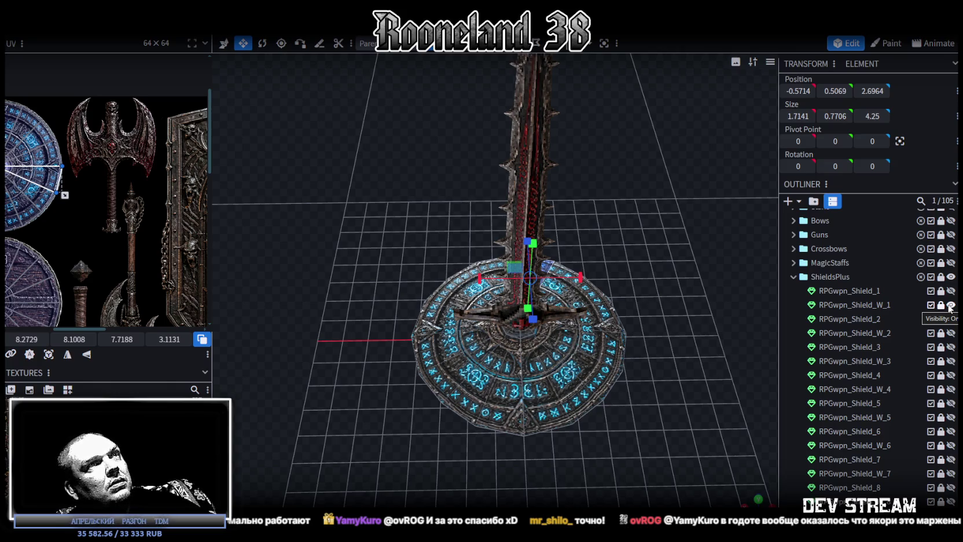
Duplicate RPGwpn_Shield_W_1, hide the original, and move the copy below RPGwpn_Shield_9
click(943, 305)
key(ctrl+d)
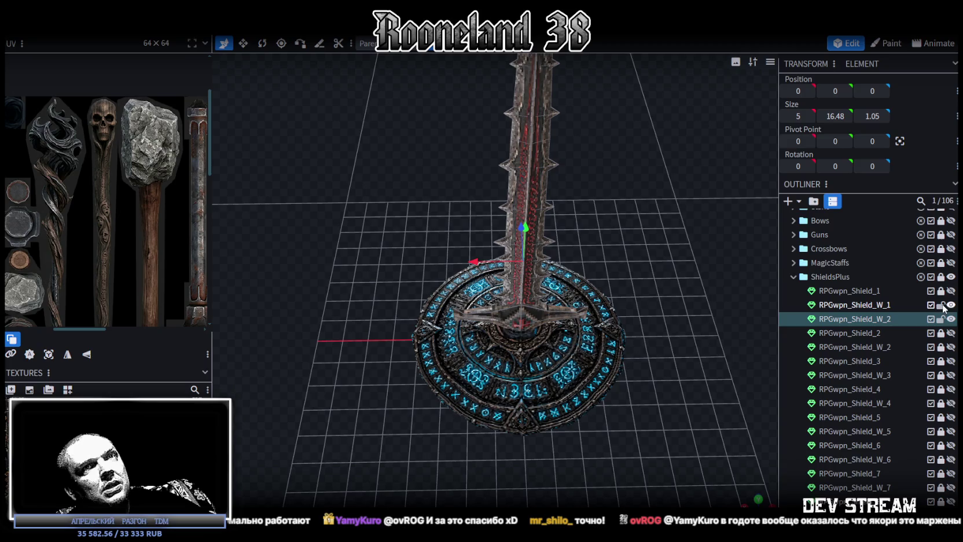
click(951, 305)
drag(867, 320, 852, 277)
scroll(863, 348, down, 2)
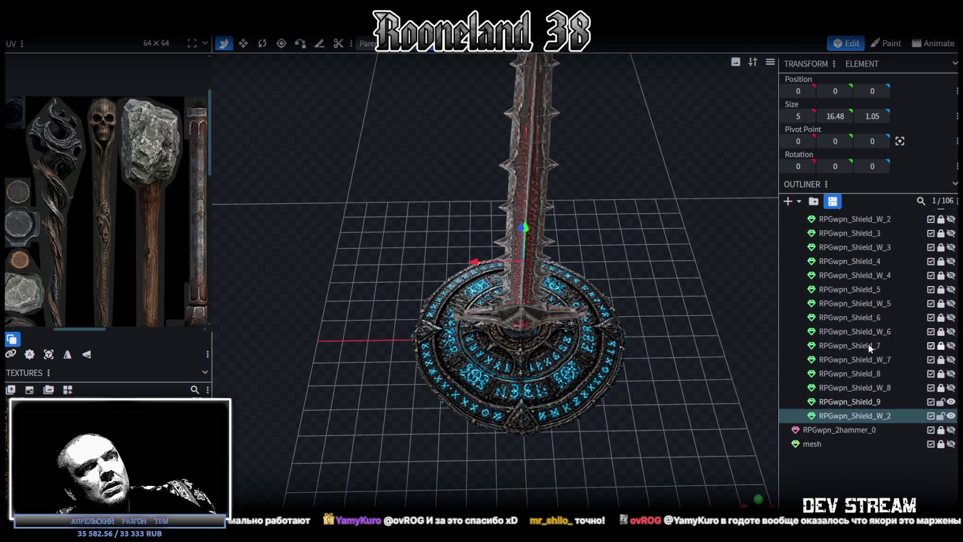
Rename the copy to RPGwpn_Shield_W_9 and select its blade mesh in the viewport
double_click(884, 416)
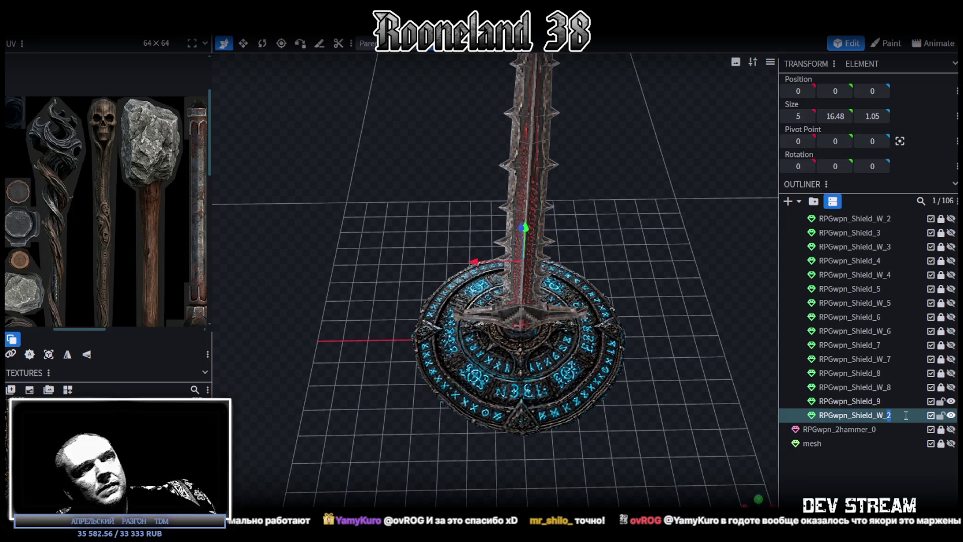
text(9)
key(Return)
click(532, 192)
Apply the shield-and-axe texture sheet to the RPGwpn_Shield_W_9 mesh
right_click(868, 415)
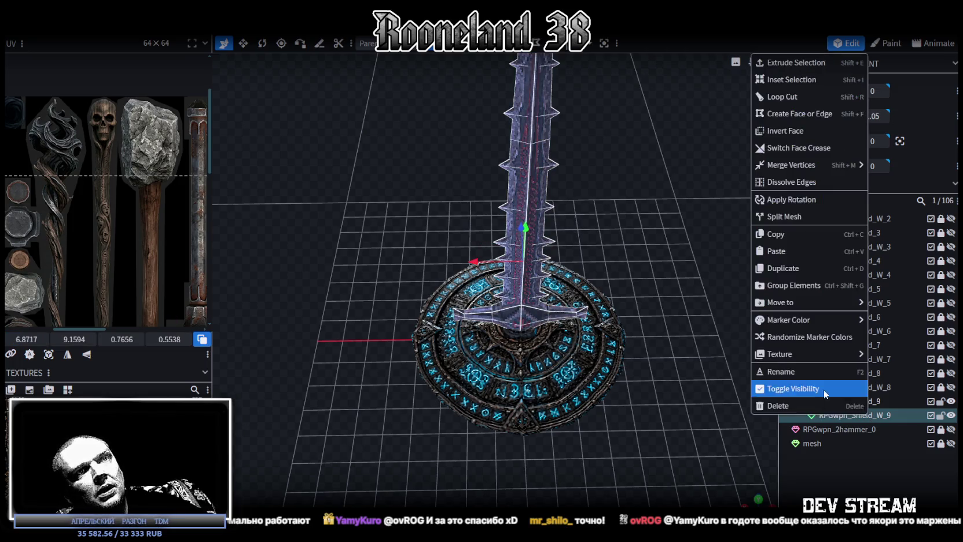
click(904, 458)
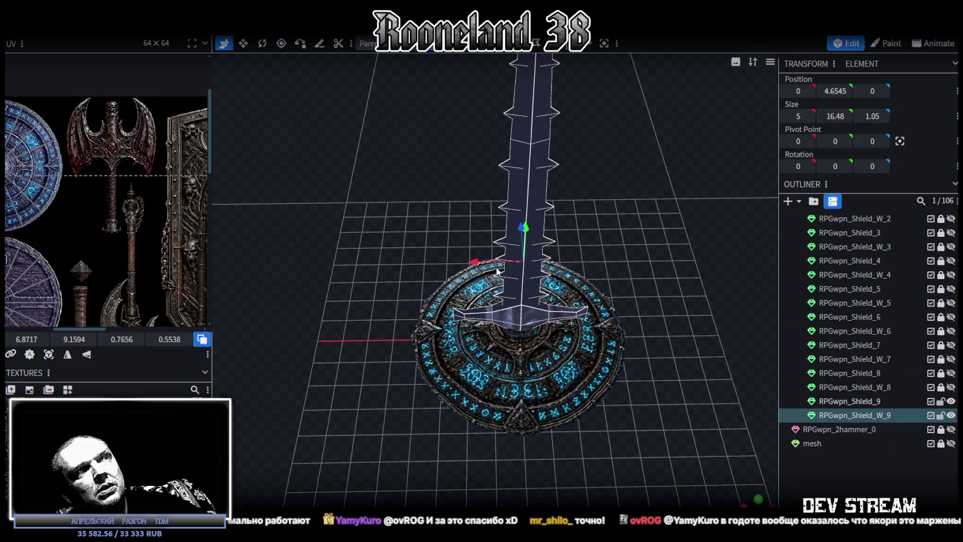
drag(665, 321, 653, 260)
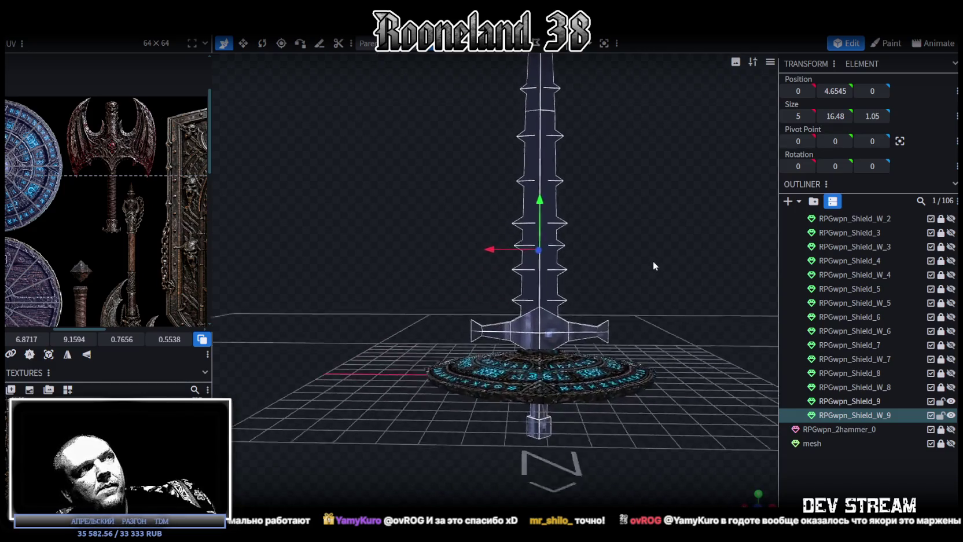
mouse_move(537, 308)
mouse_down()
mouse_move(514, 146)
mouse_move(531, 144)
mouse_up()
scroll(585, 160, down, 3)
Select the upper spiked blade section and raise it to Y 15.7264
mouse_move(444, 76)
mouse_down()
mouse_move(599, 313)
mouse_move(578, 258)
mouse_up()
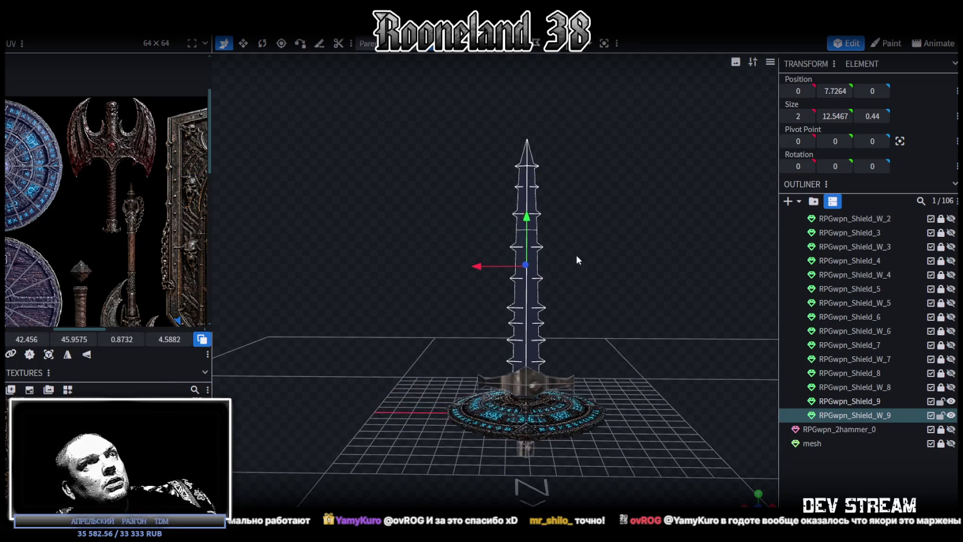
drag(526, 219, 526, 90)
scroll(514, 181, down, 2)
drag(513, 181, 514, 137)
scroll(606, 220, up, 2)
Check the faces left near the shield, clear the selection, and view the handle from below
mouse_move(606, 220)
mouse_down()
mouse_move(659, 289)
mouse_move(590, 250)
mouse_up()
scroll(591, 250, up, 2)
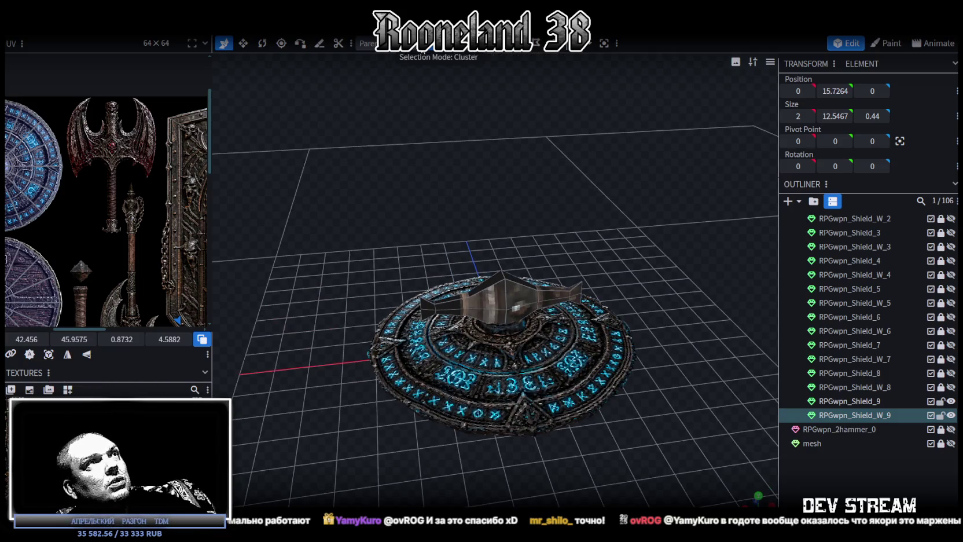
click(523, 303)
mouse_move(645, 238)
mouse_down()
mouse_move(633, 208)
mouse_move(610, 196)
mouse_up()
click(629, 209)
scroll(510, 340, up, 2)
drag(510, 341, 602, 333)
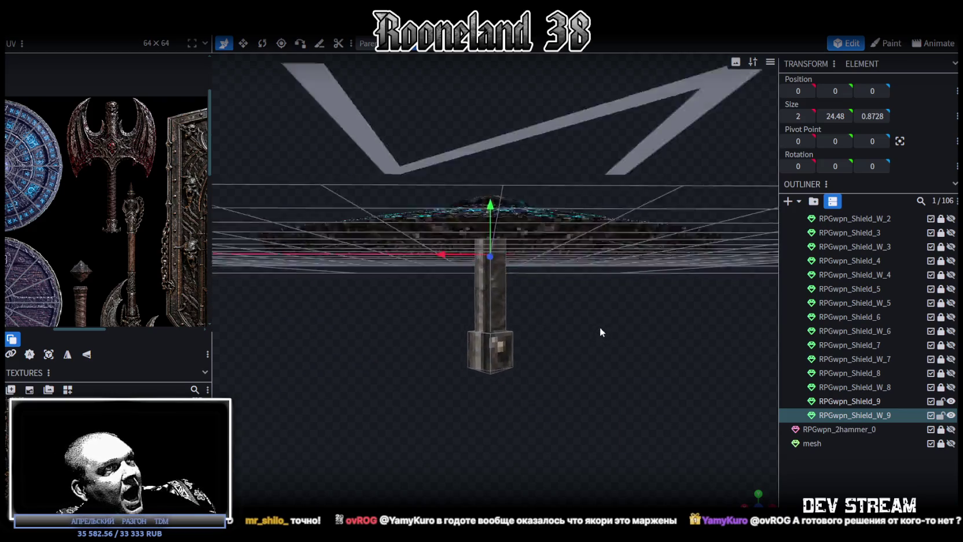
Hide the RPGwpn_Shield_9 shield to isolate the handle column
mouse_move(433, 412)
mouse_down()
mouse_move(504, 278)
mouse_move(497, 331)
mouse_move(507, 350)
mouse_up()
click(489, 293)
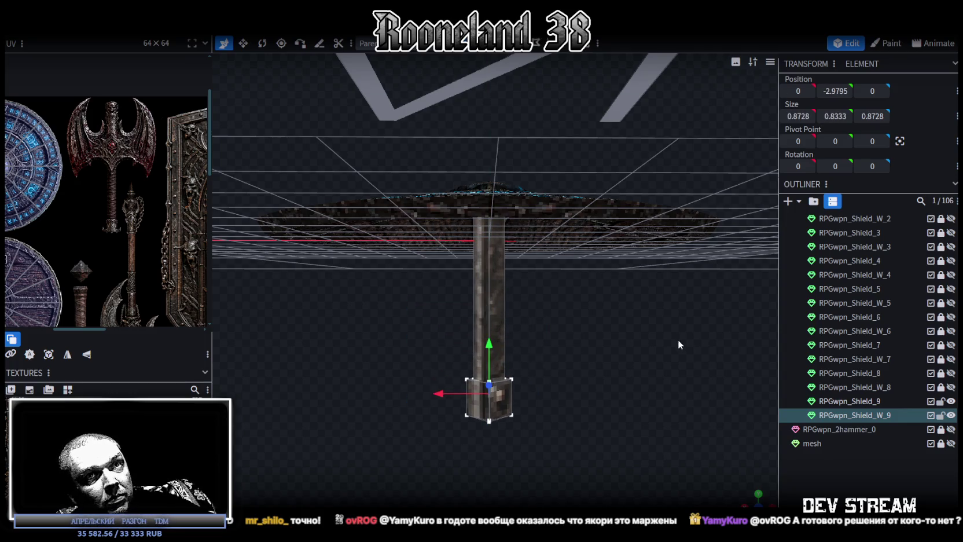
drag(579, 289, 609, 351)
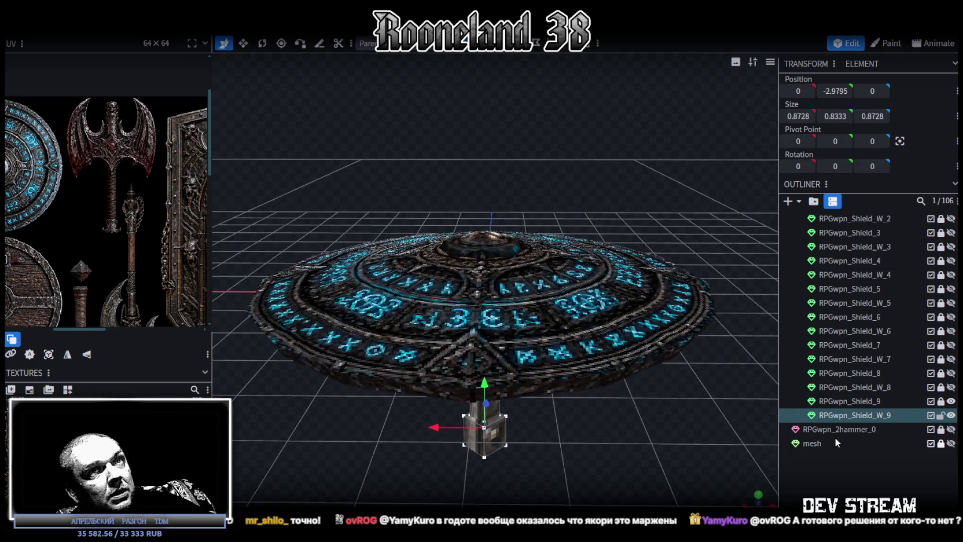
click(950, 400)
drag(587, 329, 575, 342)
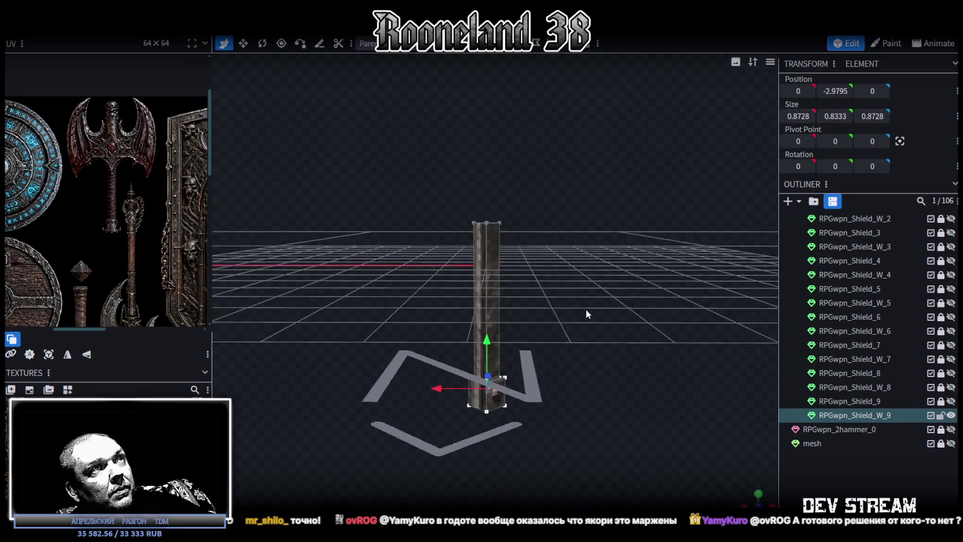
Settle the column top at Y 1.5 and shift the column base slightly
drag(380, 230, 501, 304)
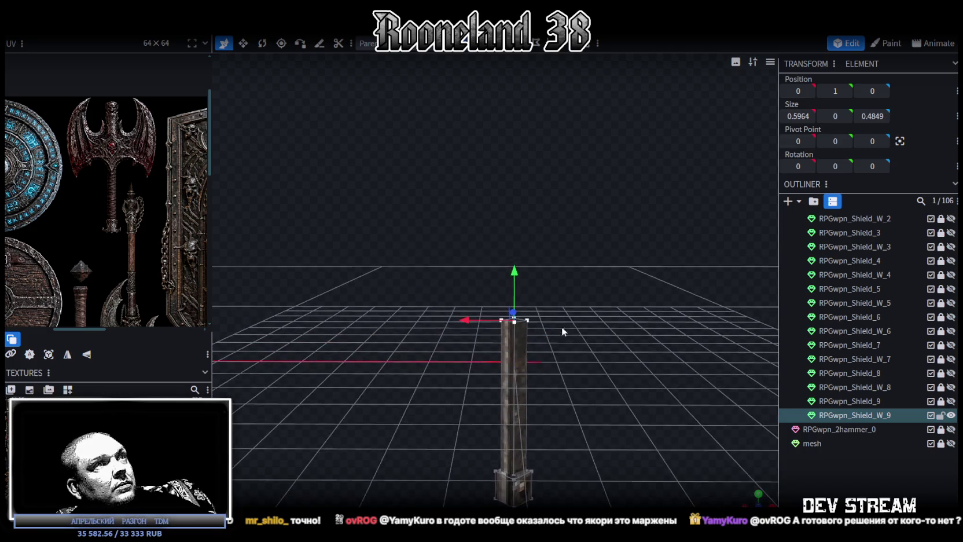
drag(513, 269, 524, 181)
drag(585, 308, 587, 269)
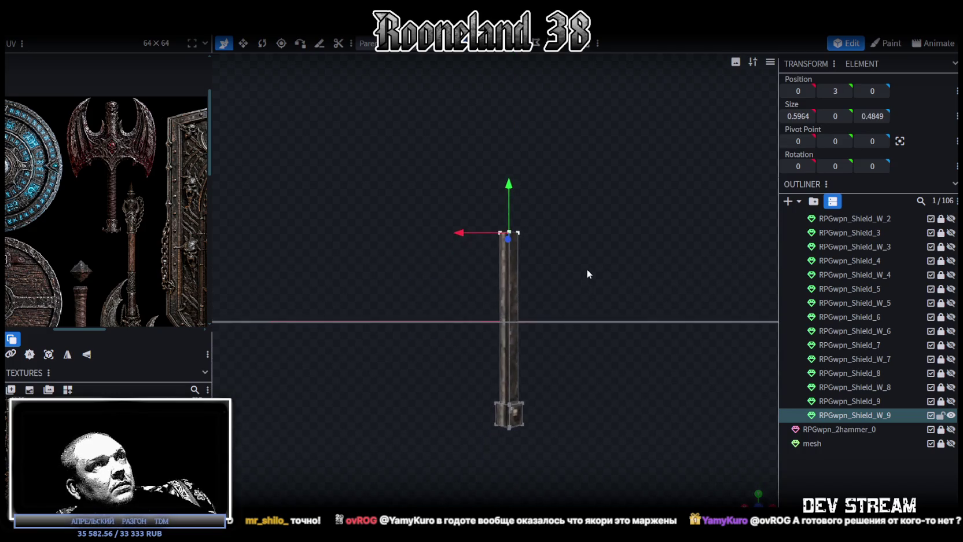
drag(509, 177, 506, 233)
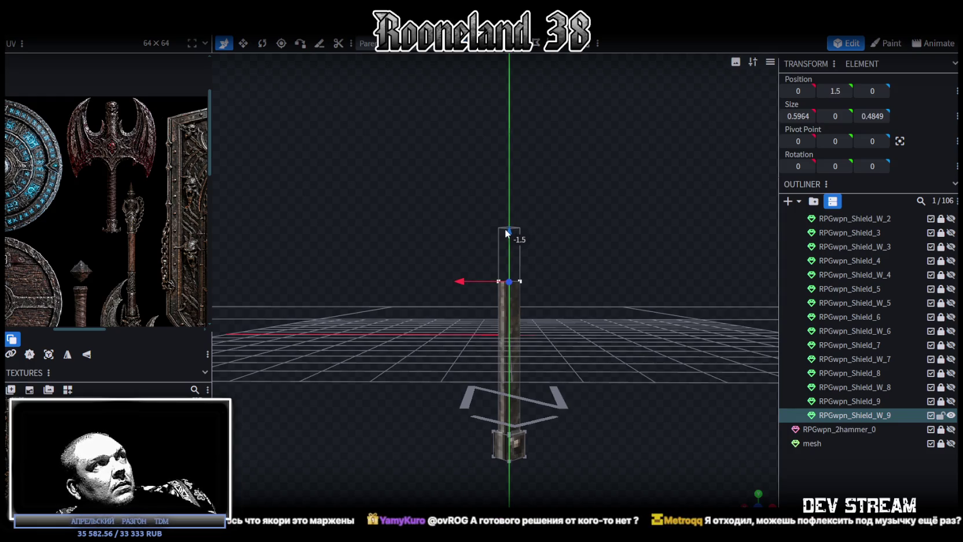
mouse_move(520, 243)
mouse_down()
mouse_move(571, 282)
mouse_move(557, 341)
mouse_up()
drag(452, 469, 572, 408)
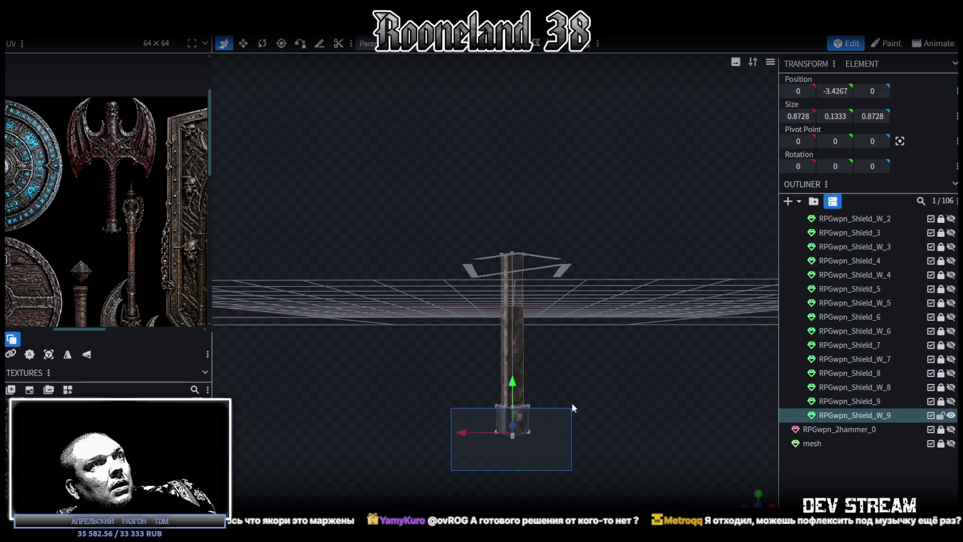
mouse_move(448, 481)
mouse_down()
mouse_move(546, 403)
mouse_move(514, 380)
mouse_move(605, 371)
mouse_move(588, 376)
mouse_move(604, 381)
mouse_move(615, 367)
mouse_up()
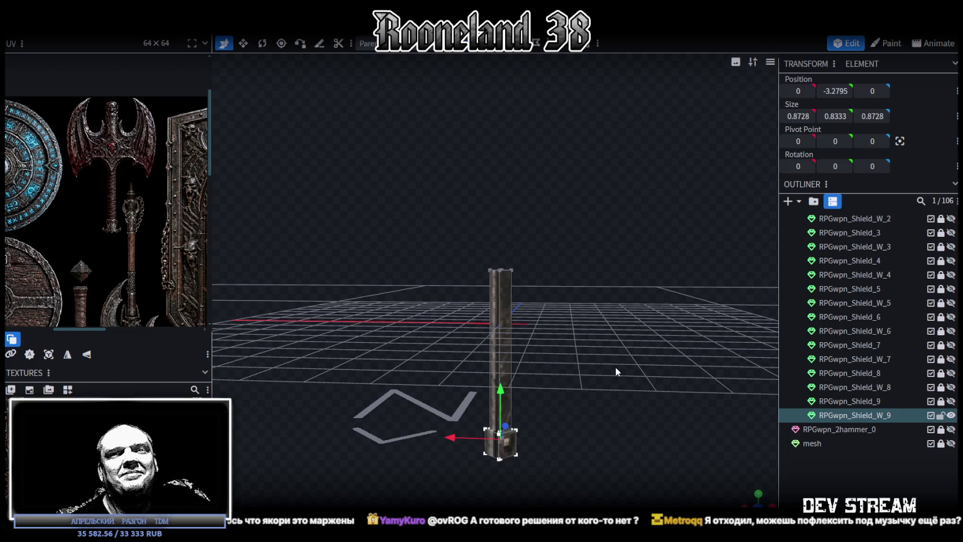
Select the pillar's top face and reframe the view on the upright handle
mouse_move(600, 335)
mouse_down()
mouse_move(570, 322)
mouse_move(600, 371)
mouse_move(584, 361)
mouse_move(599, 335)
mouse_move(596, 349)
mouse_move(608, 347)
mouse_up()
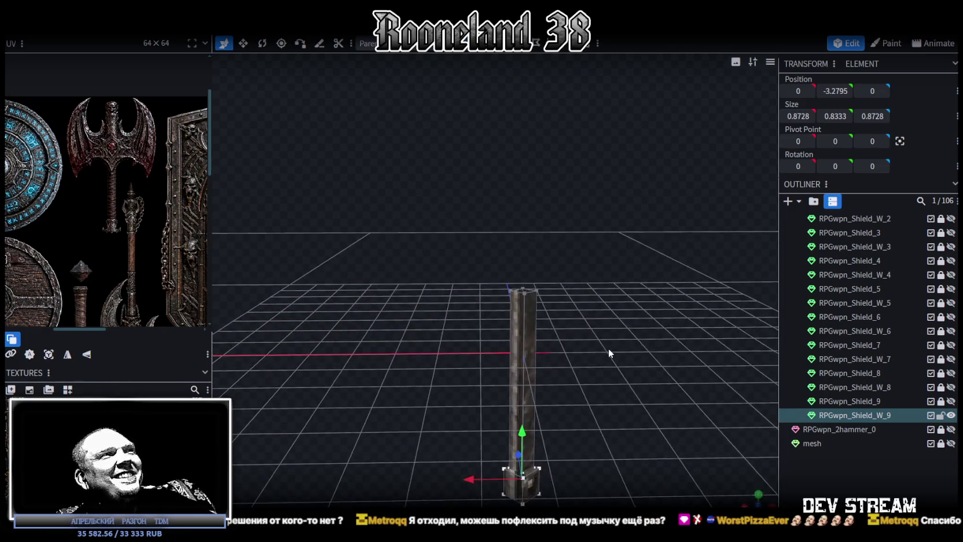
click(527, 297)
drag(573, 354, 578, 362)
scroll(573, 378, down, 2)
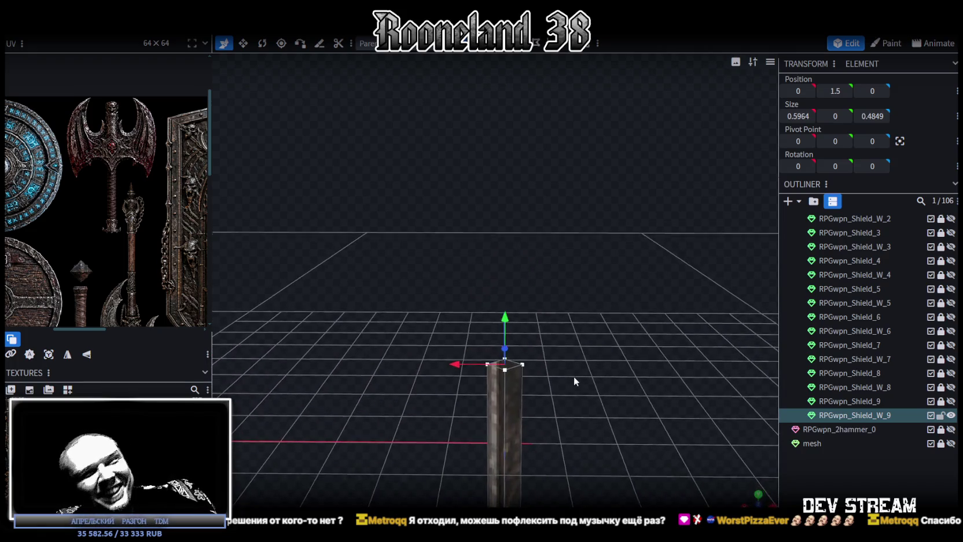
scroll(573, 376, down, 2)
scroll(575, 365, down, 2)
scroll(576, 362, down, 1)
mouse_move(570, 368)
mouse_down()
mouse_move(569, 425)
mouse_move(537, 363)
mouse_move(537, 220)
mouse_up()
mouse_move(490, 94)
mouse_down()
mouse_move(526, 188)
mouse_move(524, 364)
mouse_up()
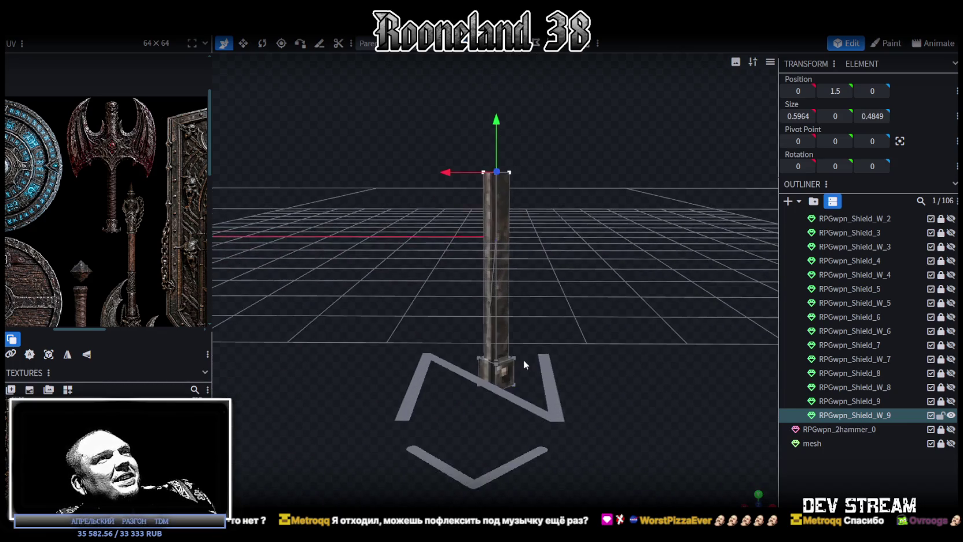
mouse_move(566, 449)
mouse_down()
mouse_move(583, 347)
mouse_move(481, 52)
mouse_up()
Move the small base cube to the handle's top, flipped vertically, at Y 2.2037
drag(526, 373, 529, 402)
mouse_move(419, 447)
ctrl+mouse_down()
mouse_move(589, 361)
mouse_move(574, 404)
mouse_move(454, 393)
mouse_move(548, 423)
mouse_move(572, 389)
mouse_move(612, 398)
ctrl+mouse_up()
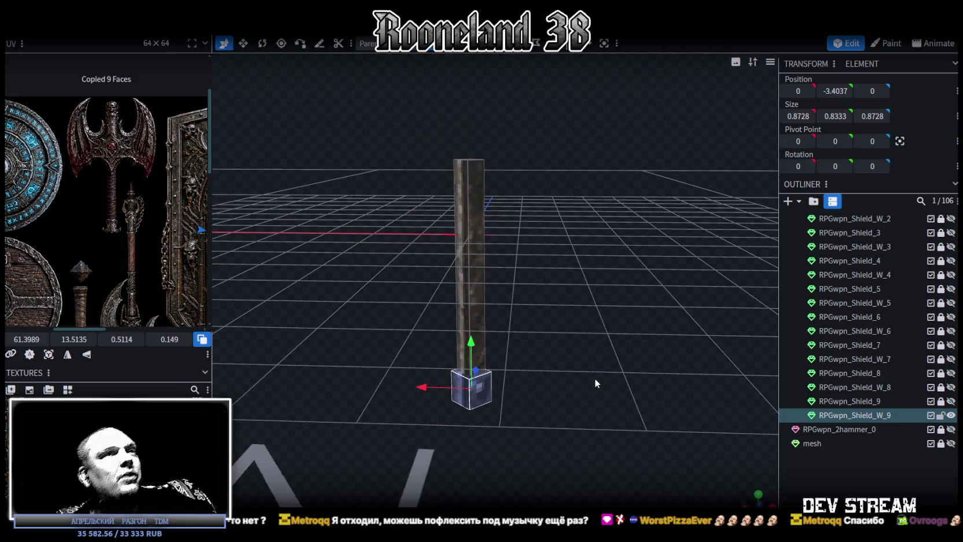
mouse_move(471, 341)
mouse_down()
mouse_move(499, 100)
mouse_move(522, 274)
mouse_move(514, 284)
mouse_move(531, 245)
mouse_up()
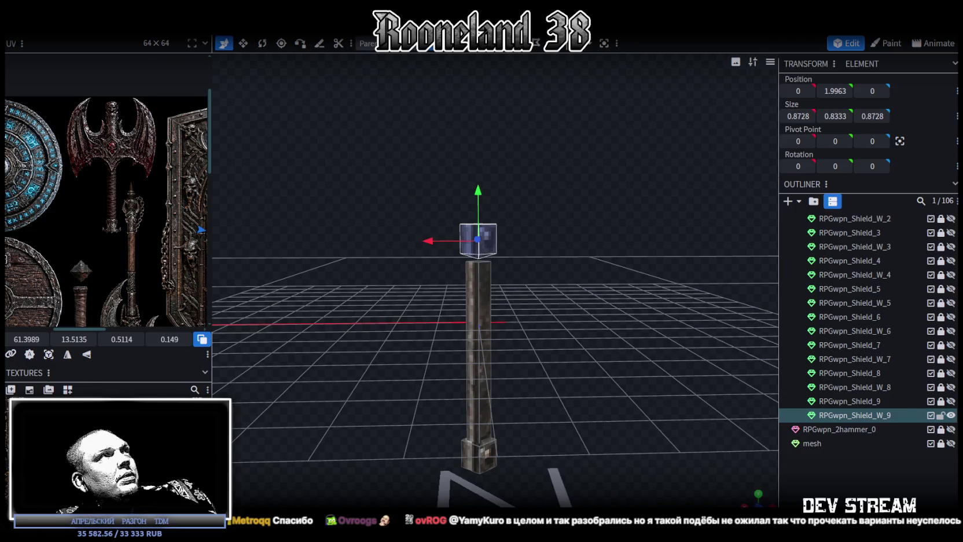
click(145, 26)
click(223, 76)
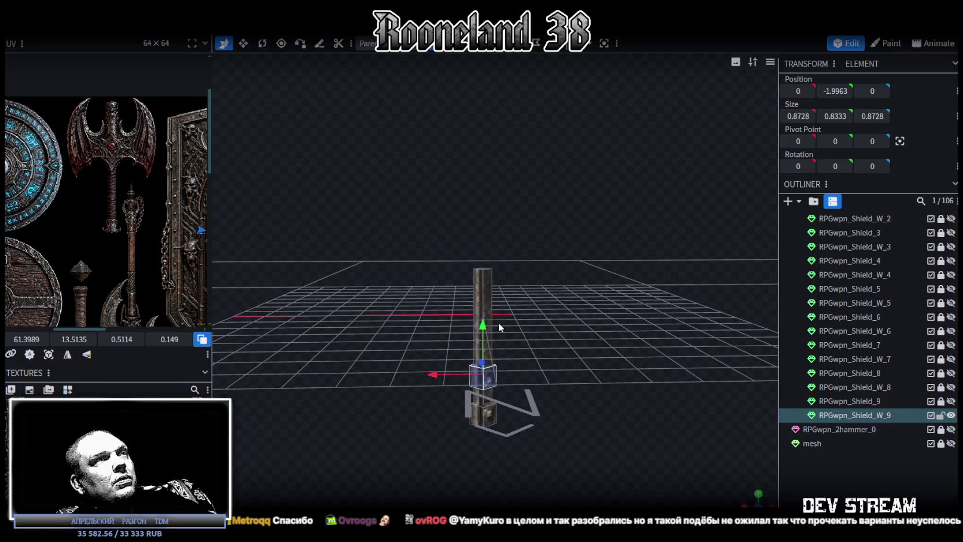
drag(485, 324, 493, 180)
Save the model and hide RPGwpn_Shield_W_9 from the viewport
drag(617, 274, 844, 433)
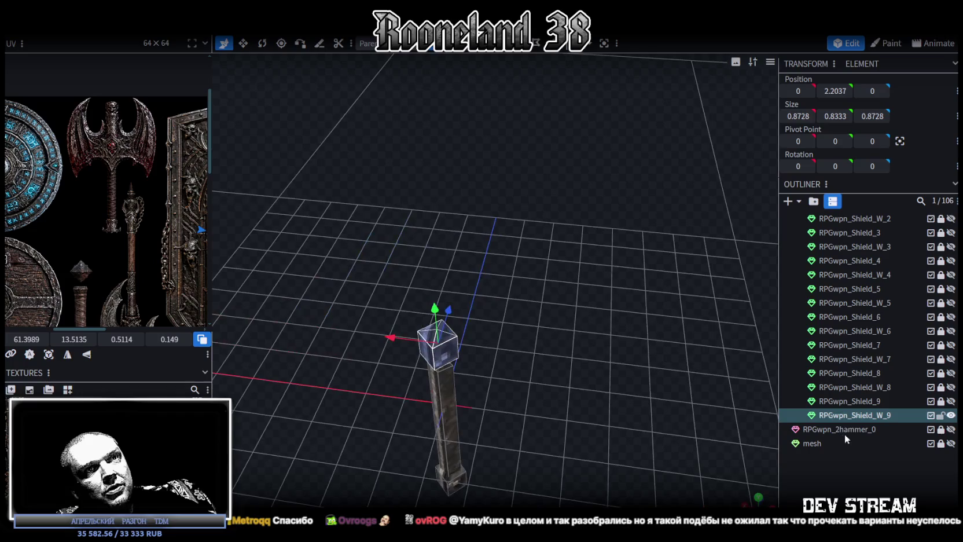
key(ctrl+s)
click(950, 415)
scroll(860, 364, up, 10)
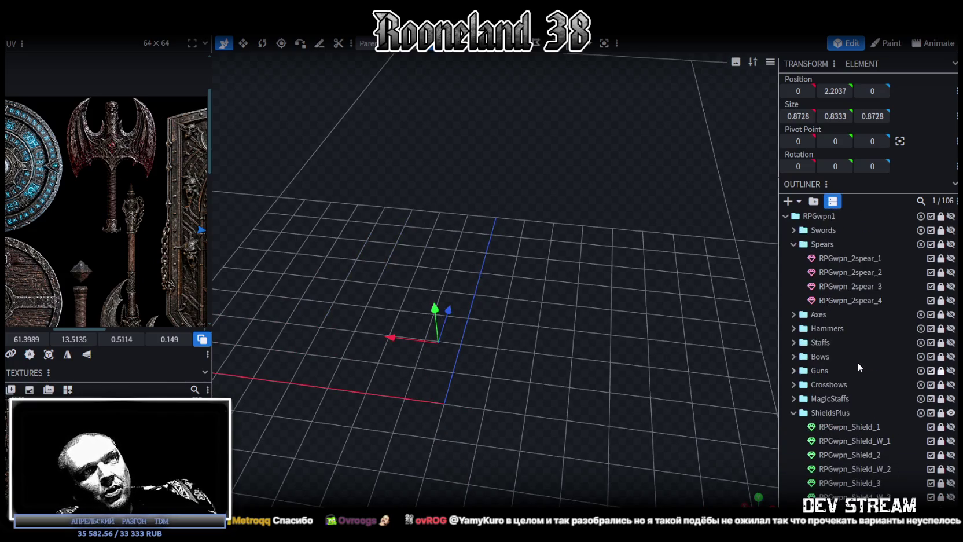
Expand MagicStaffs and preview the RPGwpn_2msrock_1 rock staff, then hide it
click(792, 398)
scroll(857, 382, down, 5)
scroll(857, 375, down, 3)
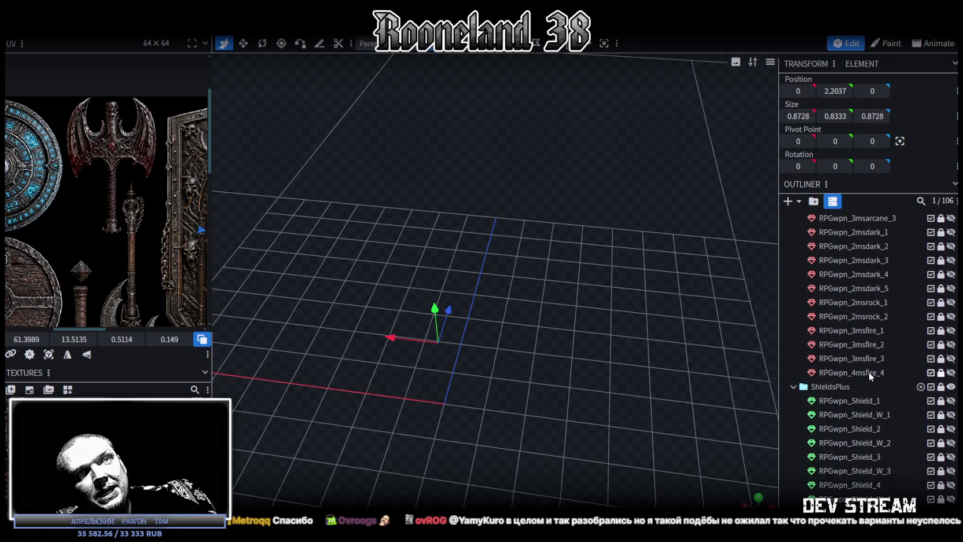
click(950, 302)
scroll(476, 385, down, 3)
scroll(476, 402, down, 2)
scroll(574, 390, up, 3)
drag(574, 390, 591, 363)
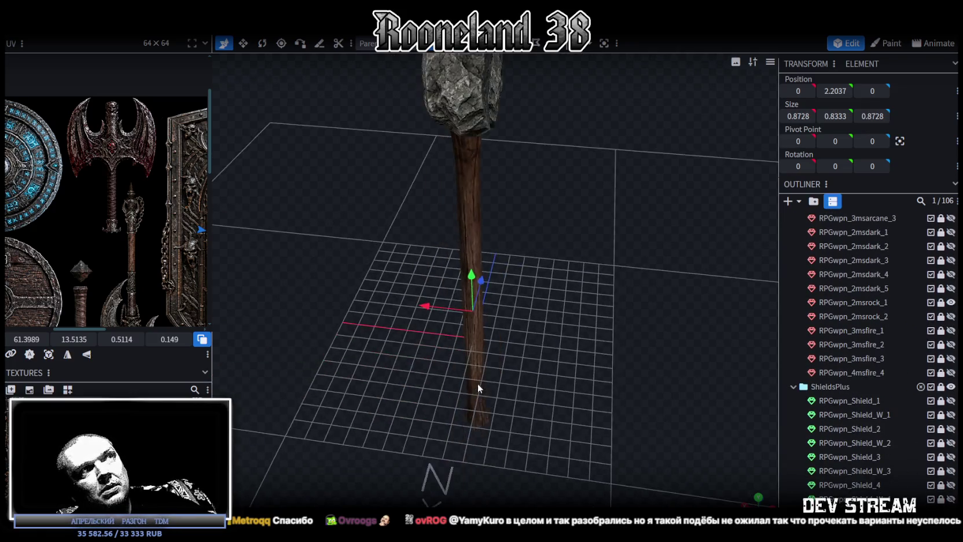
scroll(591, 363, down, 3)
mouse_move(509, 373)
mouse_down()
mouse_move(550, 393)
mouse_move(530, 390)
mouse_up()
scroll(530, 389, up, 1)
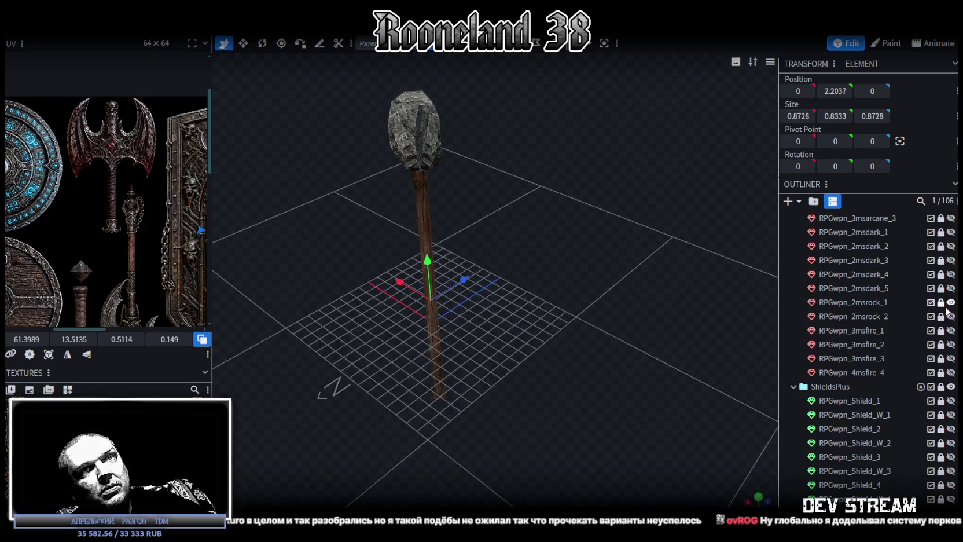
click(951, 302)
Preview the RPGwpn_2msrock_2 hammer and RPGwpn_3msfire_1 staff, hiding each afterward
click(950, 316)
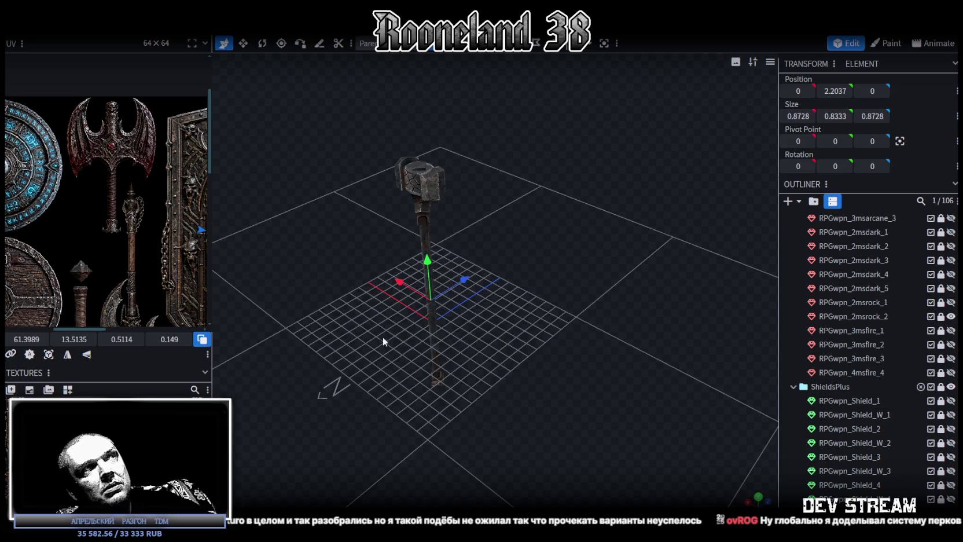
scroll(515, 339, up, 3)
drag(515, 338, 633, 341)
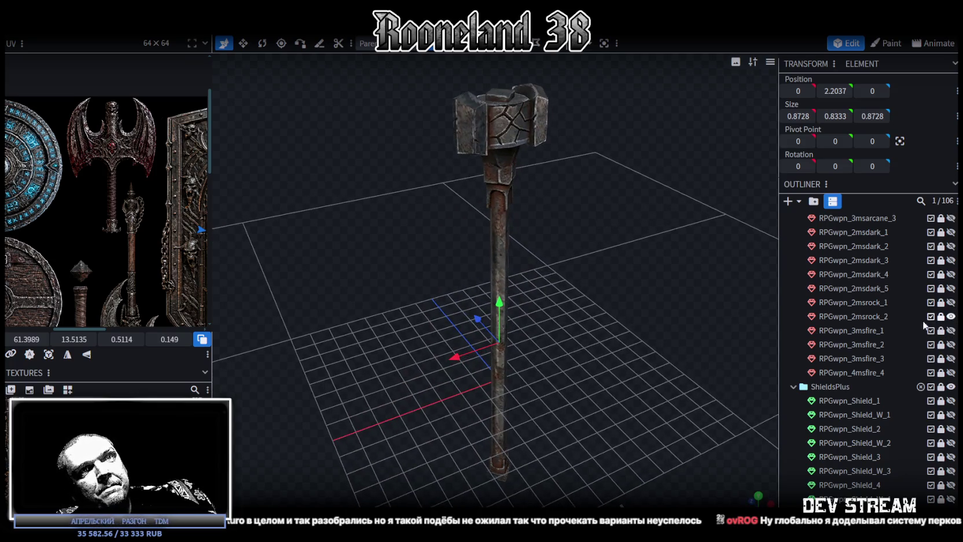
click(951, 316)
click(951, 330)
scroll(644, 332, down, 1)
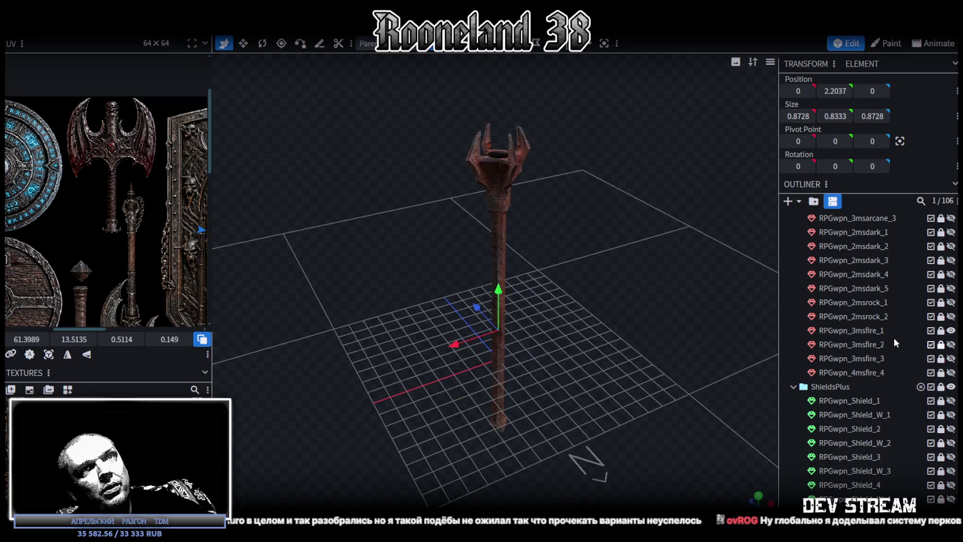
click(950, 330)
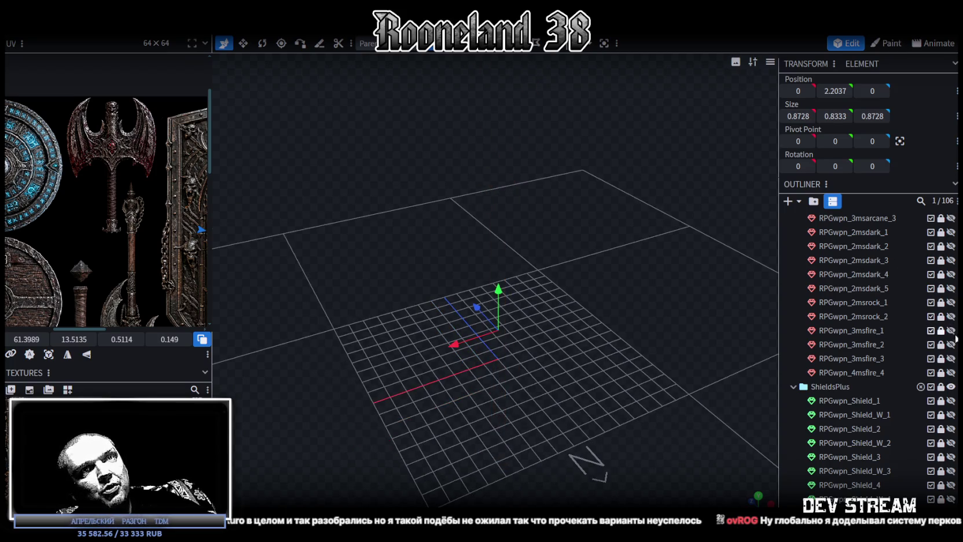
Preview RPGwpn_3msfire_2, RPGwpn_3msfire_3 and RPGwpn_4msfire_4 staffs in turn, hiding each again
click(951, 345)
scroll(723, 323, down, 2)
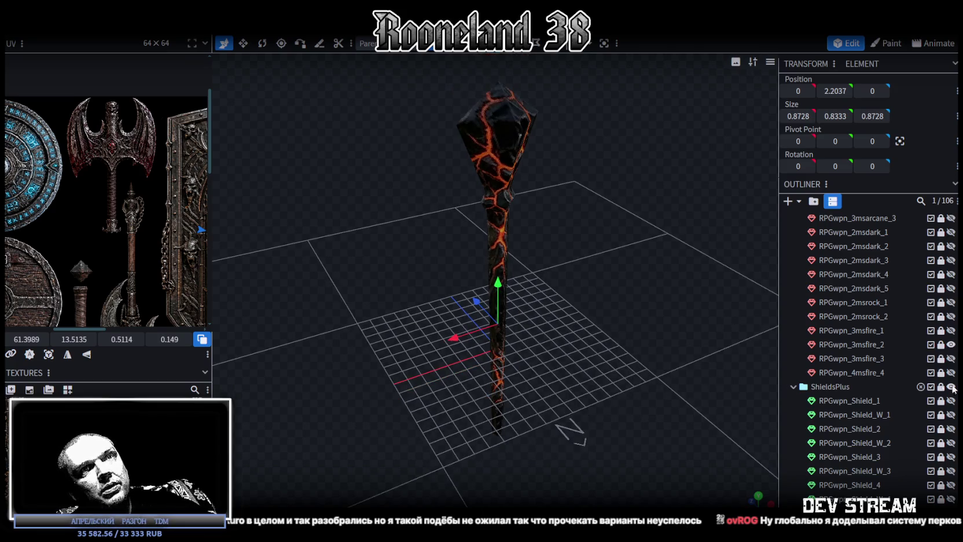
click(951, 344)
click(950, 359)
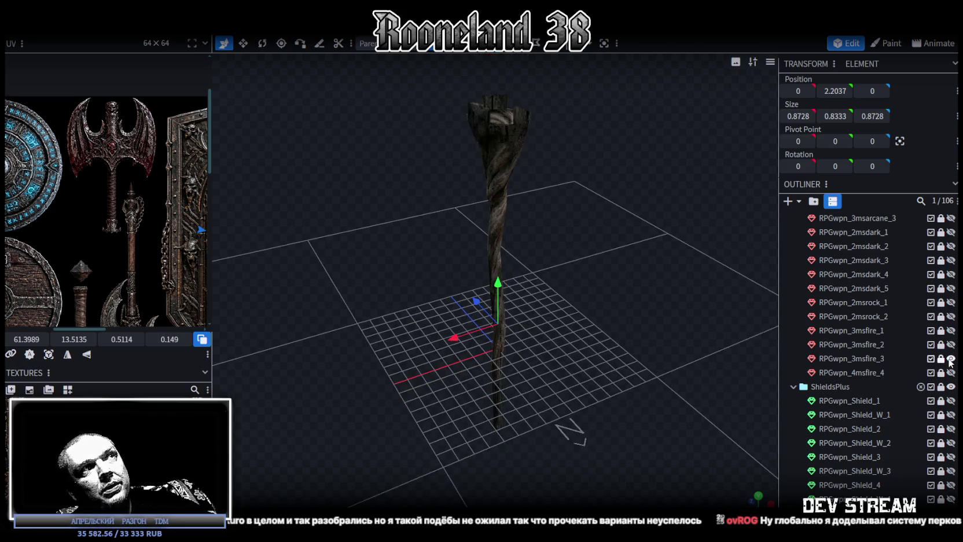
mouse_move(568, 233)
mouse_down()
mouse_move(534, 317)
mouse_move(509, 314)
mouse_up()
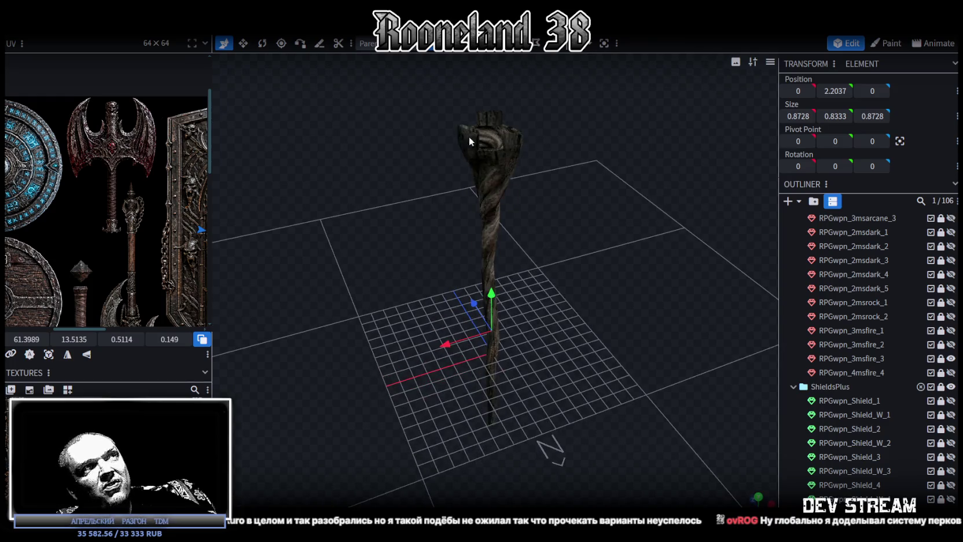
click(951, 358)
click(951, 372)
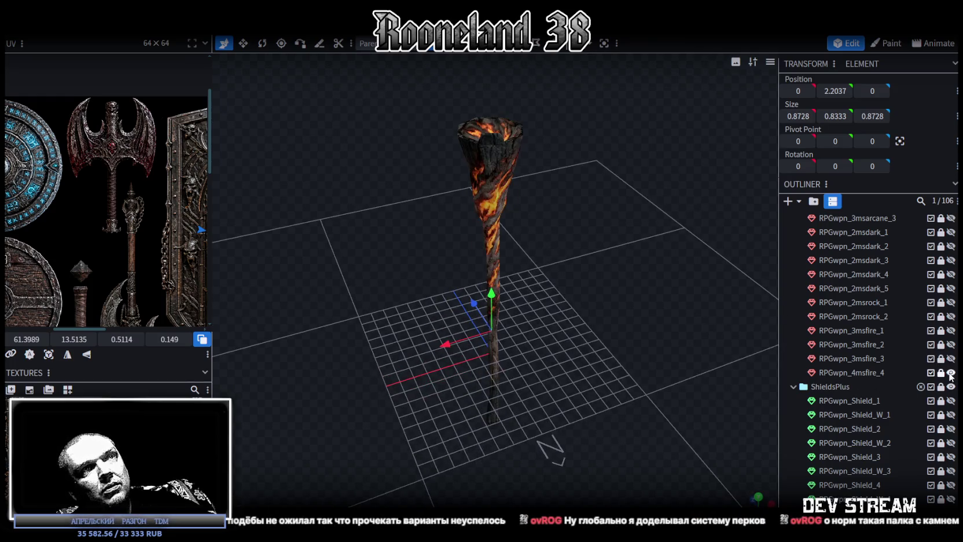
mouse_move(588, 274)
mouse_down()
mouse_move(562, 319)
mouse_move(580, 258)
mouse_move(554, 173)
mouse_up()
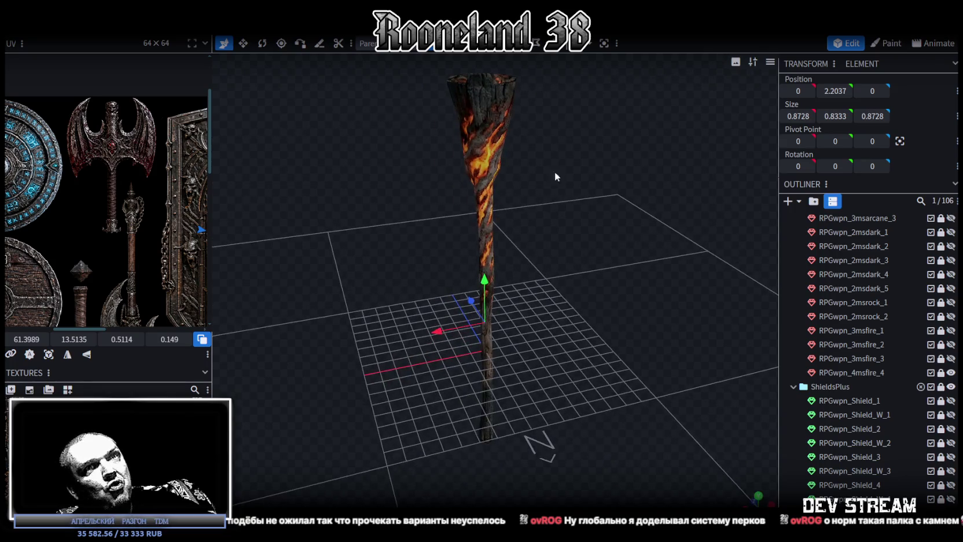
click(951, 372)
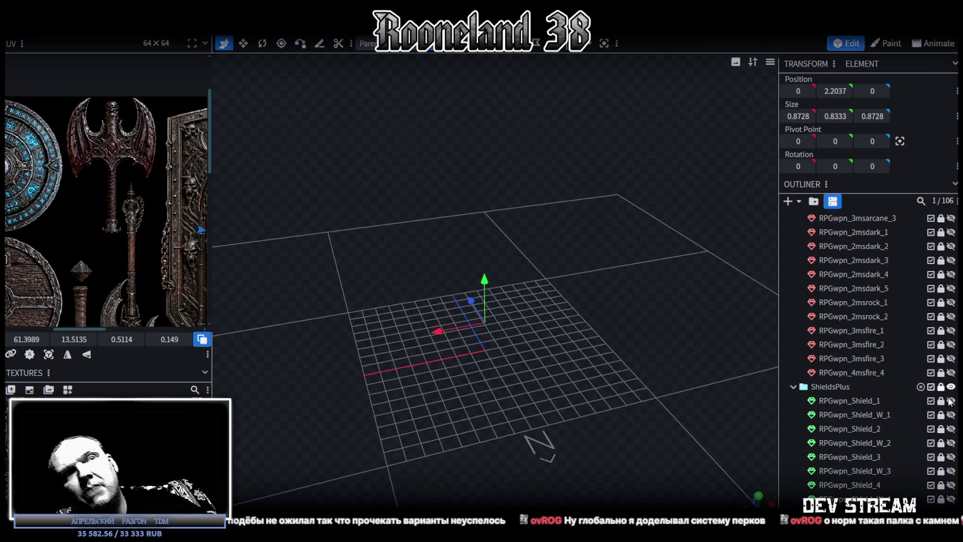
Preview the RPGwpn_Shield_1 eye shield and RPGwpn_Shield_W_1 spiked sword, hiding each
click(950, 401)
scroll(596, 336, up, 5)
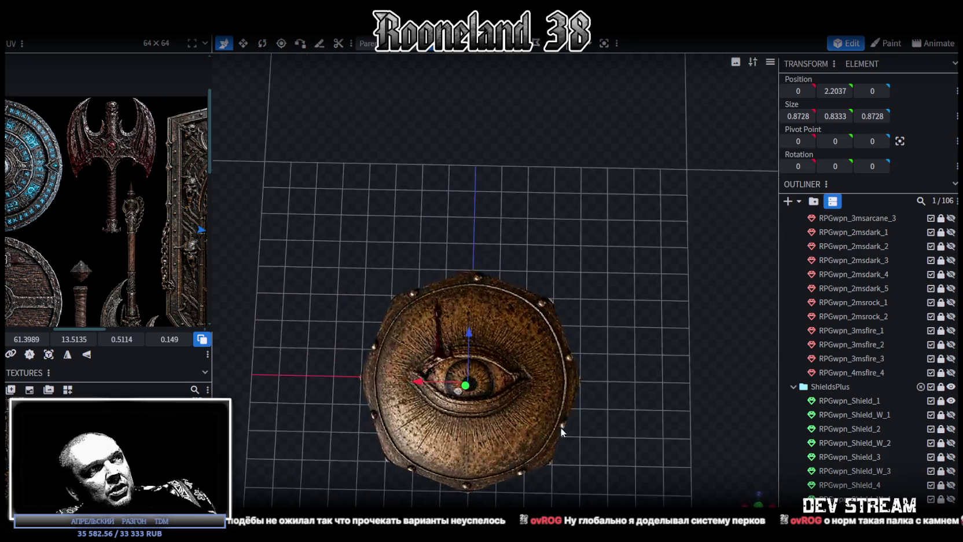
mouse_move(560, 427)
mouse_down()
mouse_move(637, 349)
mouse_move(552, 403)
mouse_move(560, 406)
mouse_move(561, 386)
mouse_move(559, 412)
mouse_move(704, 360)
mouse_up()
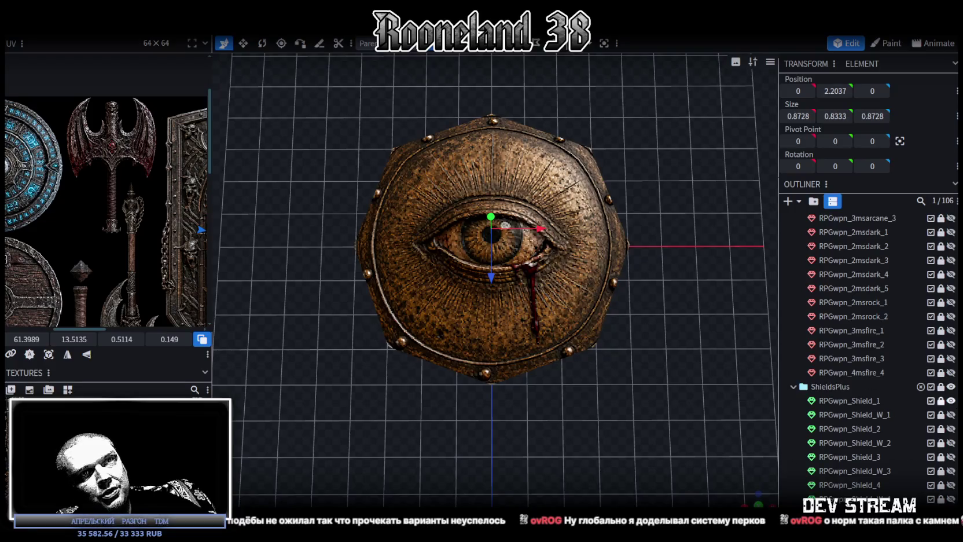
click(950, 400)
click(951, 414)
mouse_move(607, 289)
mouse_down()
mouse_move(596, 222)
mouse_move(603, 364)
mouse_move(416, 311)
mouse_move(347, 310)
mouse_move(394, 307)
mouse_up()
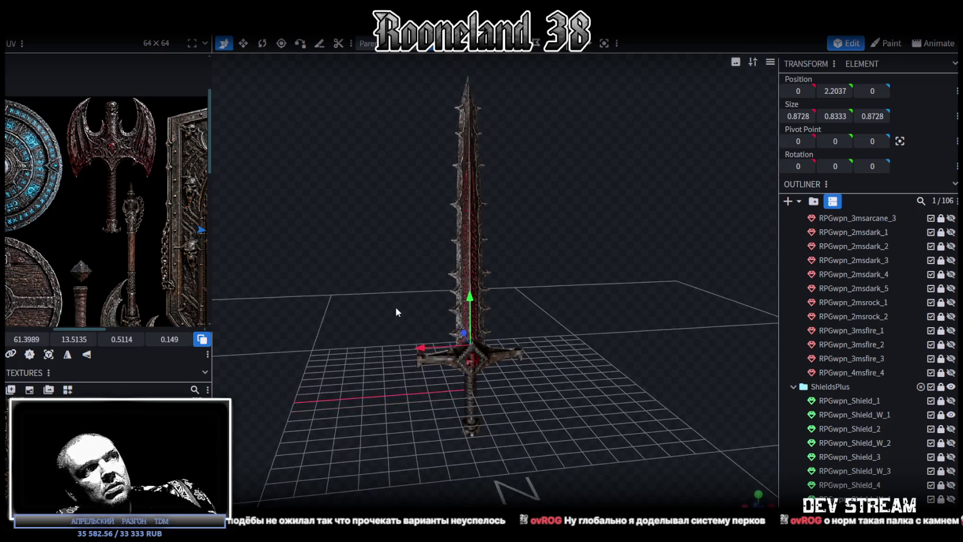
click(951, 414)
Preview the RPGwpn_Shield_2 shield and RPGwpn_Shield_W_2 curved sword, hiding each
click(951, 428)
mouse_move(519, 305)
mouse_down()
mouse_move(708, 409)
mouse_move(664, 453)
mouse_move(689, 464)
mouse_up()
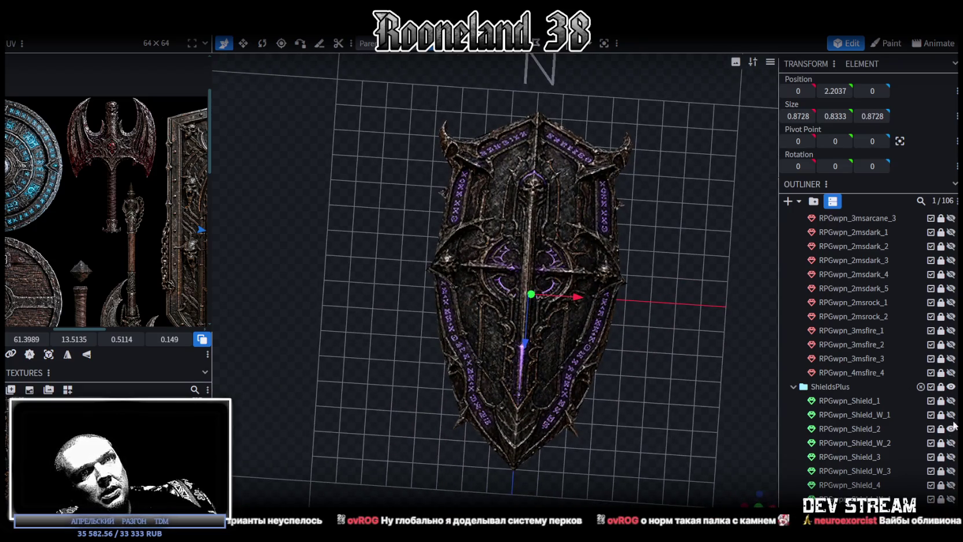
click(951, 429)
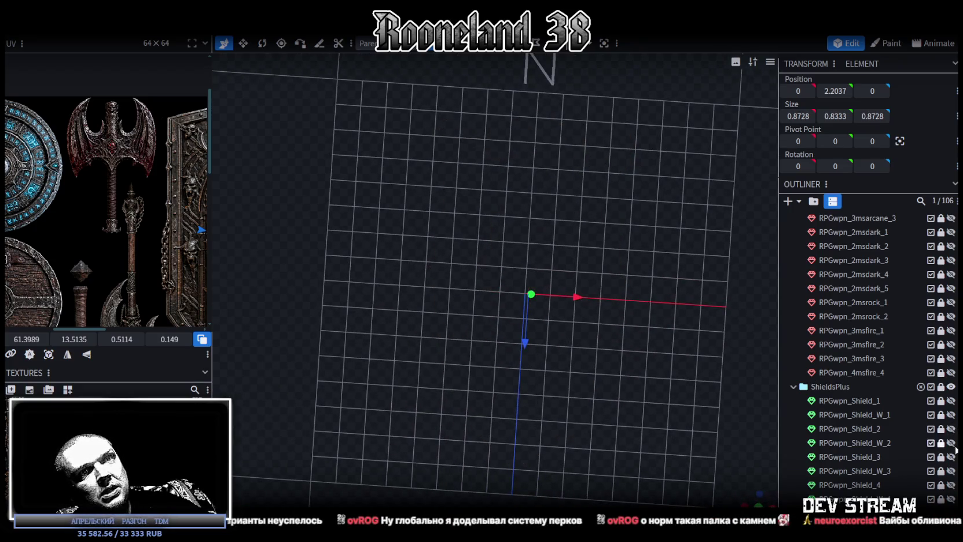
mouse_move(723, 359)
mouse_down()
mouse_move(685, 308)
mouse_move(700, 272)
mouse_up()
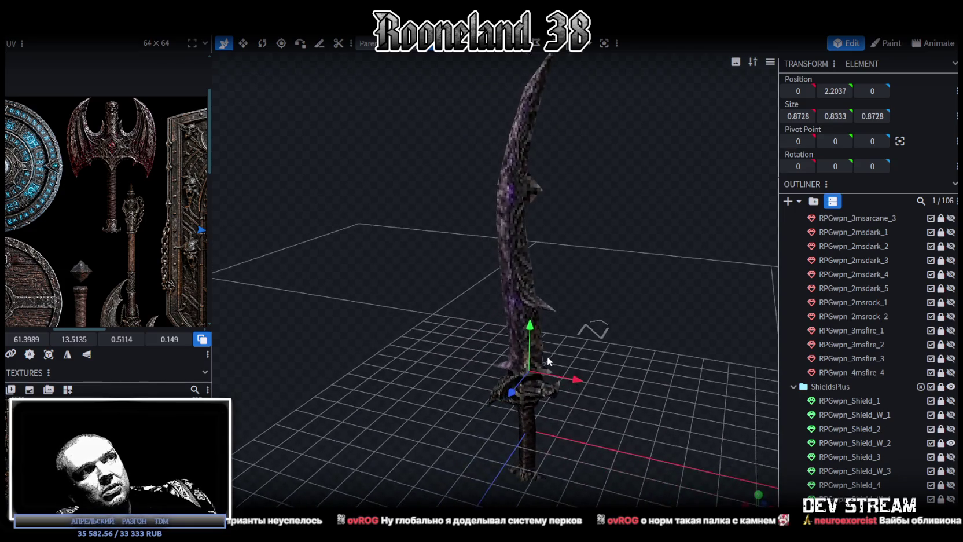
mouse_move(525, 276)
mouse_down()
mouse_move(500, 301)
mouse_move(694, 292)
mouse_move(554, 262)
mouse_move(393, 271)
mouse_move(398, 299)
mouse_move(496, 274)
mouse_up()
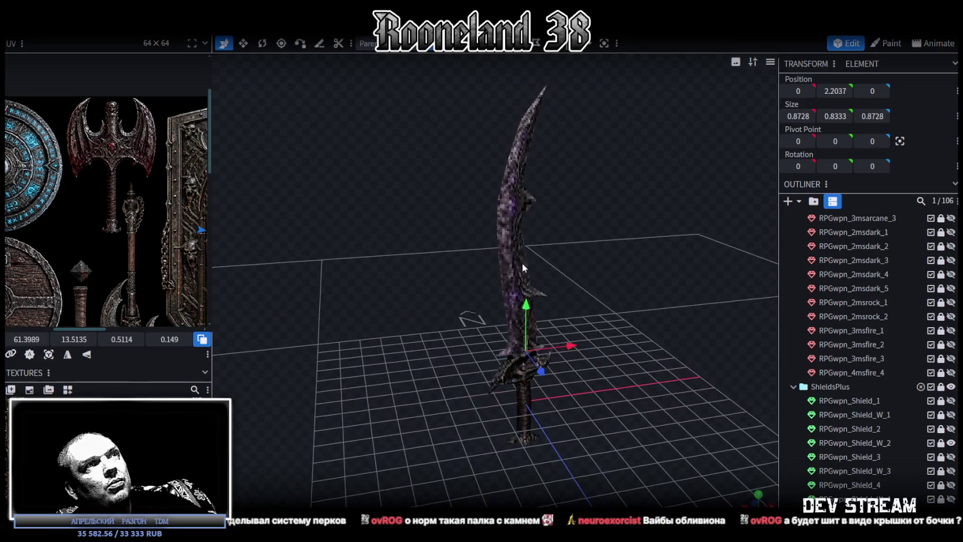
drag(607, 351, 650, 380)
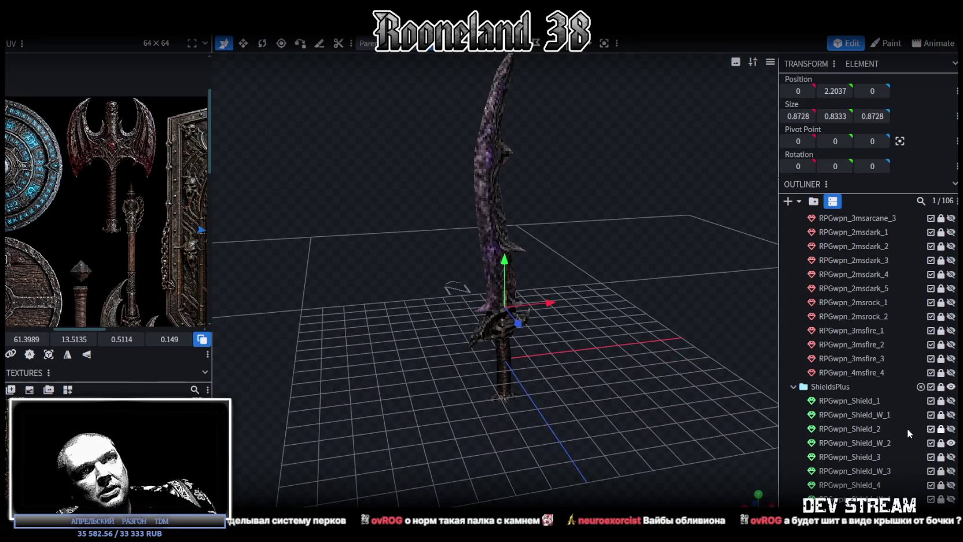
click(951, 443)
Preview RPGwpn_Shield_3 and RPGwpn_Shield_W_3, leaving the hammer hidden
click(951, 456)
mouse_move(662, 325)
mouse_down()
mouse_move(616, 461)
mouse_move(624, 473)
mouse_move(551, 298)
mouse_move(530, 443)
mouse_move(619, 472)
mouse_move(461, 445)
mouse_move(476, 427)
mouse_move(445, 354)
mouse_move(461, 384)
mouse_move(464, 434)
mouse_move(533, 428)
mouse_move(543, 398)
mouse_move(542, 282)
mouse_move(534, 304)
mouse_move(647, 349)
mouse_move(362, 330)
mouse_move(358, 260)
mouse_move(337, 232)
mouse_move(314, 226)
mouse_move(299, 272)
mouse_move(522, 356)
mouse_move(718, 370)
mouse_move(710, 374)
mouse_move(730, 340)
mouse_up()
click(951, 456)
click(951, 470)
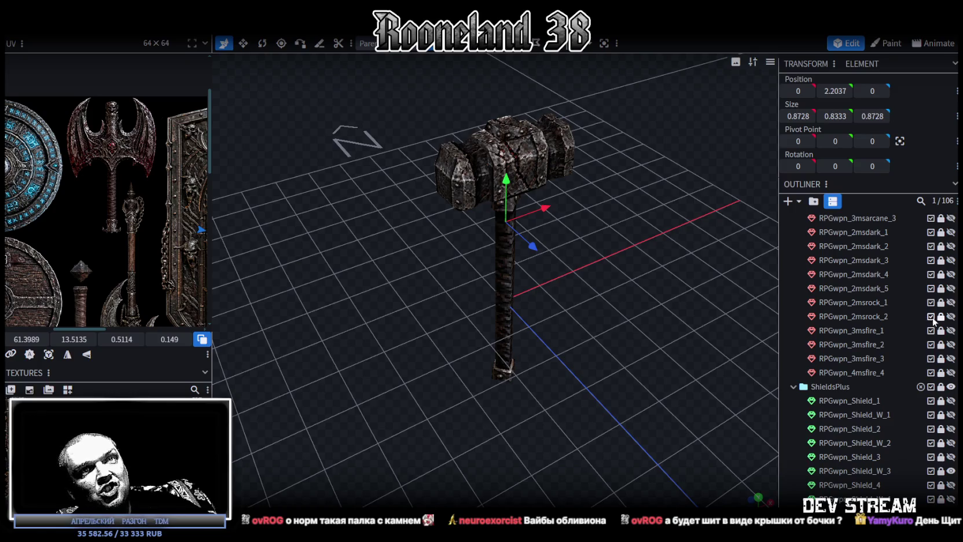
scroll(952, 444, down, 1)
click(951, 421)
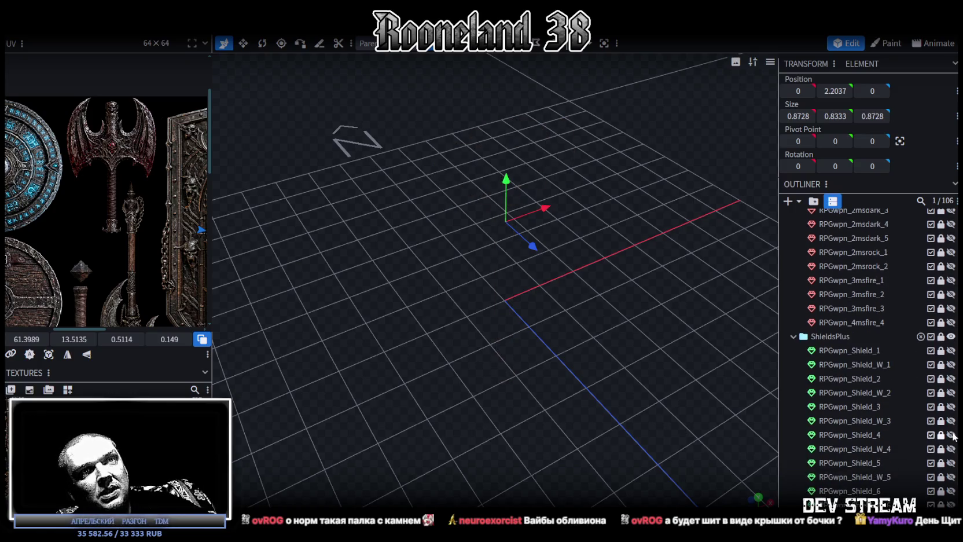
Preview the RPGwpn_Shield_4 turtle-shell shield and the spiked mace, hiding each
click(951, 434)
mouse_move(724, 301)
mouse_down()
mouse_move(596, 282)
mouse_move(633, 157)
mouse_move(459, 72)
mouse_move(455, 213)
mouse_move(555, 296)
mouse_move(861, 463)
mouse_up()
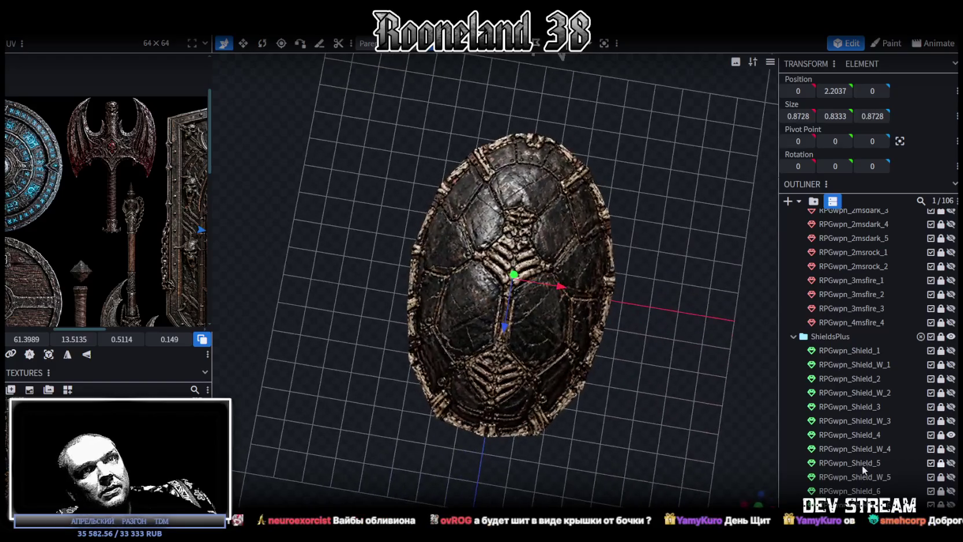
click(951, 434)
click(951, 449)
mouse_move(649, 358)
mouse_down()
mouse_move(586, 266)
mouse_move(611, 237)
mouse_move(579, 224)
mouse_move(334, 232)
mouse_move(482, 222)
mouse_move(604, 240)
mouse_move(579, 254)
mouse_move(553, 306)
mouse_move(594, 291)
mouse_up()
key(KP_1)
click(951, 449)
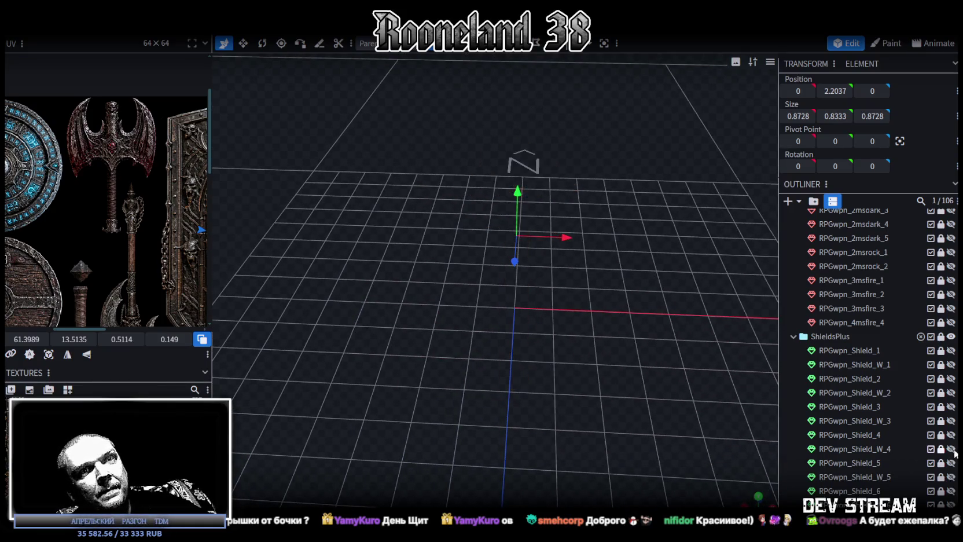
Preview the RPGwpn_Shield_5 wooden shield and RPGwpn_Shield_W_5 hammer, hiding each
click(951, 463)
key(KP_1)
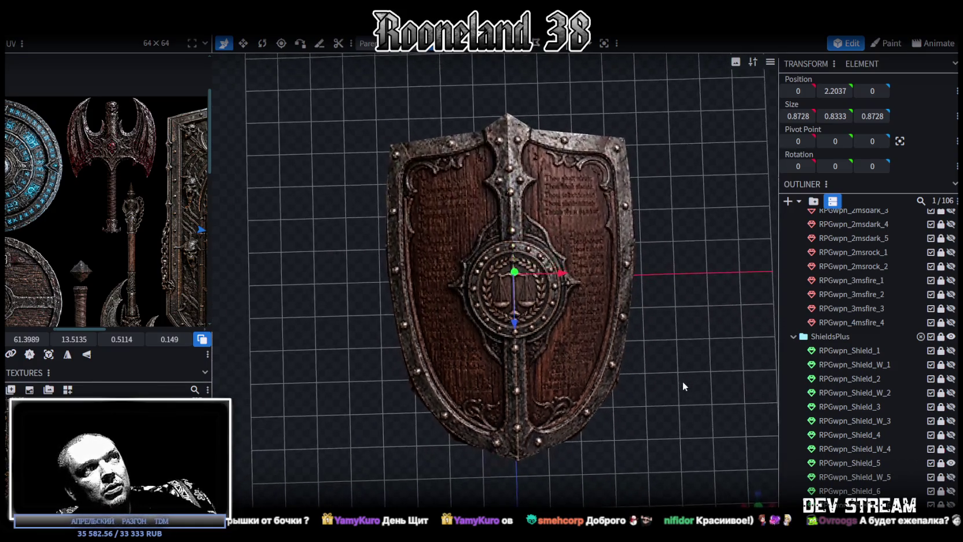
mouse_move(681, 380)
mouse_down()
mouse_move(684, 353)
mouse_move(674, 355)
mouse_up()
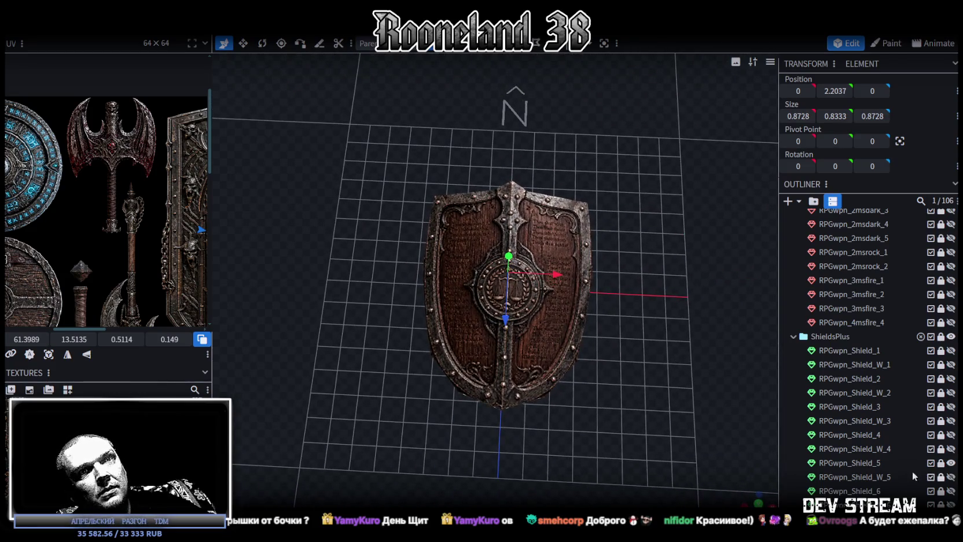
click(951, 463)
click(951, 476)
mouse_move(602, 376)
mouse_down()
mouse_move(536, 323)
mouse_move(286, 318)
mouse_move(326, 296)
mouse_move(539, 303)
mouse_move(679, 364)
mouse_up()
click(951, 476)
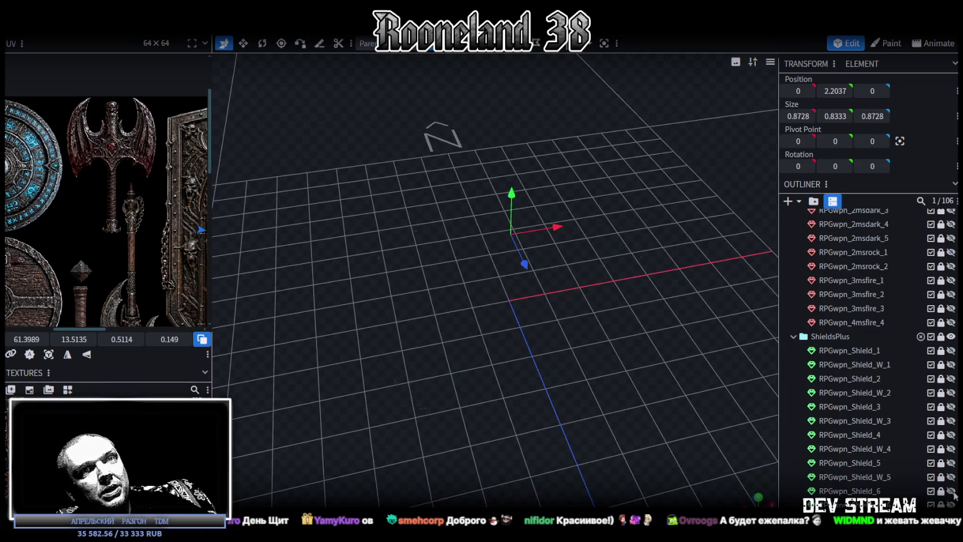
Preview the dark round RPGwpn_Shield_6, then leave only the dark runed sword visible
click(952, 492)
mouse_move(668, 401)
mouse_down()
mouse_move(666, 467)
mouse_move(649, 463)
mouse_move(649, 448)
mouse_up()
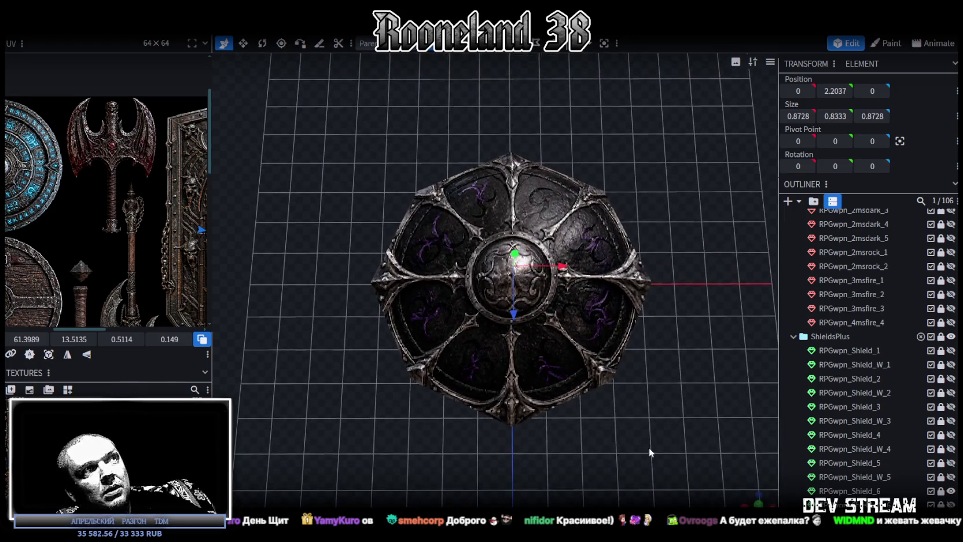
click(952, 491)
click(950, 505)
mouse_move(624, 410)
mouse_down()
mouse_move(583, 299)
mouse_move(602, 270)
mouse_move(293, 271)
mouse_move(294, 305)
mouse_move(616, 318)
mouse_move(666, 336)
mouse_up()
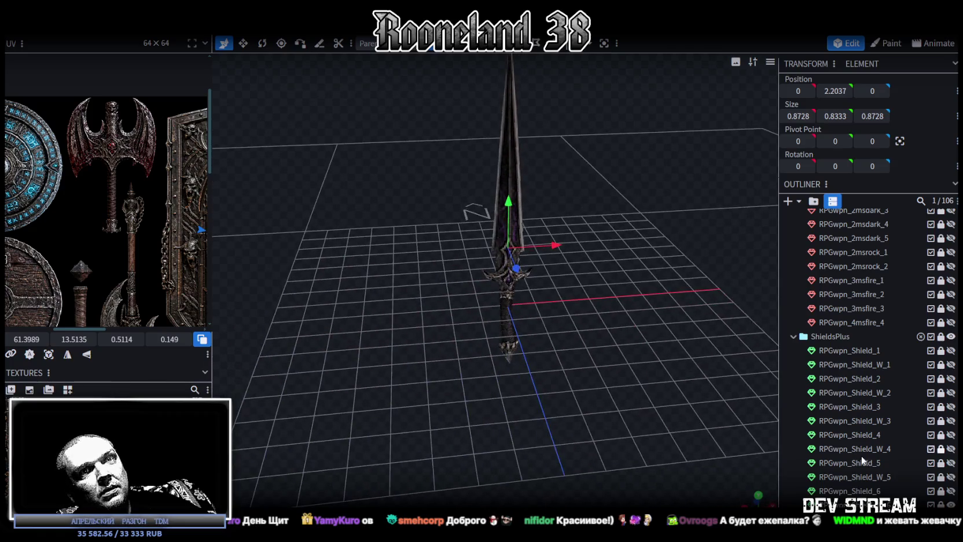
scroll(859, 454, down, 3)
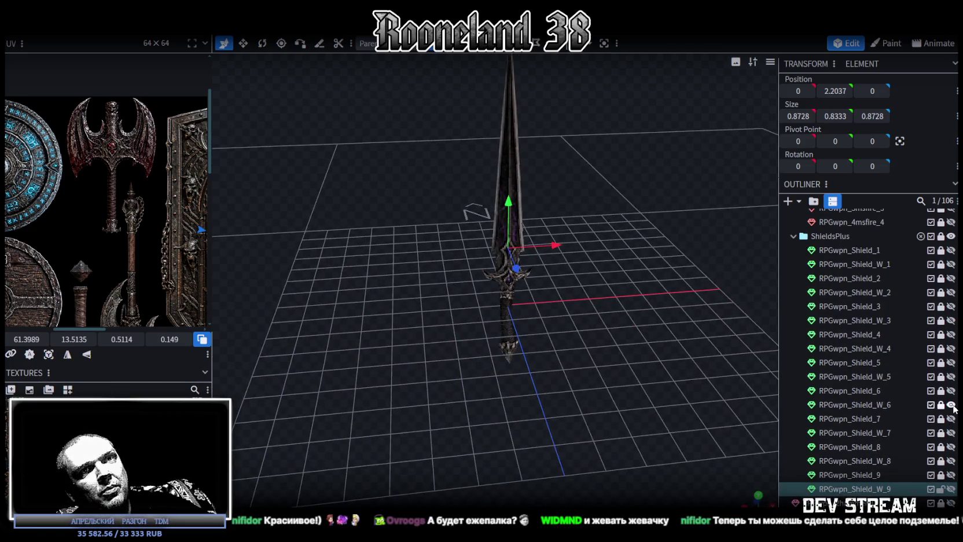
Preview the RPGwpn_Shield_7 plate shield, then the RPGwpn_Shield_W_7 spear, orbiting around each
click(951, 405)
mouse_move(639, 298)
mouse_down()
mouse_move(706, 365)
mouse_move(640, 416)
mouse_move(626, 371)
mouse_move(582, 306)
mouse_move(596, 293)
mouse_move(524, 319)
mouse_move(635, 396)
mouse_move(601, 337)
mouse_move(463, 213)
mouse_move(525, 386)
mouse_move(695, 418)
mouse_move(717, 439)
mouse_up()
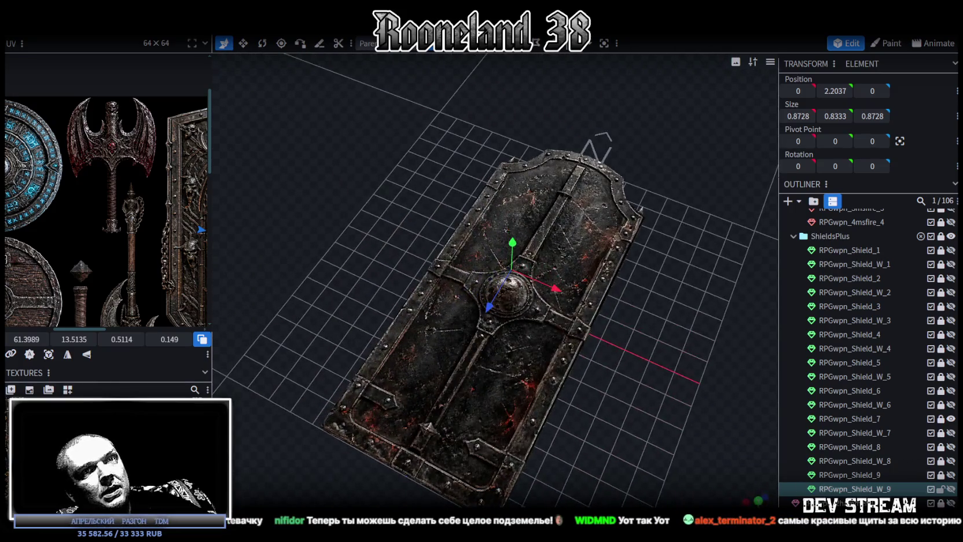
click(951, 418)
click(950, 433)
mouse_move(654, 370)
mouse_down()
mouse_move(610, 268)
mouse_move(660, 275)
mouse_move(601, 318)
mouse_move(561, 324)
mouse_move(861, 344)
mouse_move(414, 316)
mouse_move(652, 370)
mouse_up()
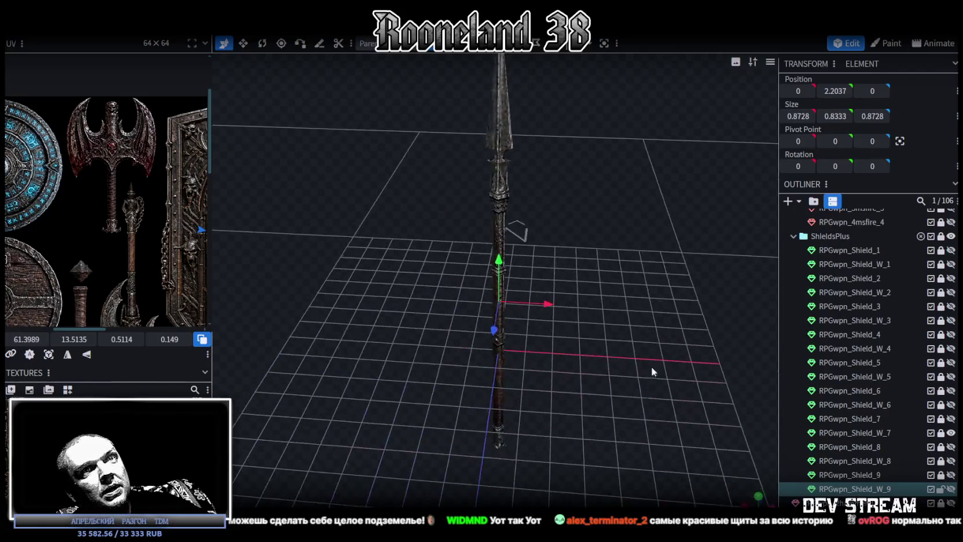
Swap to the RPGwpn_Shield_8 hide shield from several angles, then show the RPGwpn_Shield_W_8 spear
click(951, 433)
click(951, 447)
mouse_move(659, 282)
mouse_down()
mouse_move(656, 386)
mouse_move(662, 371)
mouse_move(611, 258)
mouse_move(643, 258)
mouse_move(677, 384)
mouse_move(560, 281)
mouse_up()
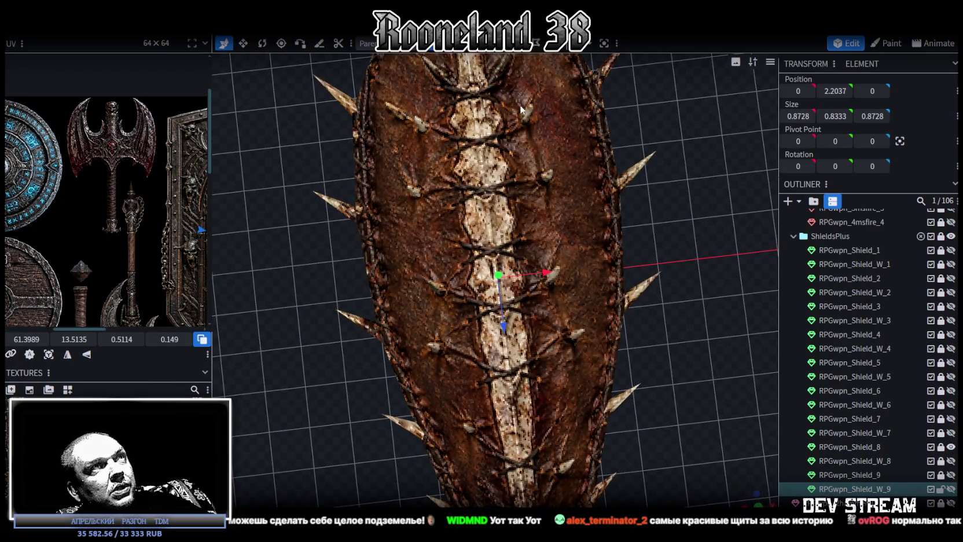
mouse_move(521, 109)
mouse_down()
mouse_move(614, 256)
mouse_move(652, 249)
mouse_move(632, 173)
mouse_move(635, 350)
mouse_move(652, 370)
mouse_move(649, 319)
mouse_move(633, 277)
mouse_up()
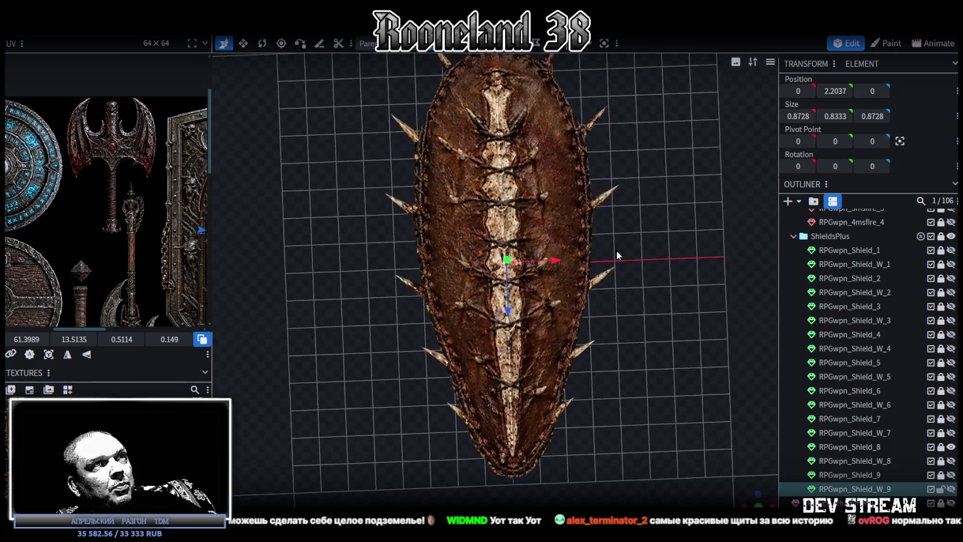
drag(644, 339, 657, 348)
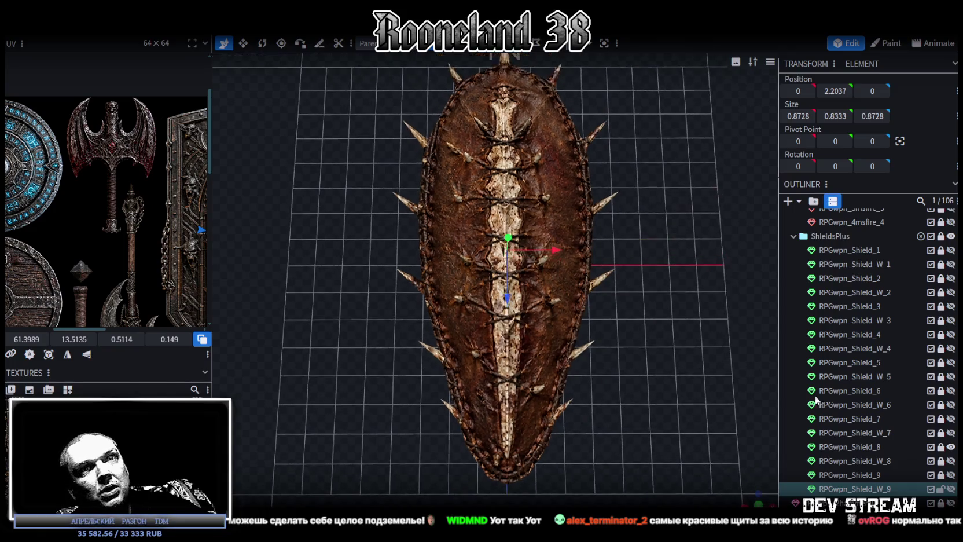
click(951, 446)
click(950, 460)
mouse_move(637, 324)
mouse_down()
mouse_move(594, 302)
mouse_move(612, 282)
mouse_move(623, 314)
mouse_move(378, 310)
mouse_move(622, 343)
mouse_up()
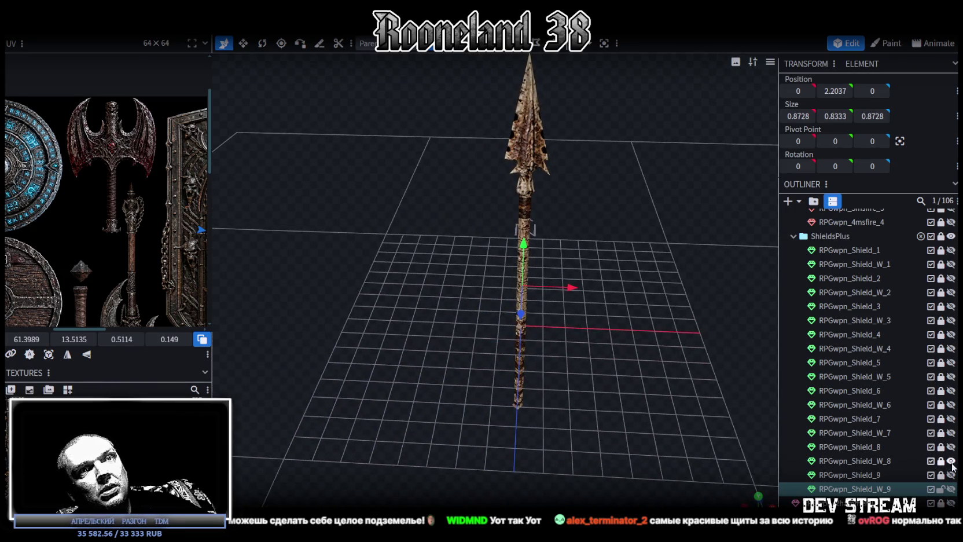
Hide the spear and show the RPGwpn_Shield_9 rune shield in a close top-down view
click(950, 460)
click(950, 475)
mouse_move(641, 261)
mouse_down()
mouse_move(654, 335)
mouse_move(634, 328)
mouse_up()
scroll(656, 357, up, 3)
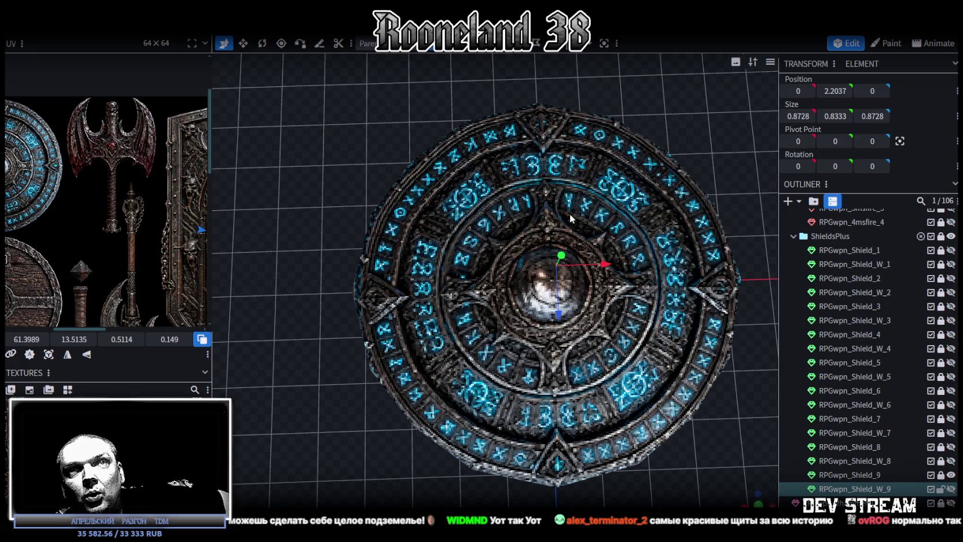
scroll(842, 359, up, 3)
Collapse and hide the ShieldsPlus folder, then collapse the Spears folder
scroll(847, 357, up, 3)
scroll(846, 355, up, 3)
scroll(833, 335, up, 5)
scroll(810, 315, up, 3)
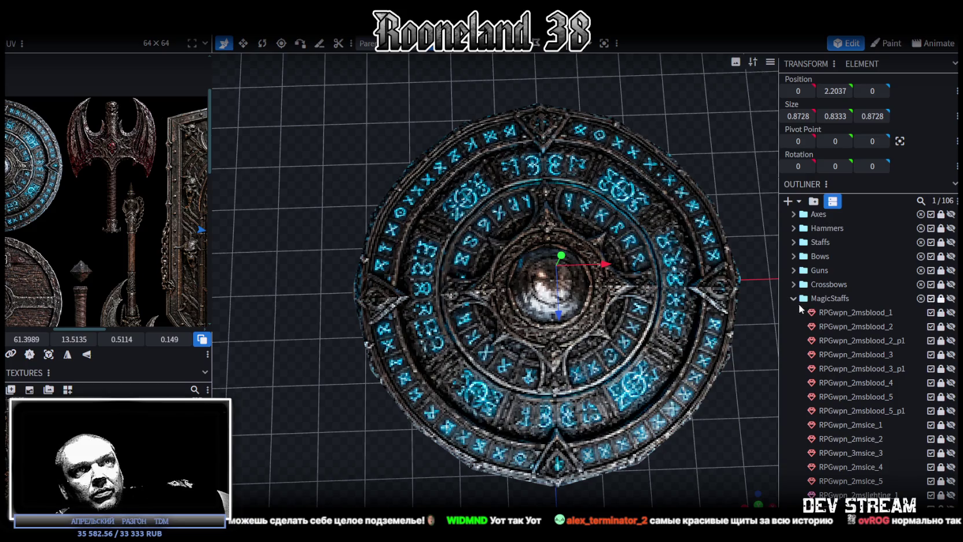
click(793, 312)
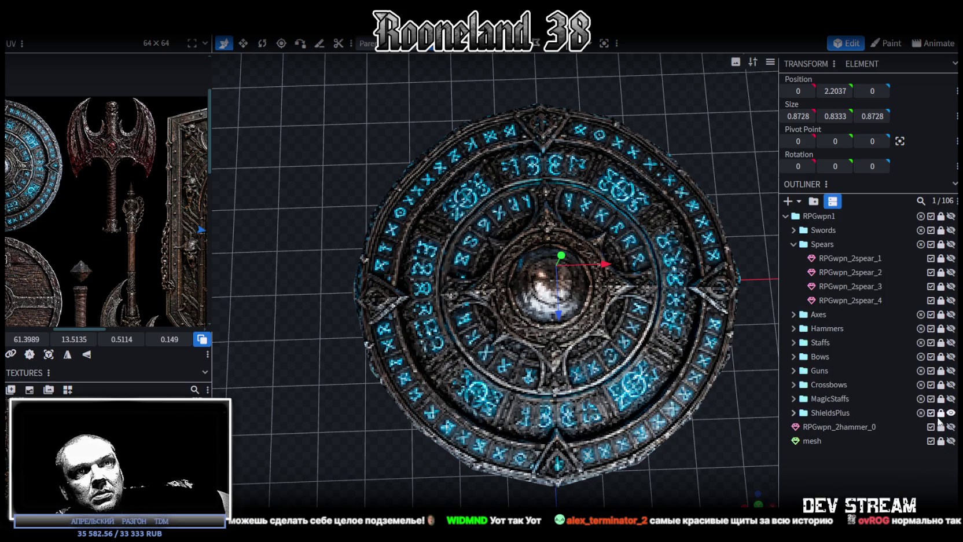
click(951, 414)
click(951, 413)
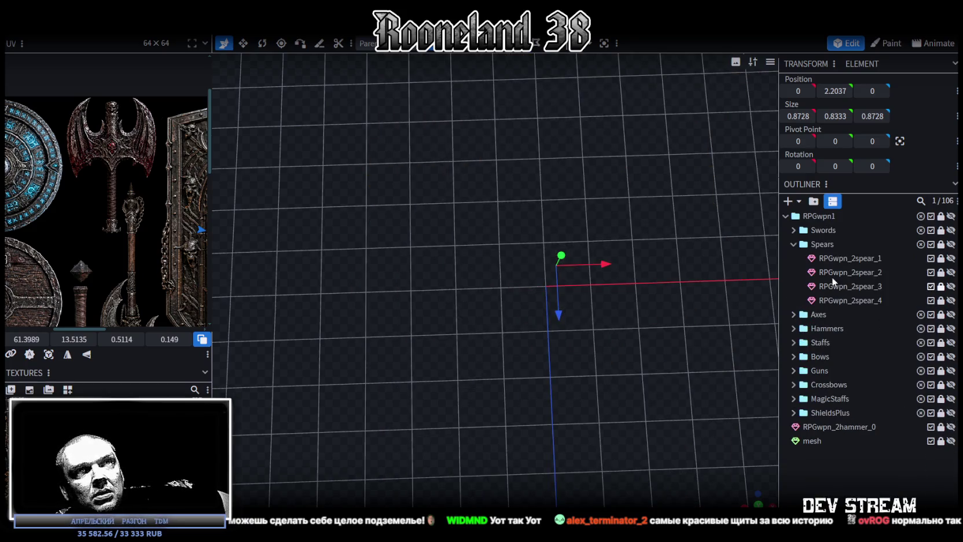
click(793, 244)
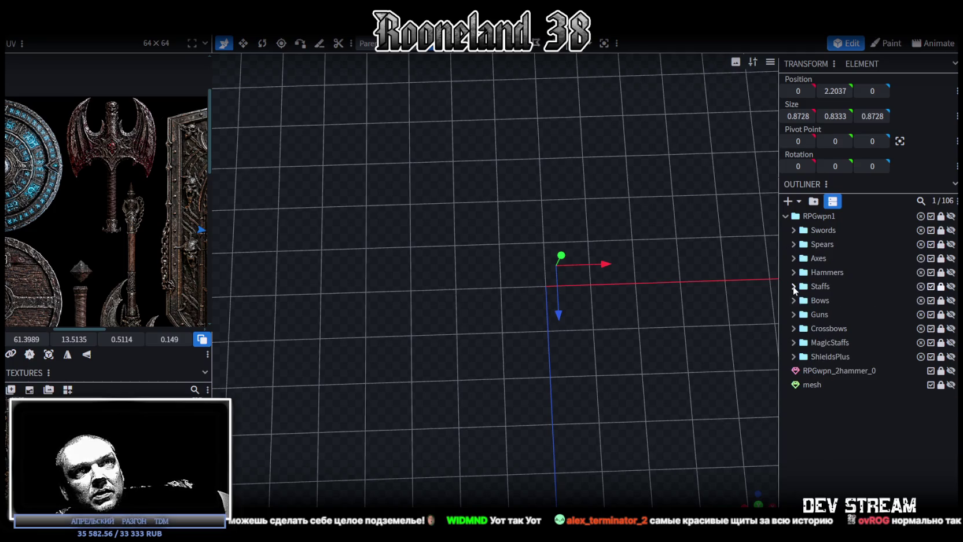
Preview the RPGwpn_2staff_2 and RPGwpn_2staff_3 staffs, hide them, and collapse the Staffs folder
click(793, 286)
click(951, 315)
click(950, 314)
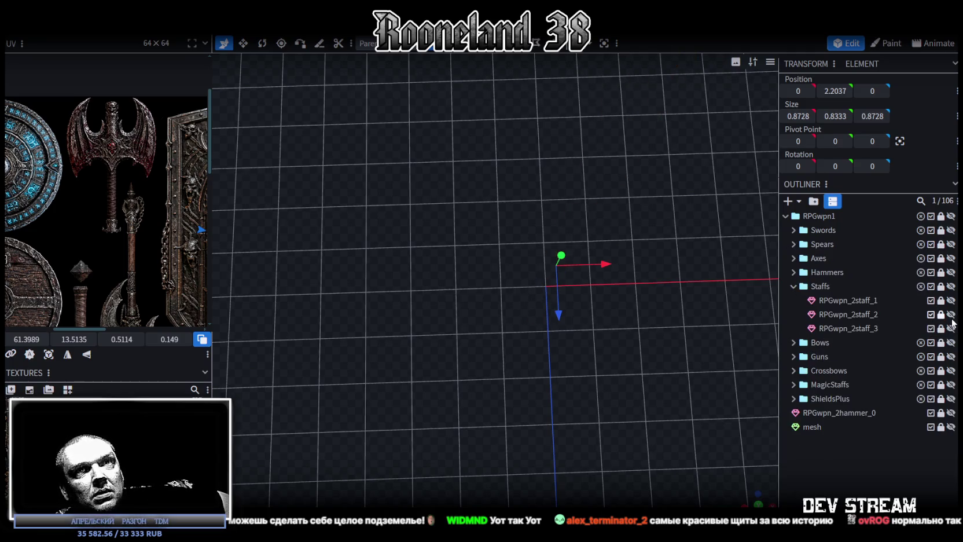
click(951, 328)
mouse_move(671, 332)
mouse_down()
mouse_move(619, 338)
mouse_move(583, 291)
mouse_move(577, 354)
mouse_move(504, 310)
mouse_move(510, 337)
mouse_move(514, 329)
mouse_move(494, 303)
mouse_move(584, 342)
mouse_move(418, 325)
mouse_move(453, 359)
mouse_move(537, 354)
mouse_move(597, 306)
mouse_move(409, 303)
mouse_move(498, 280)
mouse_move(486, 304)
mouse_move(589, 350)
mouse_move(527, 351)
mouse_move(545, 325)
mouse_move(568, 349)
mouse_move(572, 340)
mouse_up()
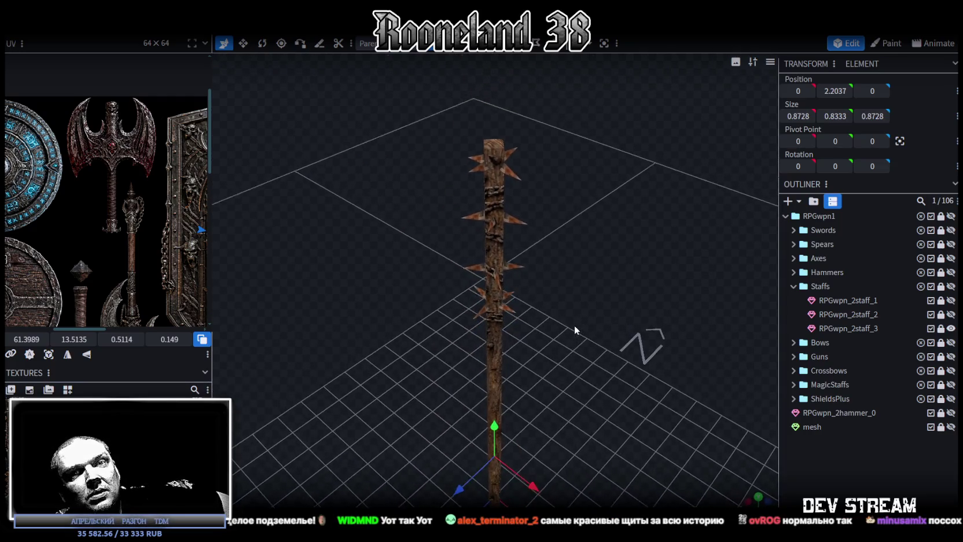
click(951, 329)
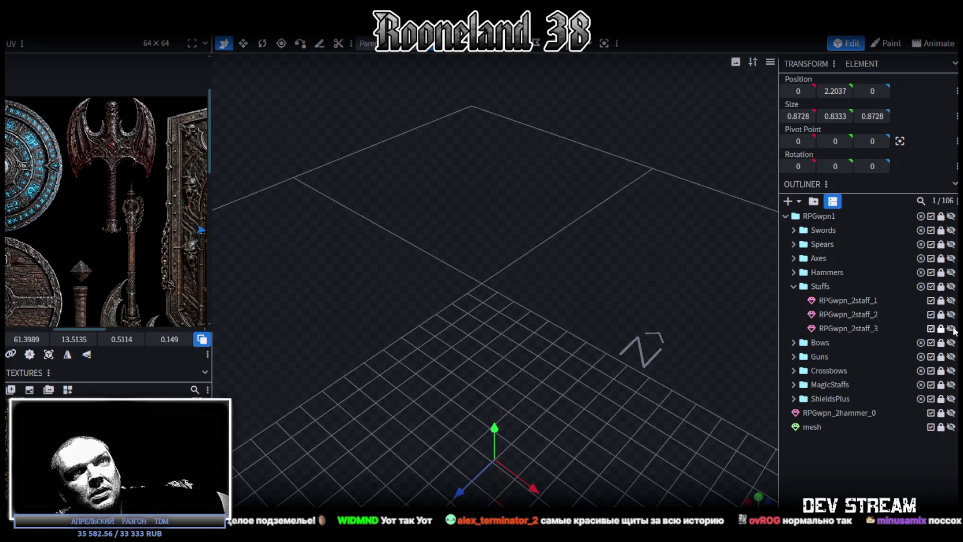
click(793, 286)
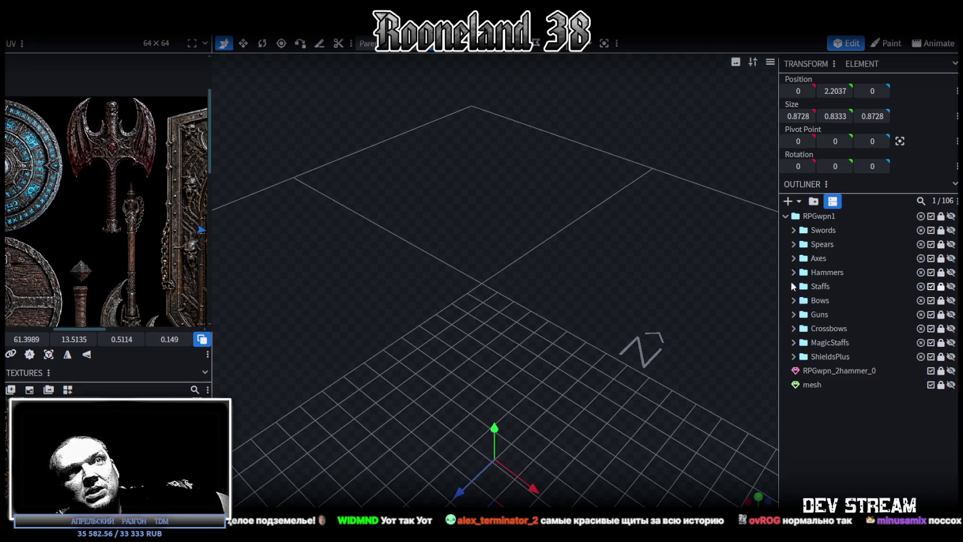
Expand the MagicStaffs folder and browse its staff models in the Outliner
click(794, 342)
scroll(836, 379, down, 5)
scroll(846, 366, down, 5)
scroll(846, 367, up, 3)
scroll(852, 367, up, 2)
scroll(860, 314, down, 5)
scroll(857, 318, down, 3)
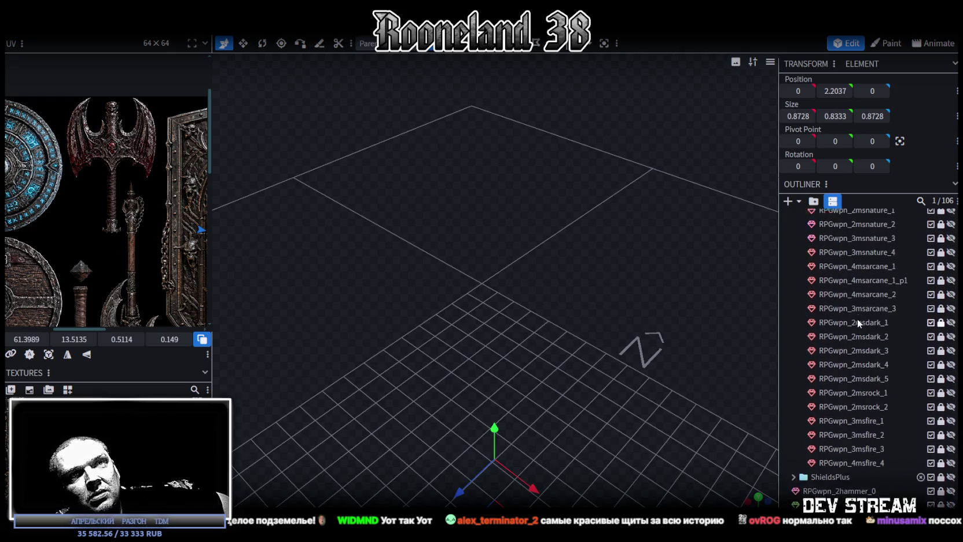
scroll(908, 384, up, 5)
scroll(903, 376, up, 5)
scroll(903, 374, up, 5)
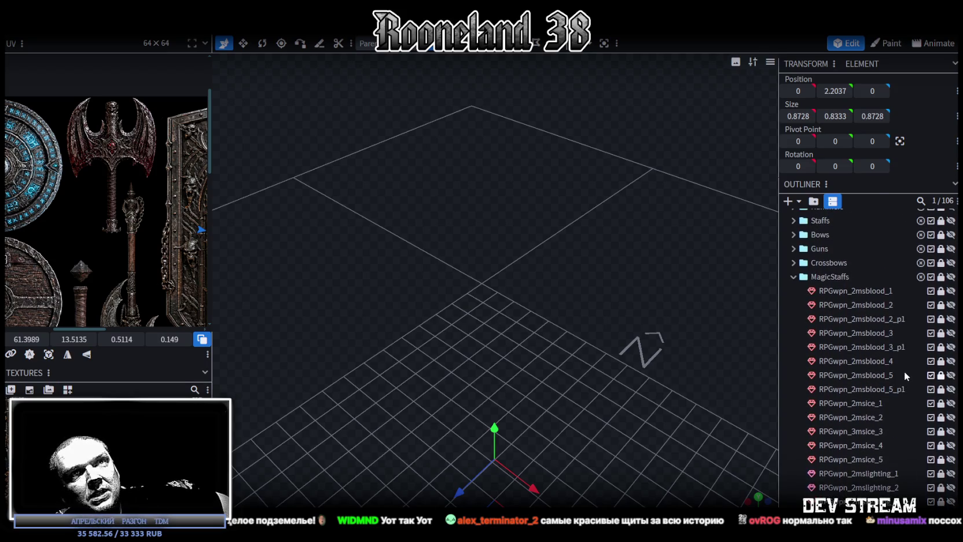
Show the bloody magic staff, orbit around it, then hide it again
click(950, 361)
mouse_move(735, 320)
mouse_down()
mouse_move(593, 325)
mouse_move(315, 304)
mouse_move(640, 316)
mouse_move(559, 234)
mouse_move(635, 222)
mouse_move(629, 274)
mouse_move(584, 254)
mouse_move(408, 241)
mouse_move(385, 245)
mouse_move(377, 270)
mouse_move(473, 276)
mouse_move(547, 323)
mouse_move(593, 216)
mouse_move(585, 222)
mouse_move(601, 304)
mouse_move(801, 342)
mouse_up()
scroll(602, 328, down, 3)
scroll(839, 357, down, 3)
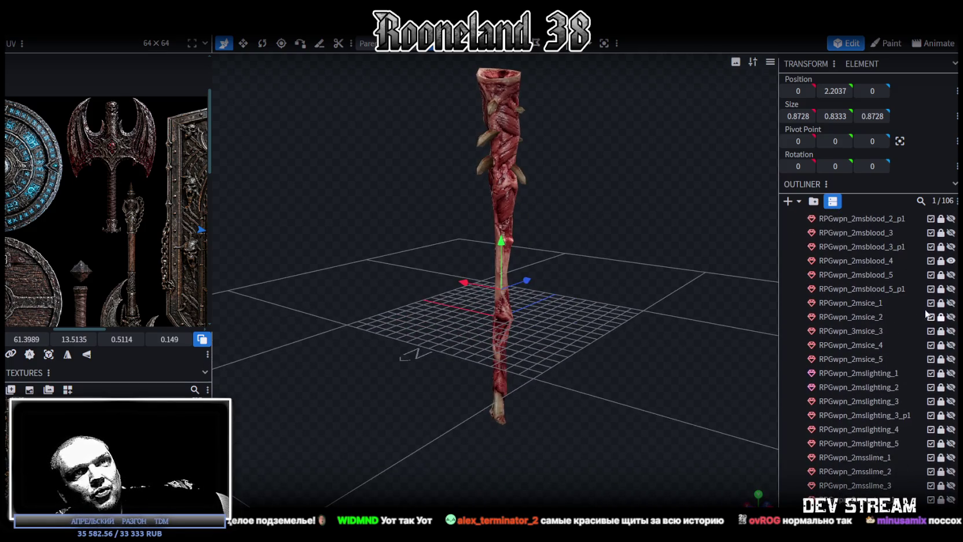
click(951, 260)
scroll(950, 266, down, 3)
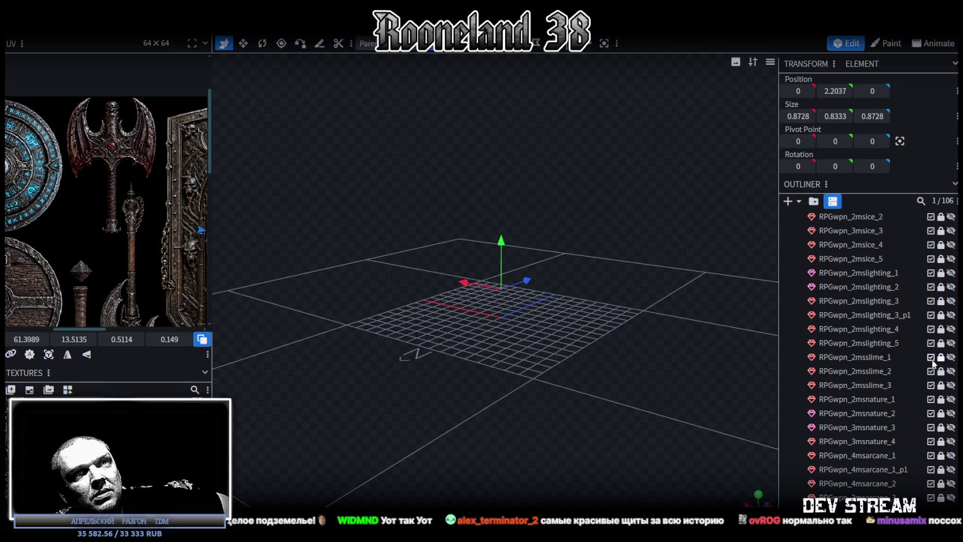
Preview the green staff from below, hide it, and collapse then re-expand MagicStaffs
click(951, 385)
mouse_move(723, 289)
mouse_down()
mouse_move(625, 266)
mouse_move(630, 220)
mouse_move(569, 287)
mouse_move(626, 281)
mouse_move(631, 255)
mouse_move(567, 294)
mouse_move(630, 290)
mouse_move(581, 324)
mouse_move(624, 255)
mouse_move(592, 226)
mouse_move(517, 327)
mouse_move(545, 320)
mouse_move(545, 337)
mouse_move(455, 230)
mouse_up()
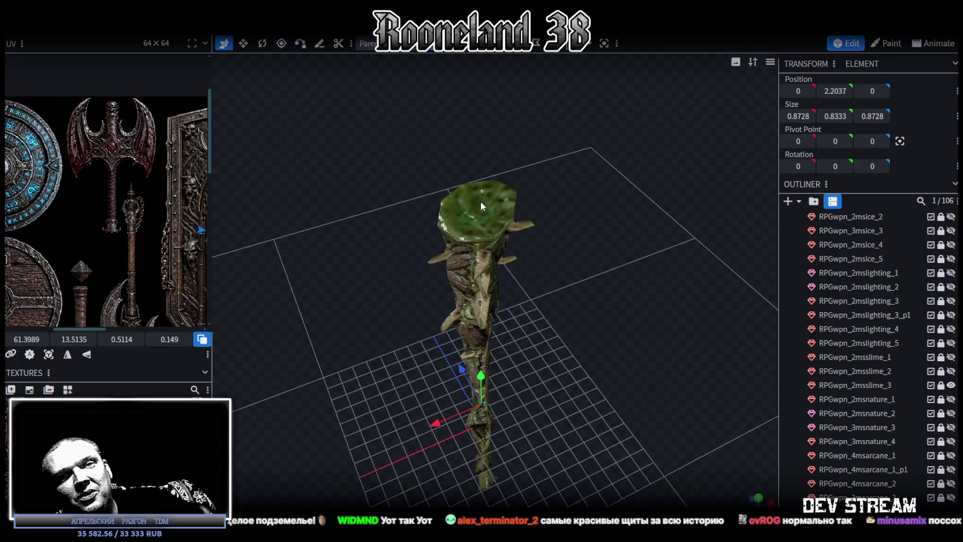
click(951, 387)
scroll(852, 304, up, 3)
scroll(817, 269, up, 3)
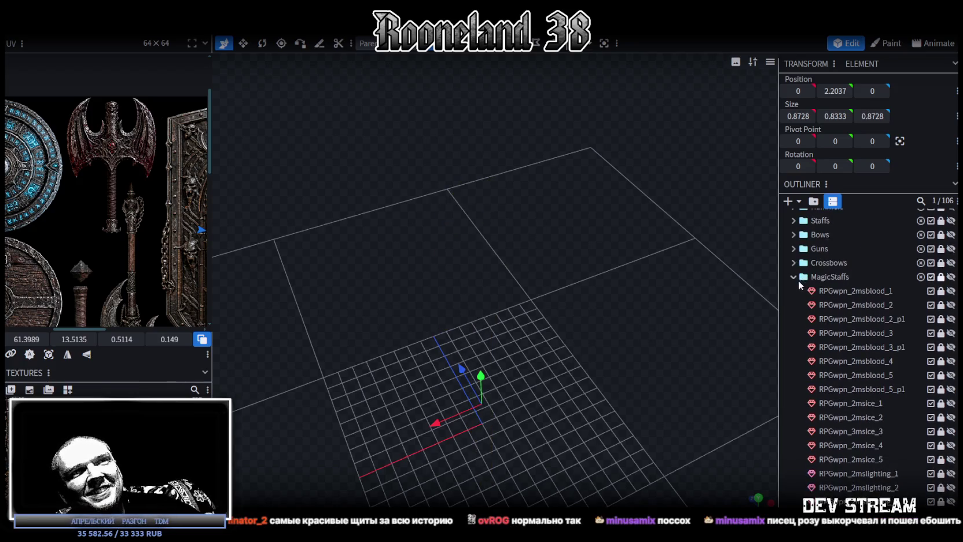
click(793, 276)
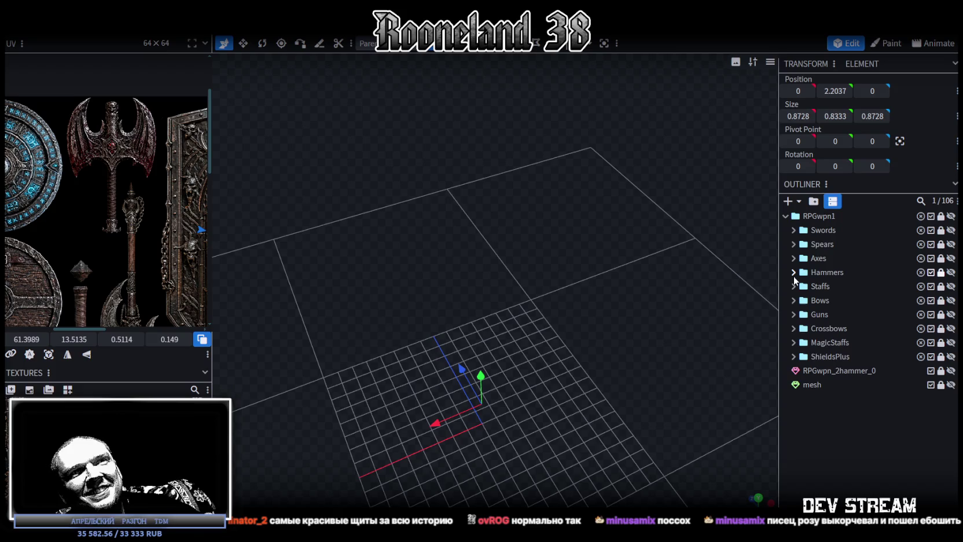
click(793, 342)
Show the RPGwpn_2mslighting_5 lightning staff and orbit around it
scroll(846, 344, down, 5)
scroll(845, 343, down, 3)
scroll(844, 343, up, 2)
scroll(858, 341, up, 2)
scroll(875, 330, up, 2)
scroll(874, 318, up, 2)
click(950, 294)
mouse_move(612, 306)
mouse_down()
mouse_move(551, 236)
mouse_move(611, 269)
mouse_move(399, 239)
mouse_move(373, 250)
mouse_move(620, 372)
mouse_move(493, 368)
mouse_move(483, 356)
mouse_move(515, 281)
mouse_move(579, 269)
mouse_move(607, 217)
mouse_move(598, 197)
mouse_move(588, 205)
mouse_move(579, 324)
mouse_move(551, 357)
mouse_move(567, 291)
mouse_move(651, 300)
mouse_move(576, 247)
mouse_move(587, 246)
mouse_move(589, 269)
mouse_move(617, 264)
mouse_move(598, 255)
mouse_move(570, 203)
mouse_up()
Inspect the lightning staff from more angles, then hide it again
scroll(592, 302, up, 5)
scroll(651, 301, down, 3)
scroll(641, 272, down, 2)
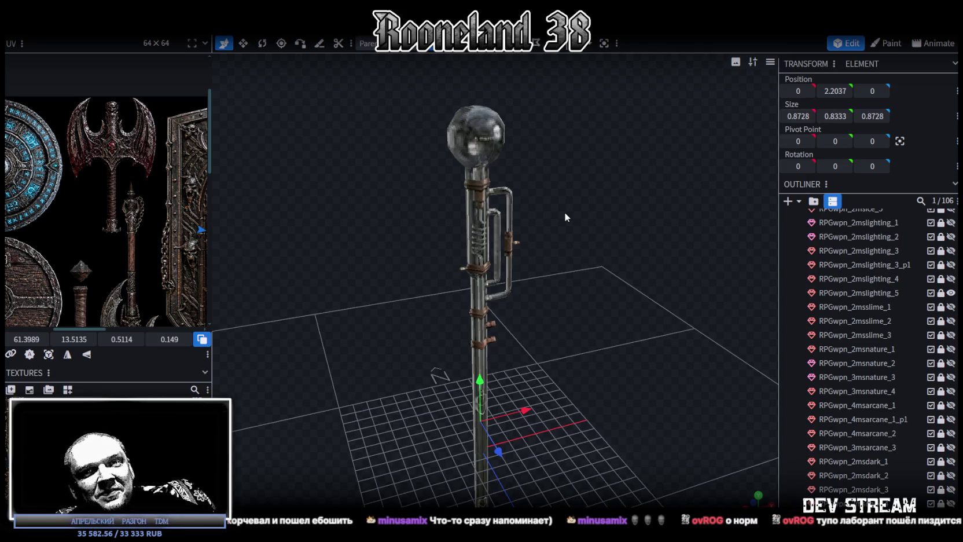
drag(532, 253, 507, 295)
mouse_move(551, 333)
mouse_down()
mouse_move(476, 304)
mouse_move(478, 323)
mouse_move(538, 296)
mouse_move(319, 308)
mouse_move(393, 287)
mouse_move(570, 290)
mouse_move(841, 349)
mouse_up()
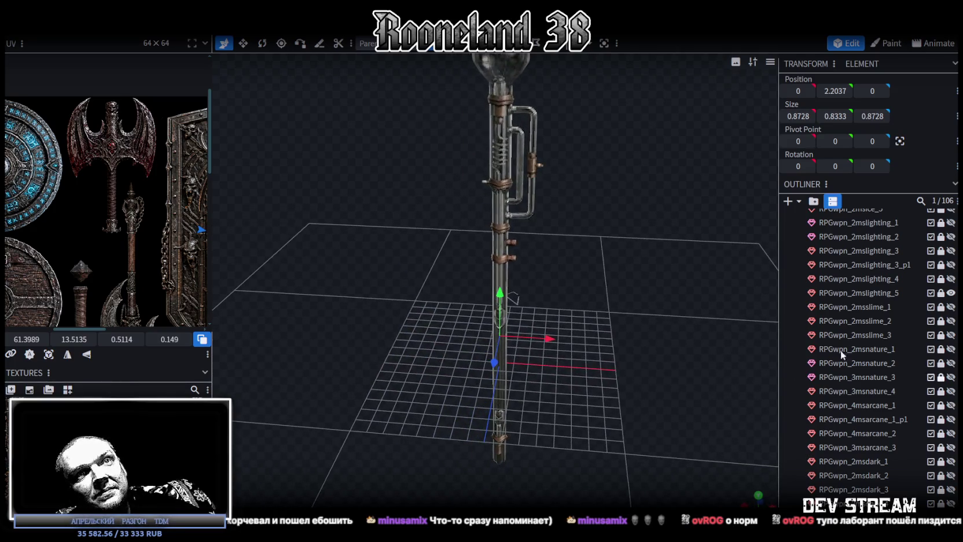
click(951, 292)
scroll(819, 438, down, 5)
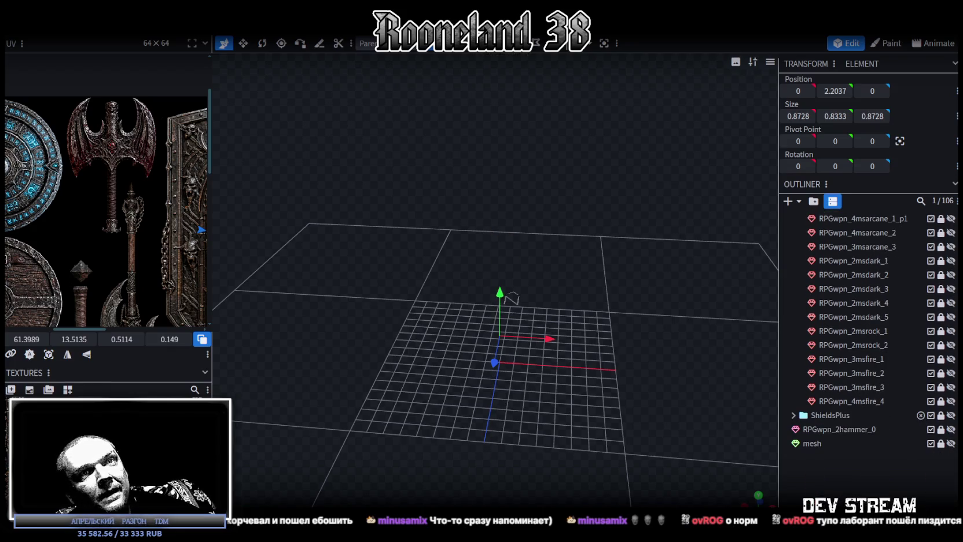
Expand ShieldsPlus and orbit down toward the RPGwpn_Shield_W_9 rod and cube
click(794, 415)
scroll(857, 440, down, 4)
scroll(885, 458, down, 1)
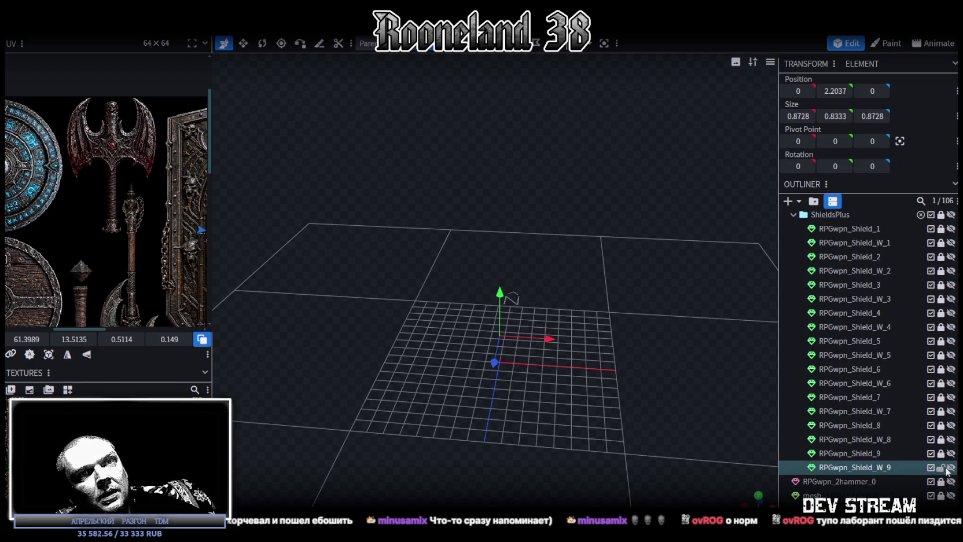
drag(590, 309, 596, 274)
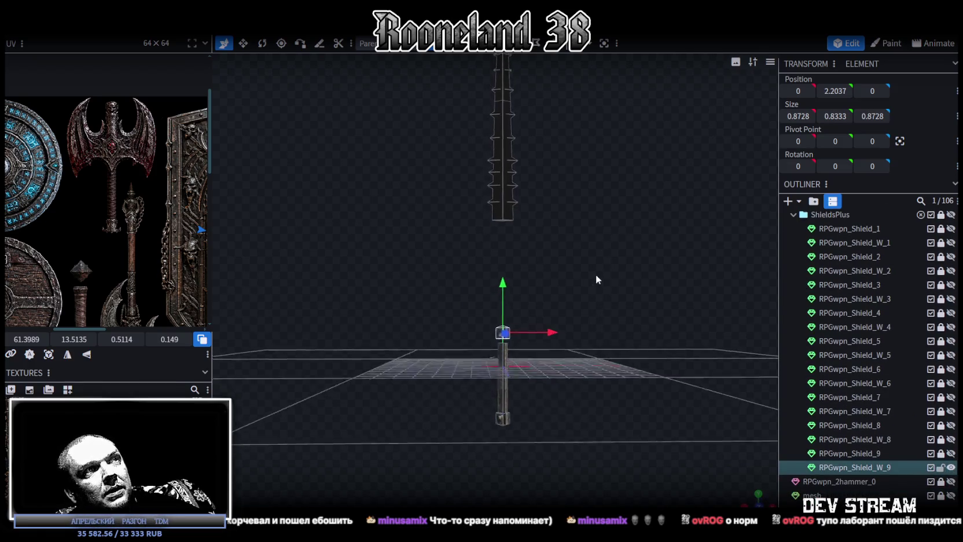
scroll(583, 314, up, 5)
drag(582, 327, 606, 354)
Stretch the cube upward into a tall 5.8333 pillar and pick its top vertex
key(s)
drag(543, 226, 545, 124)
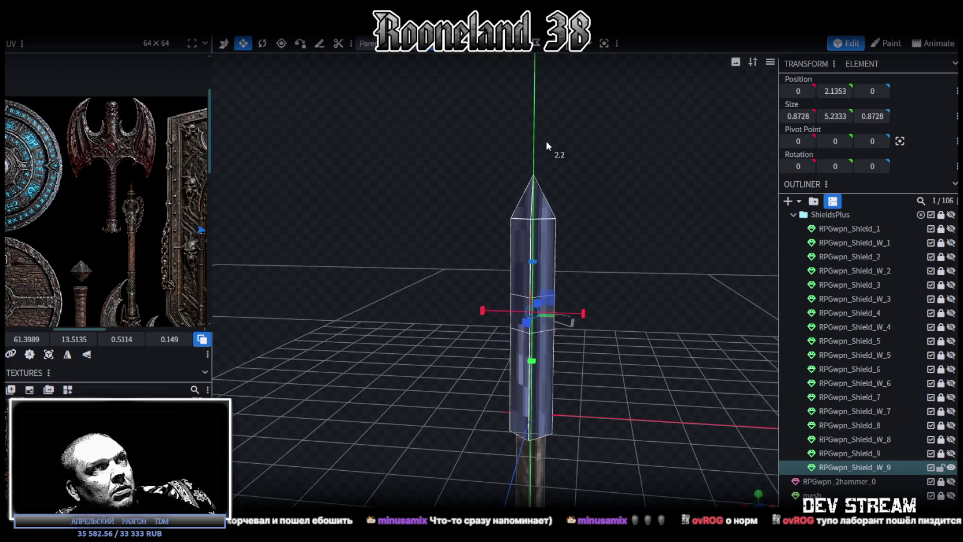
mouse_move(609, 243)
mouse_down()
mouse_move(607, 324)
mouse_move(515, 231)
mouse_move(543, 105)
mouse_move(541, 126)
mouse_move(629, 276)
mouse_move(577, 157)
mouse_up()
key(v)
click(485, 87)
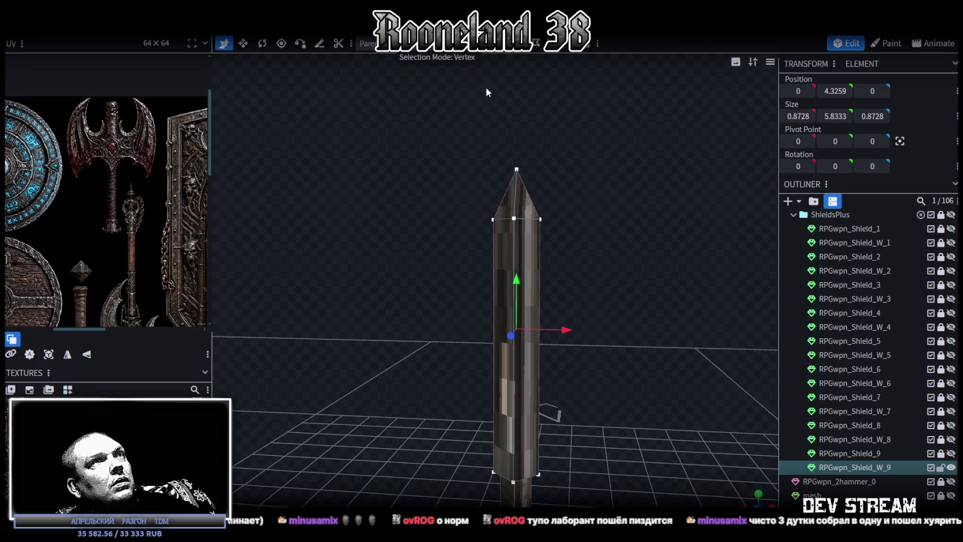
Lower the pillar's tip by 0.4 and thicken the pillar slightly on X and Z
click(516, 168)
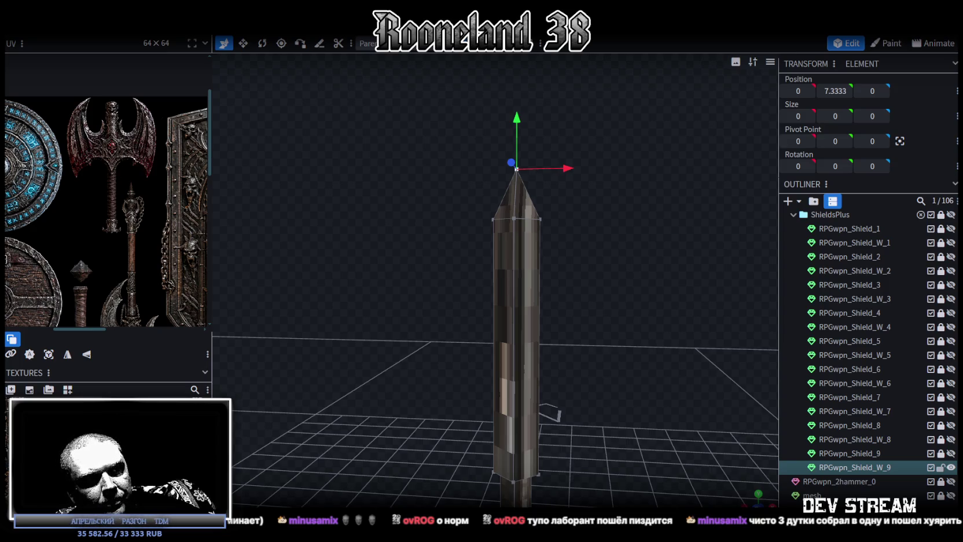
key(f)
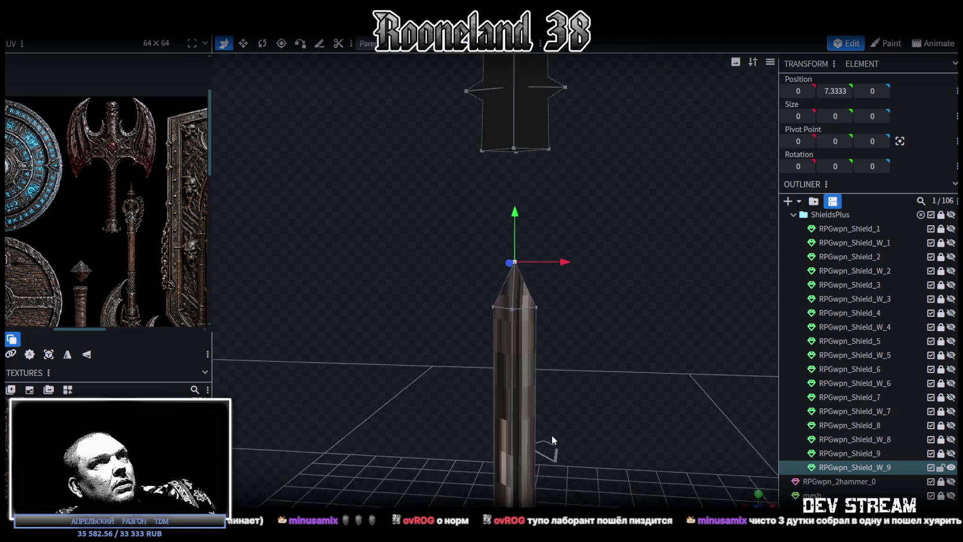
mouse_move(517, 224)
mouse_down()
mouse_move(532, 311)
mouse_move(516, 103)
mouse_up()
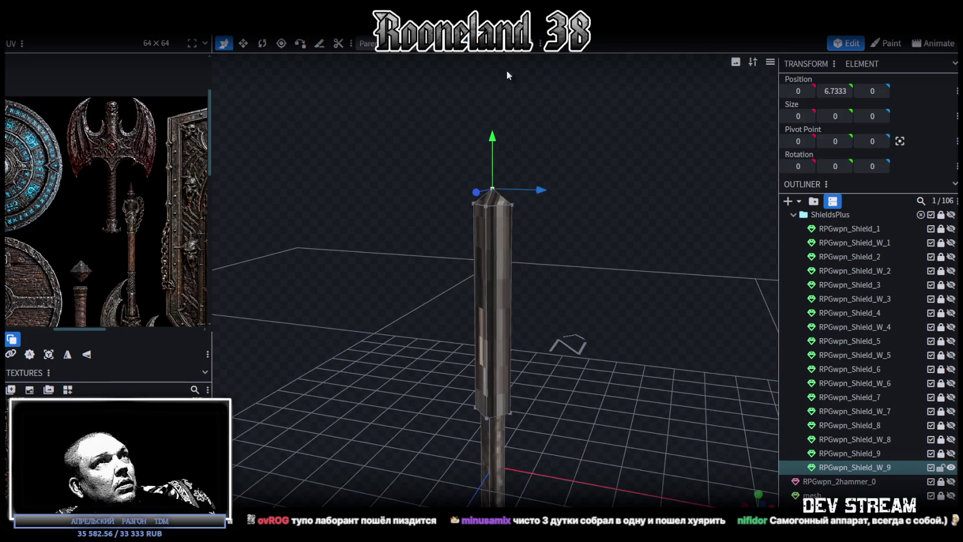
click(491, 232)
mouse_move(598, 271)
mouse_down()
mouse_move(551, 350)
mouse_move(575, 318)
mouse_up()
key(v)
drag(514, 325, 505, 322)
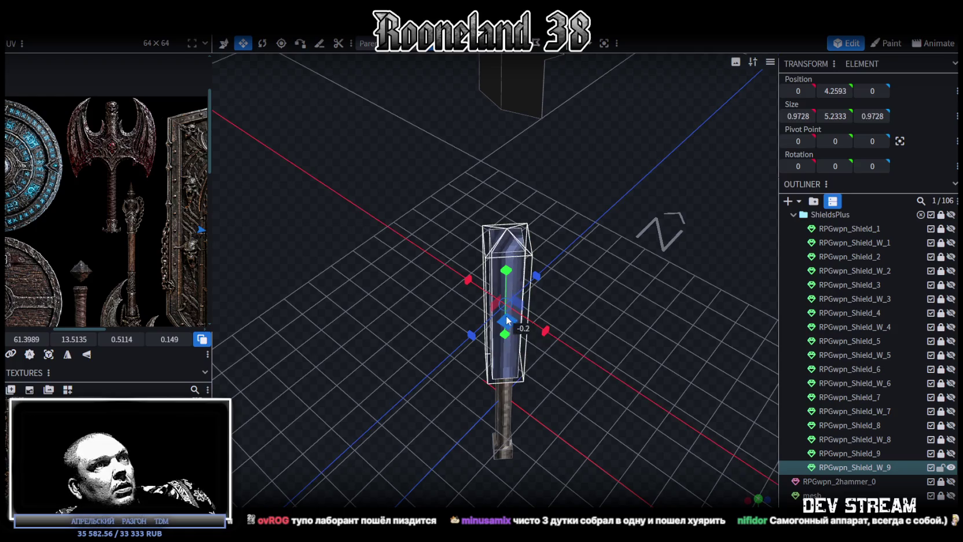
Stretch the shaft cube to 10.5667 tall so it spans the whole handle
key(KP_1)
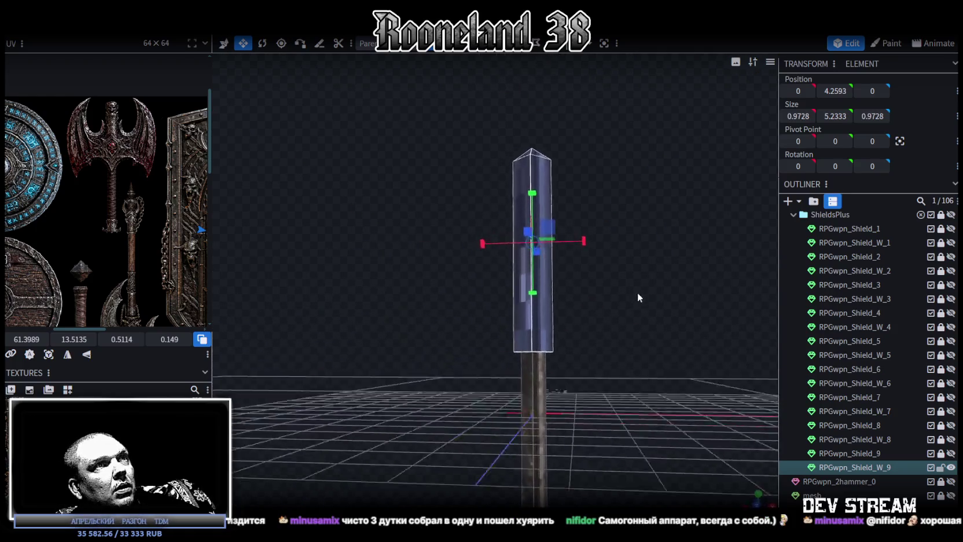
mouse_move(649, 289)
mouse_down()
mouse_move(626, 278)
mouse_move(566, 318)
mouse_up()
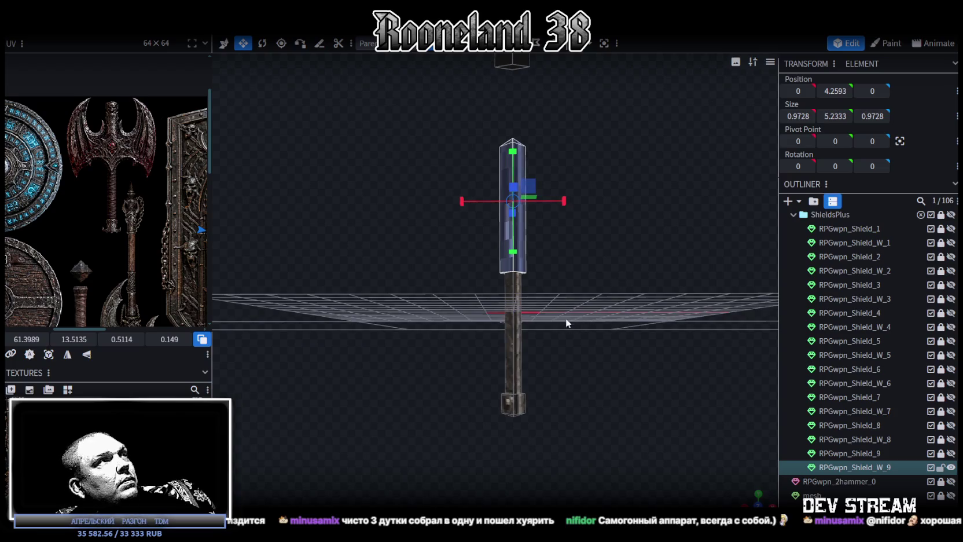
drag(564, 243, 569, 263)
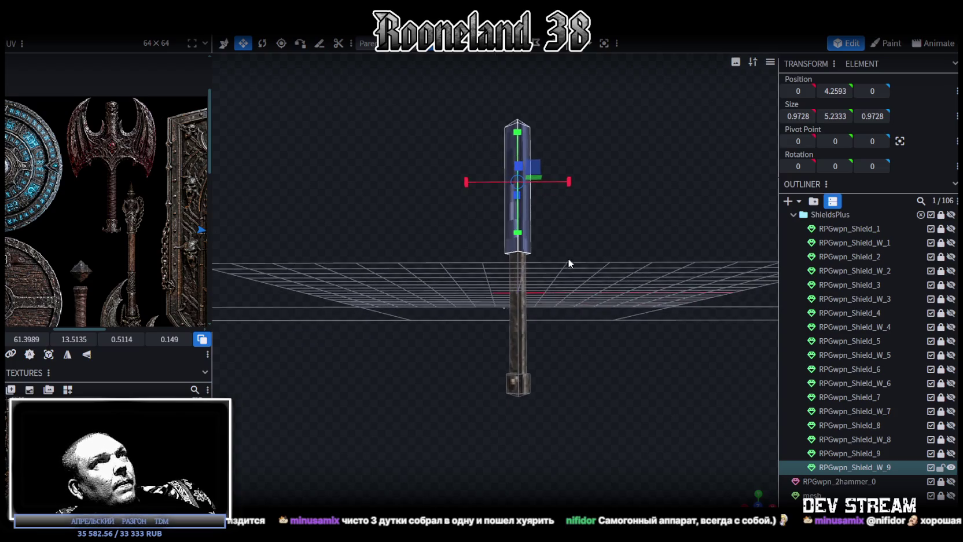
click(515, 342)
drag(552, 336, 577, 113)
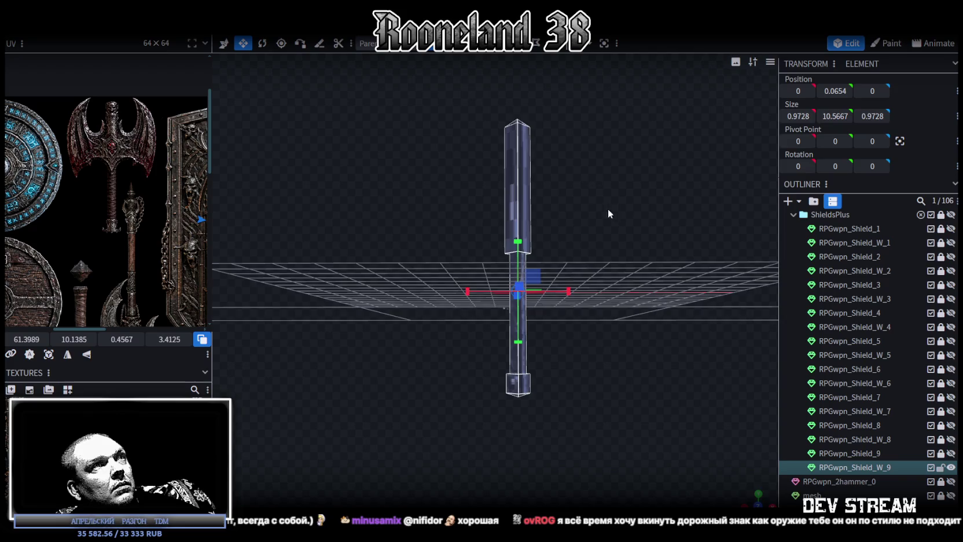
drag(608, 206, 611, 237)
key(KP_1)
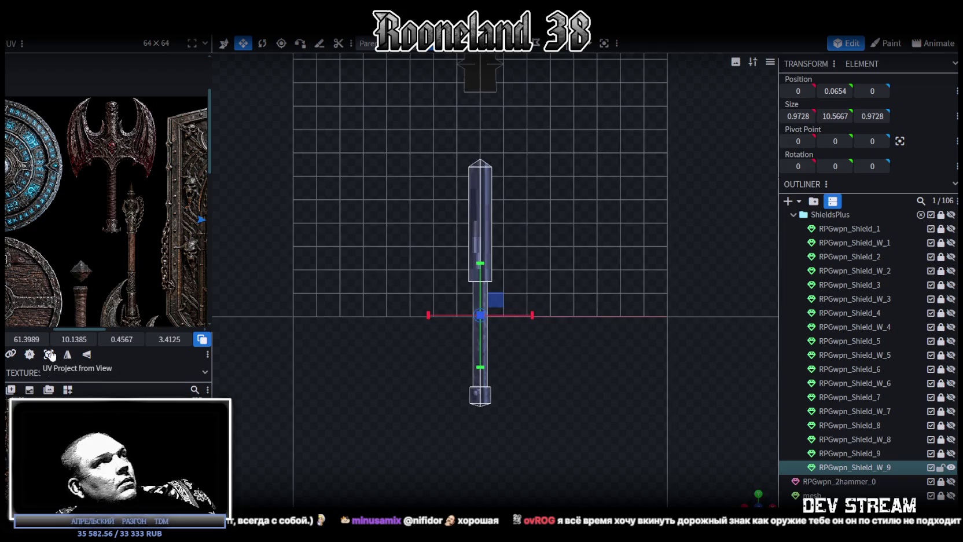
Project the shaft's UVs from the front and fit the island over the axe handle texture
click(50, 354)
scroll(88, 234, up, 2)
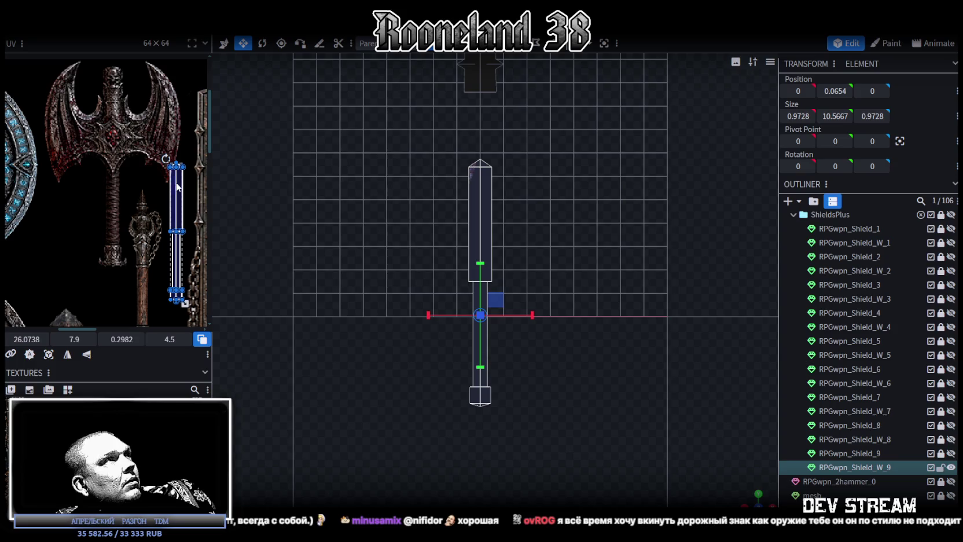
drag(173, 180, 106, 93)
scroll(110, 116, up, 1)
scroll(116, 133, up, 1)
scroll(135, 158, up, 1)
scroll(122, 159, up, 1)
drag(122, 161, 120, 166)
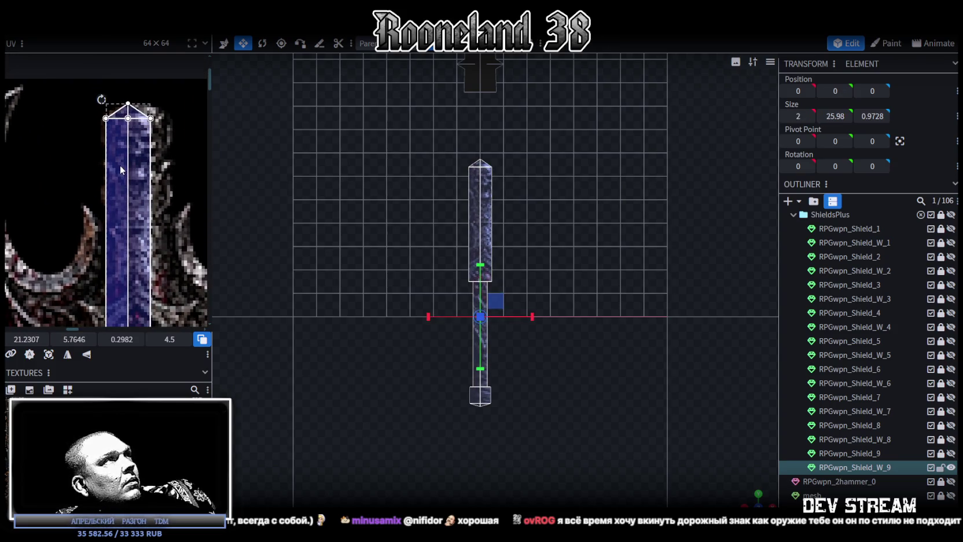
scroll(167, 248, down, 2)
scroll(178, 194, up, 2)
scroll(162, 180, up, 2)
drag(141, 165, 150, 254)
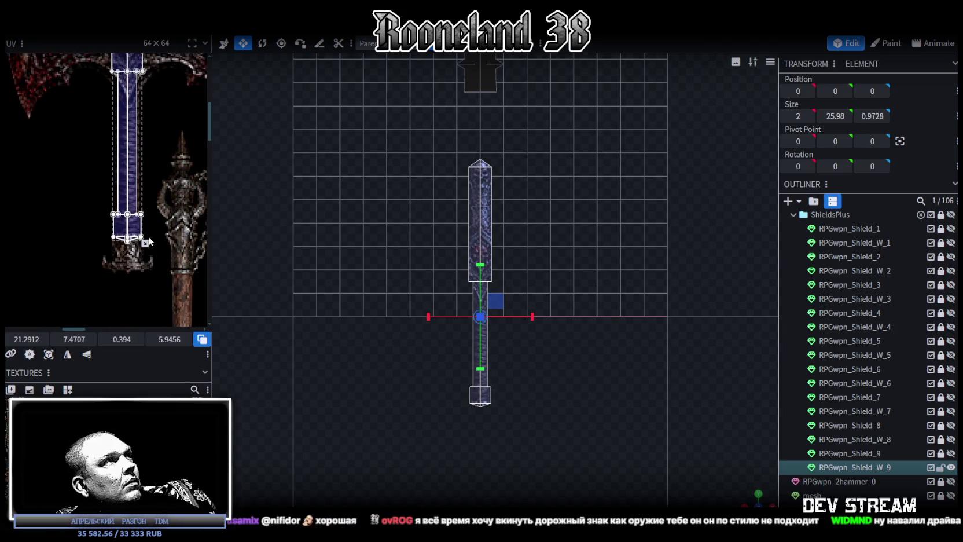
scroll(134, 209, up, 2)
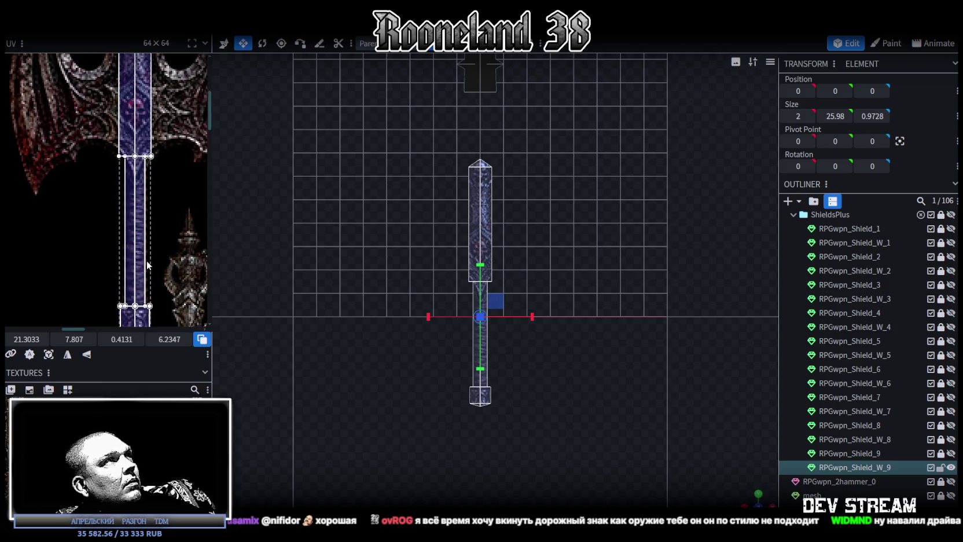
scroll(153, 205, up, 2)
scroll(67, 232, up, 2)
Shift the pommel cubes' texture areas slightly down in the UV editor
click(67, 232)
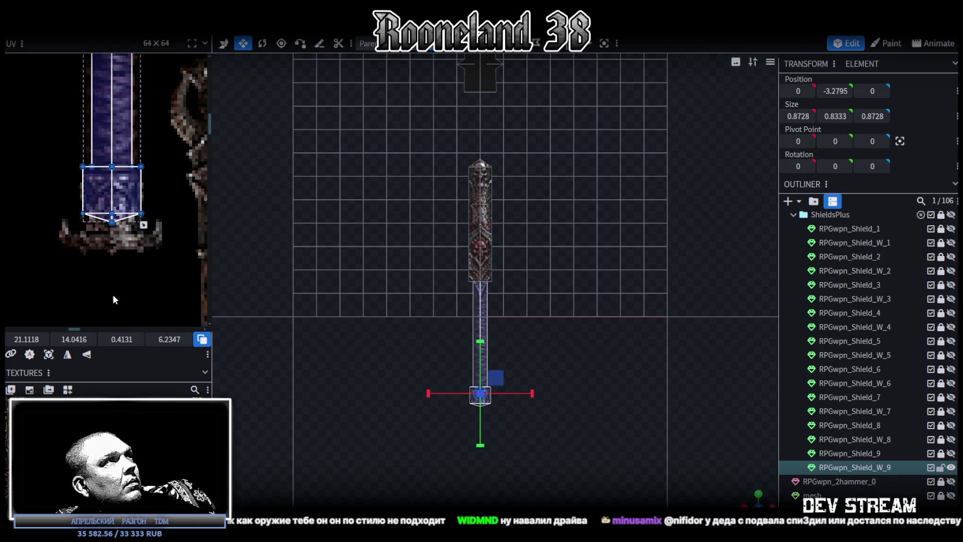
drag(112, 191, 112, 196)
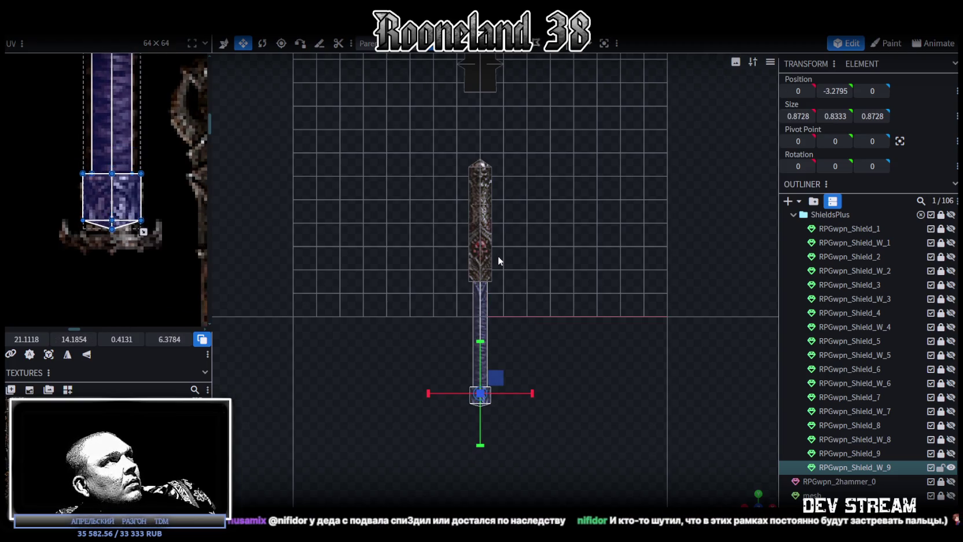
click(50, 253)
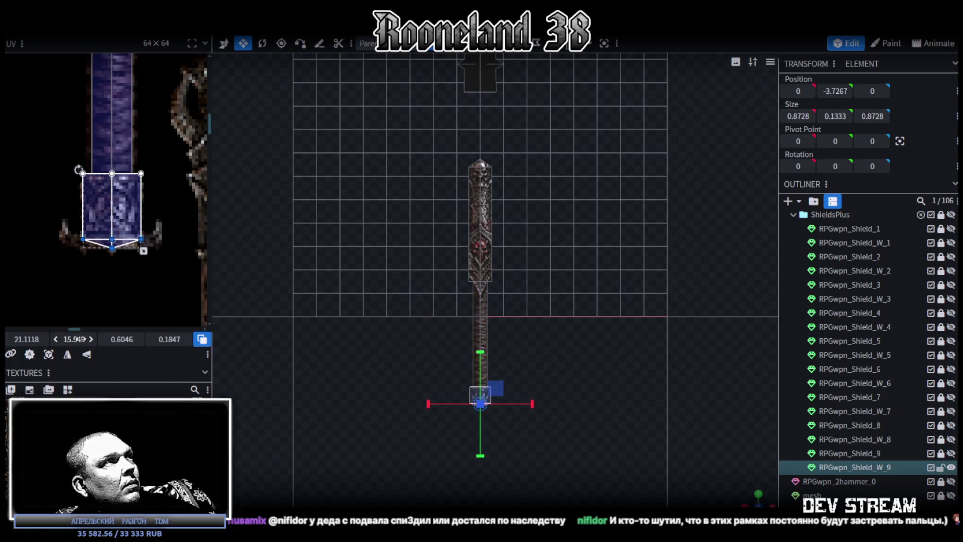
scroll(606, 434, up, 2)
scroll(570, 467, up, 2)
scroll(602, 301, up, 2)
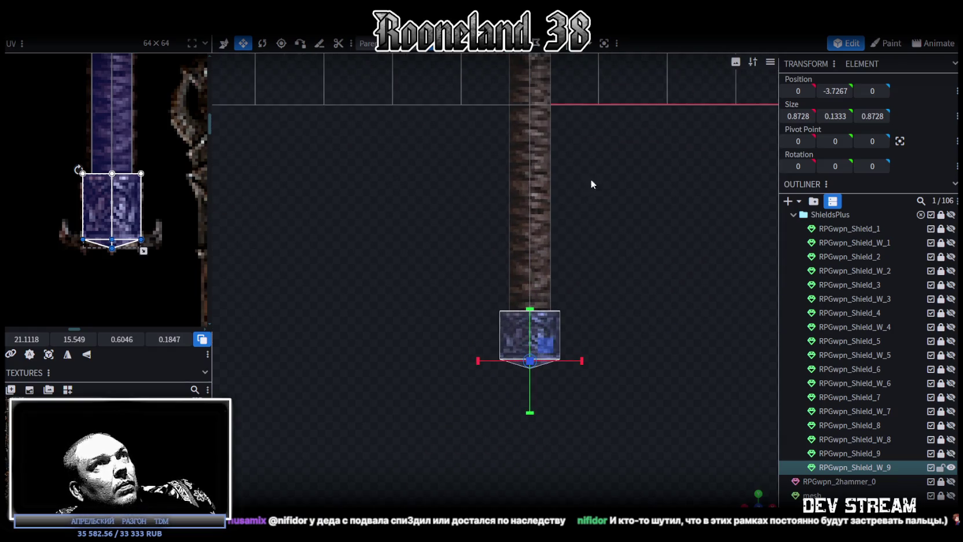
Lower the taller pommel cube by 0.1 and the flat bottom cube by 0.25
click(522, 348)
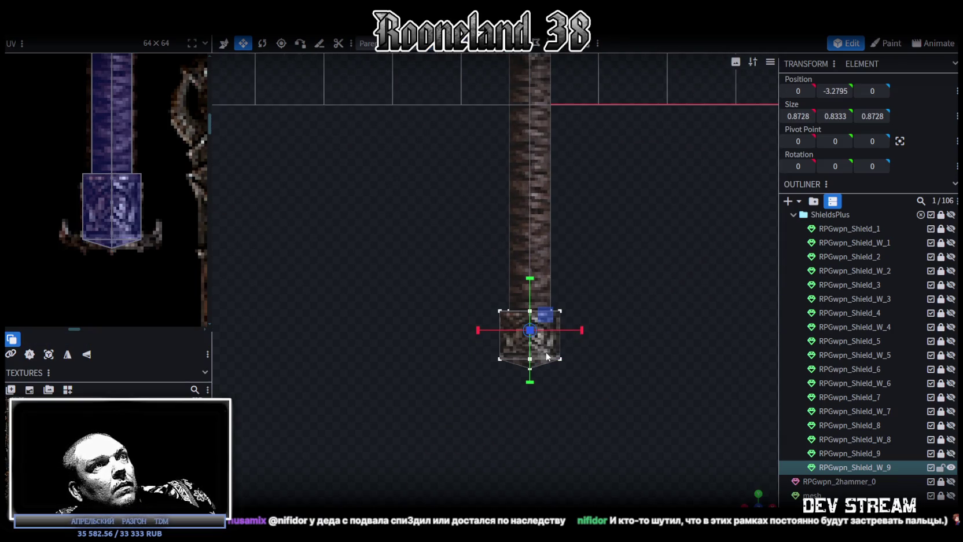
drag(533, 280, 532, 294)
click(550, 338)
drag(533, 329, 532, 350)
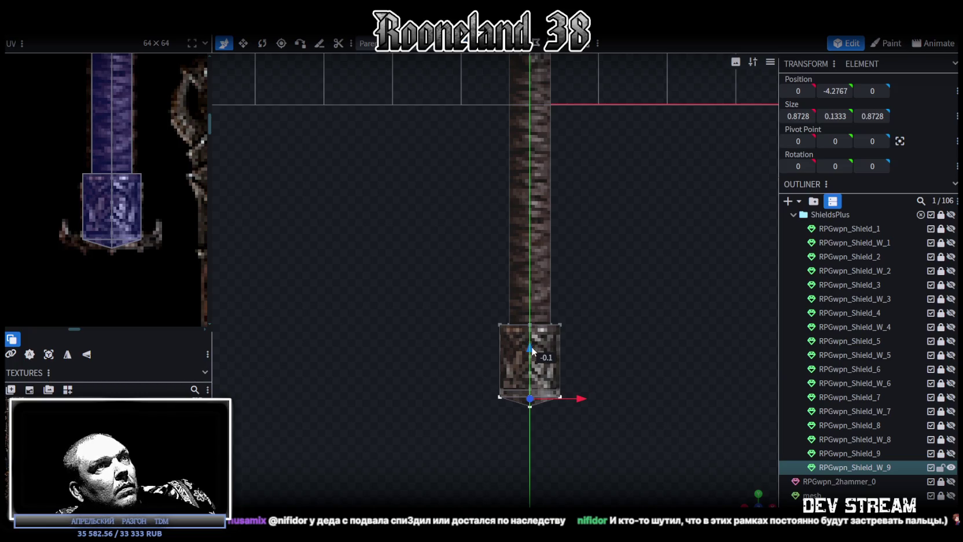
scroll(610, 379, down, 3)
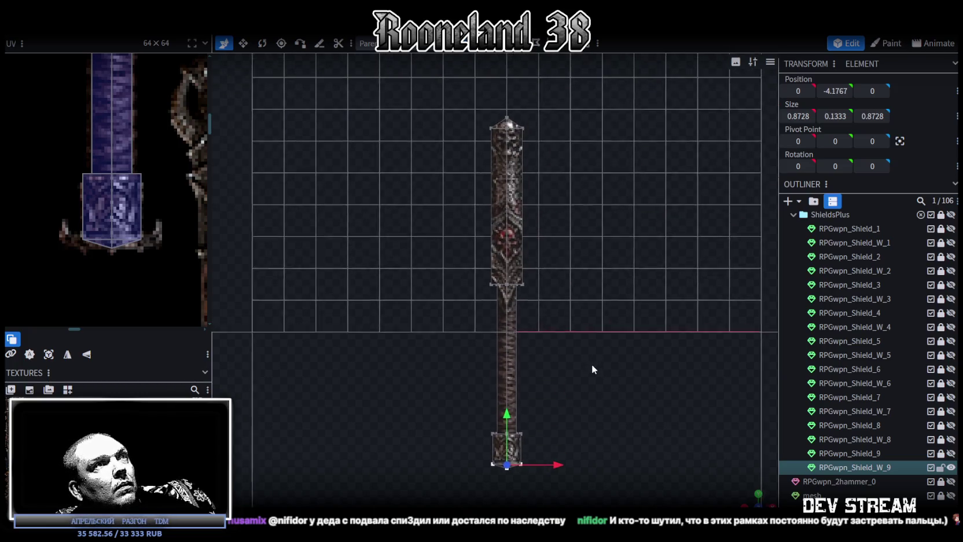
View the textured handle in near-horizontal perspective and select a face on the spiky upper mesh
scroll(608, 372, up, 3)
right_drag(607, 372, 579, 359)
scroll(384, 94, down, 3)
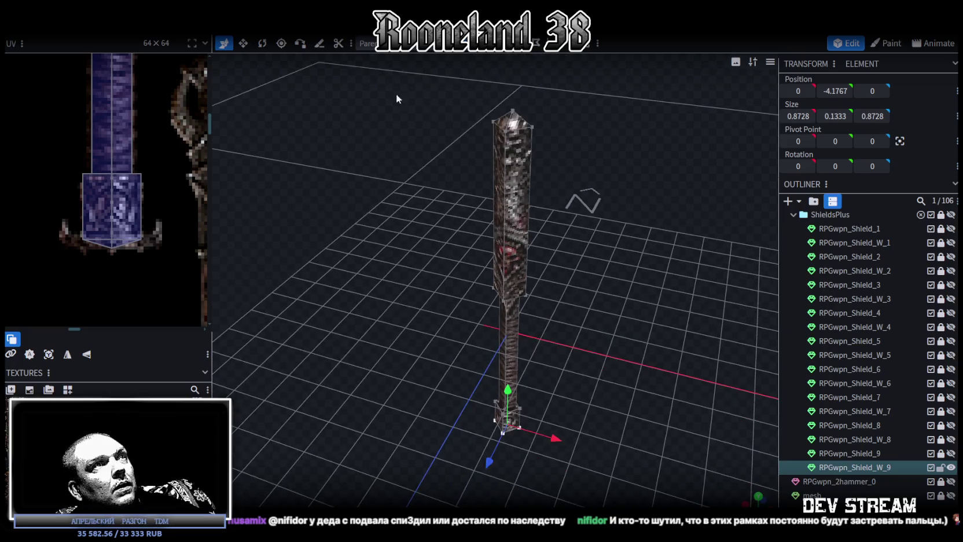
mouse_move(440, 183)
mouse_down()
mouse_move(534, 226)
mouse_move(481, 217)
mouse_move(604, 237)
mouse_move(630, 209)
mouse_move(594, 265)
mouse_up()
scroll(168, 128, down, 2)
scroll(151, 174, down, 2)
scroll(140, 209, down, 1)
mouse_move(570, 297)
mouse_down()
mouse_move(603, 238)
mouse_move(587, 244)
mouse_move(601, 262)
mouse_move(665, 263)
mouse_move(575, 253)
mouse_move(668, 280)
mouse_move(717, 281)
mouse_move(593, 271)
mouse_move(576, 224)
mouse_move(565, 239)
mouse_move(578, 208)
mouse_move(576, 281)
mouse_move(564, 220)
mouse_up()
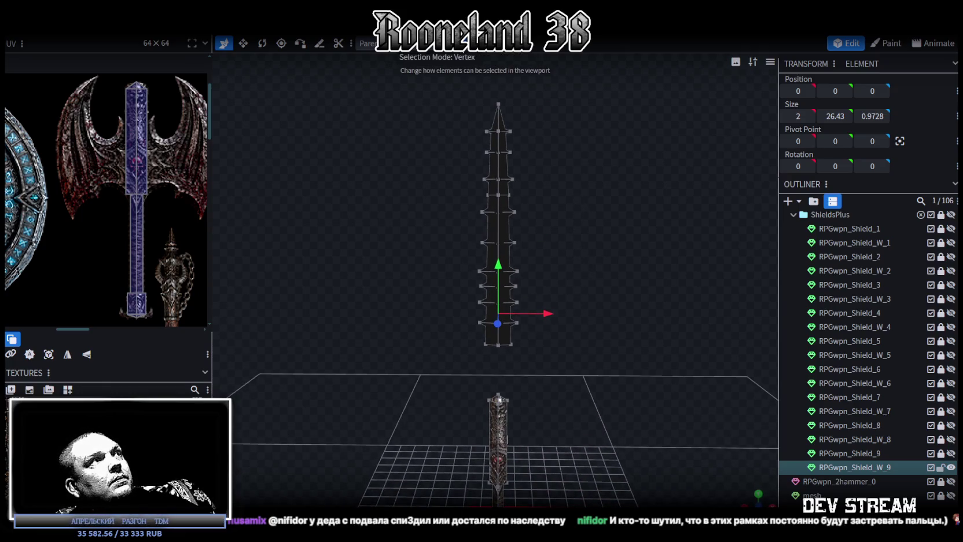
click(462, 103)
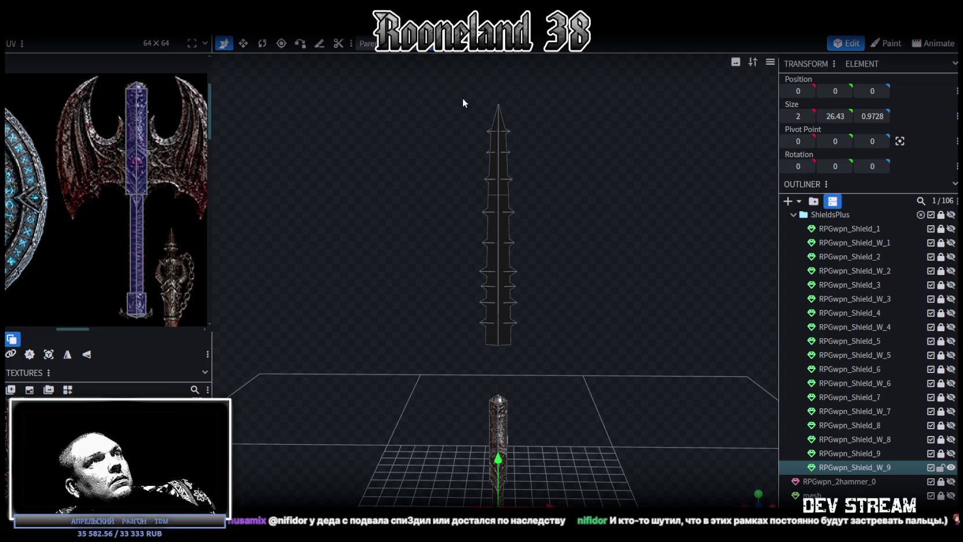
click(506, 224)
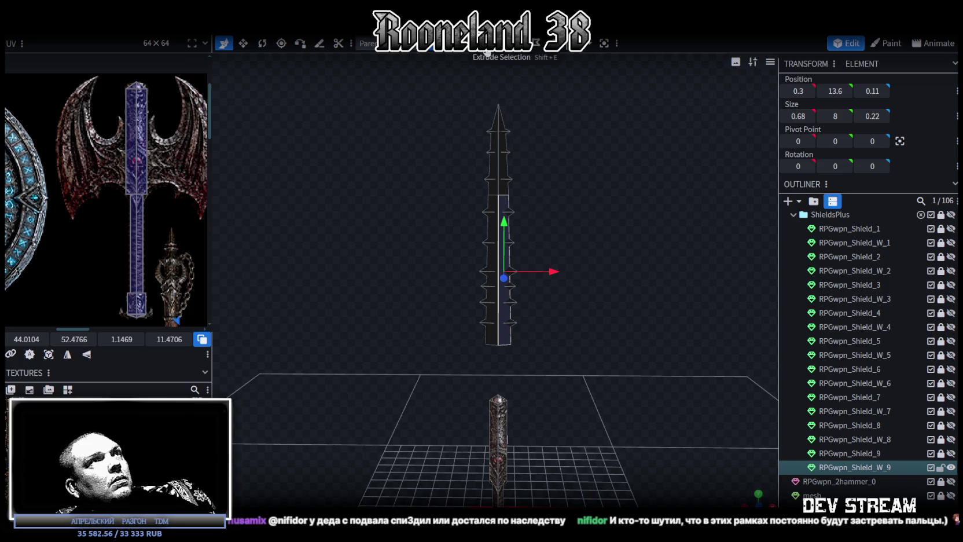
Select the spiky mesh and stretch it to 9.36 wide on X
click(501, 168)
key(s)
drag(551, 217, 629, 215)
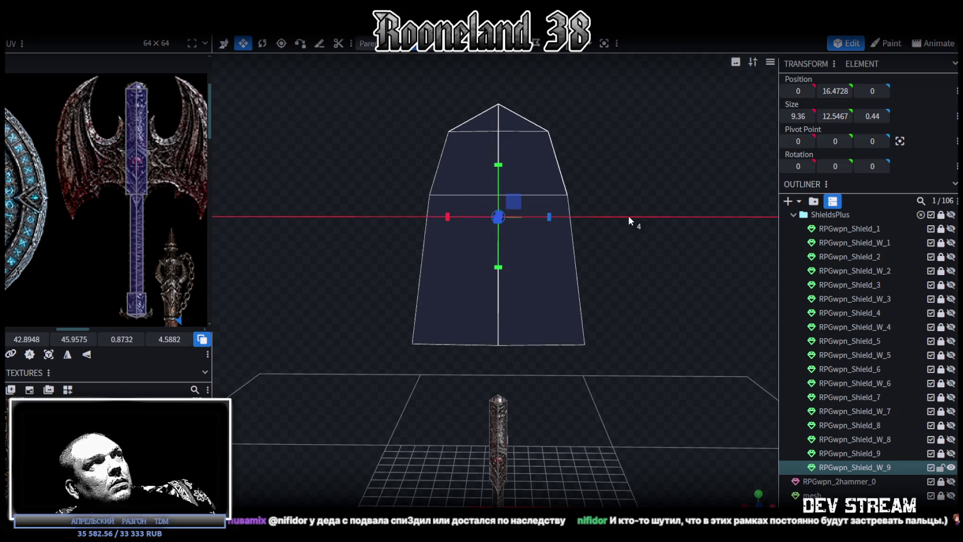
right_drag(617, 224, 610, 221)
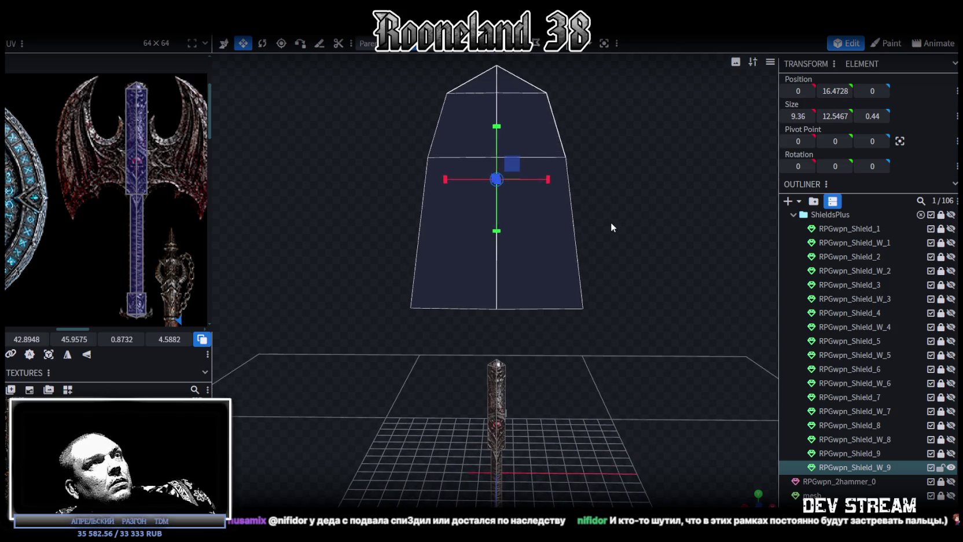
Squash the head to 3.7467 tall on Y and lower it 8 units onto the handle
key(v)
key(s)
mouse_move(498, 132)
mouse_down()
mouse_move(493, 217)
mouse_move(588, 214)
mouse_up()
key(v)
drag(505, 87, 508, 316)
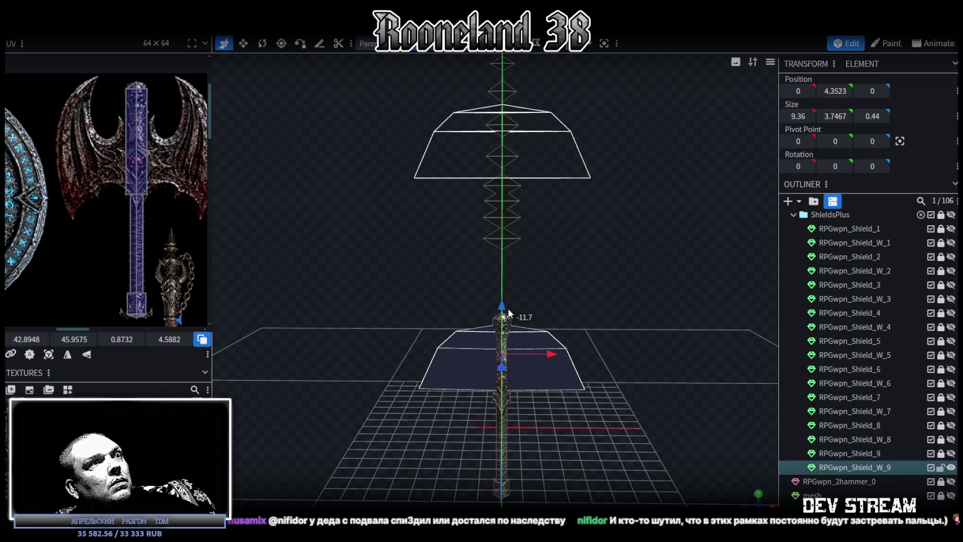
Inspect the new axe head up close, undoing and redoing, and select its mirrored side parts
drag(611, 291, 612, 226)
scroll(612, 232, up, 5)
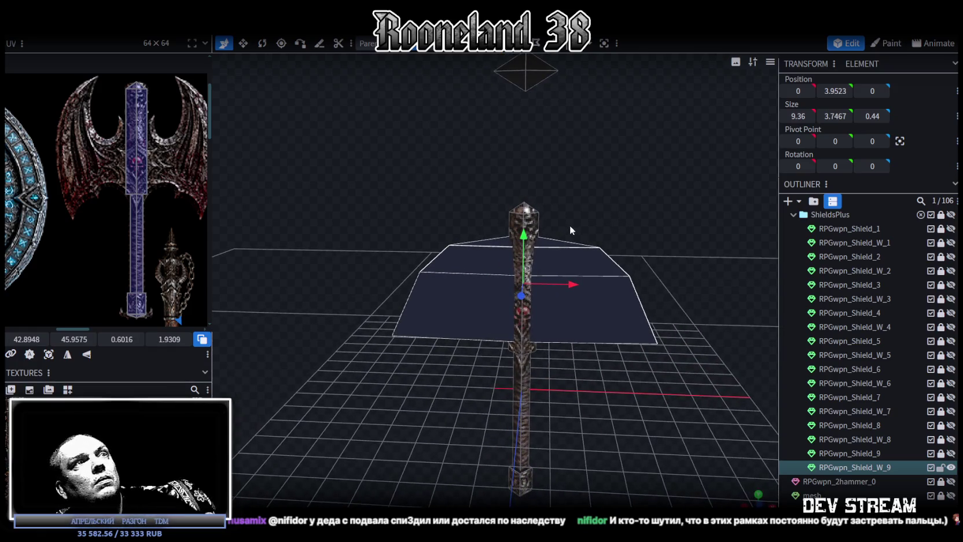
key(ctrl+z)
key(ctrl+y)
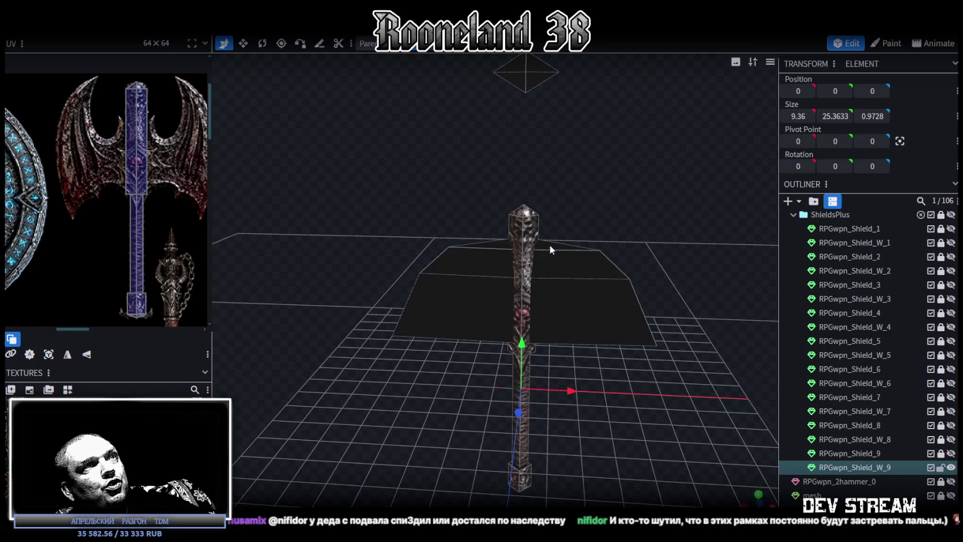
click(553, 240)
mouse_move(553, 241)
mouse_down()
mouse_move(513, 265)
mouse_move(604, 244)
mouse_move(467, 210)
mouse_move(489, 247)
mouse_up()
click(501, 261)
click(492, 254)
click(492, 254)
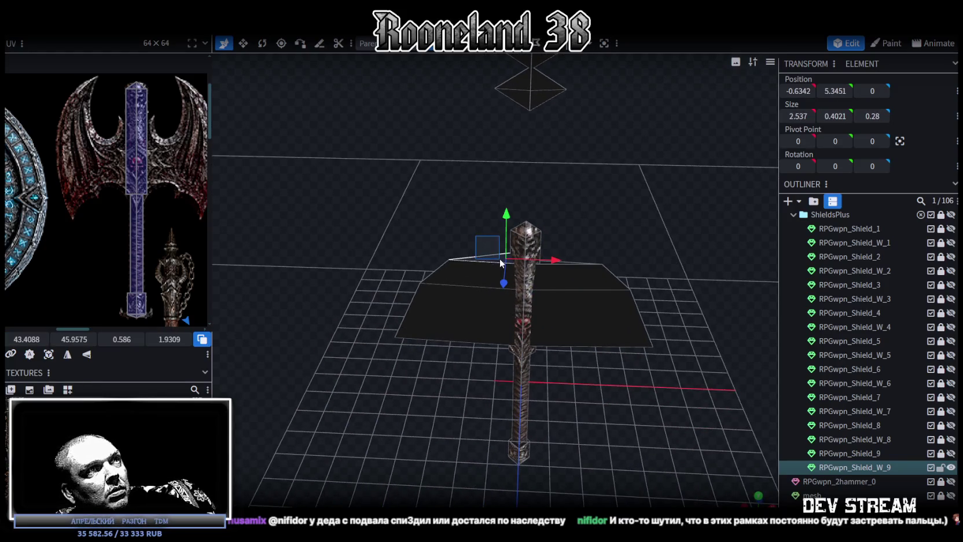
Orbit around the axe and select the head's flat faces for further actions
click(593, 190)
mouse_move(632, 193)
mouse_down()
mouse_move(597, 243)
mouse_move(595, 94)
mouse_move(631, 307)
mouse_move(621, 265)
mouse_move(644, 313)
mouse_move(638, 295)
mouse_up()
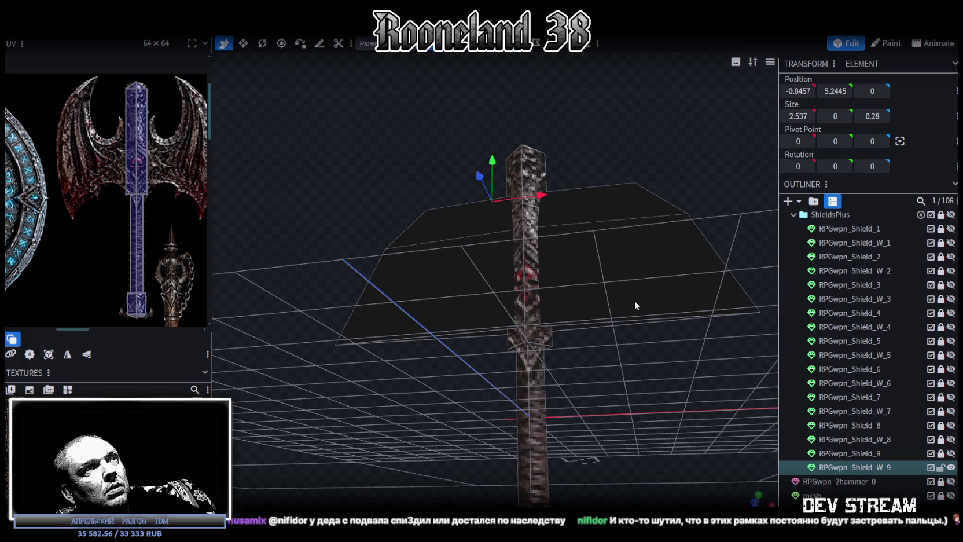
mouse_move(601, 227)
mouse_down()
mouse_move(624, 254)
mouse_move(555, 244)
mouse_move(458, 201)
mouse_move(596, 324)
mouse_move(615, 319)
mouse_up()
click(486, 268)
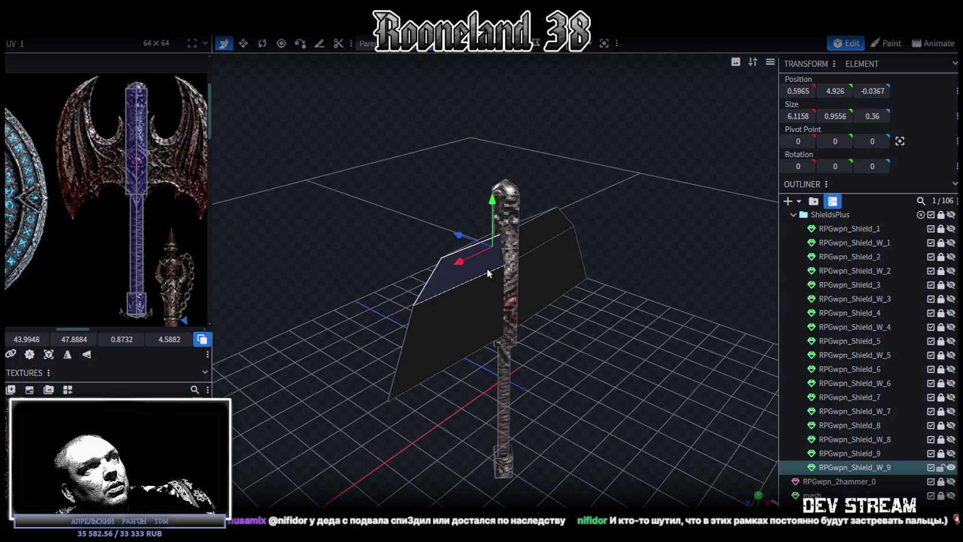
click(551, 234)
mouse_move(590, 354)
mouse_down()
mouse_move(367, 350)
mouse_move(520, 344)
mouse_move(600, 249)
mouse_up()
click(564, 313)
right_click(569, 289)
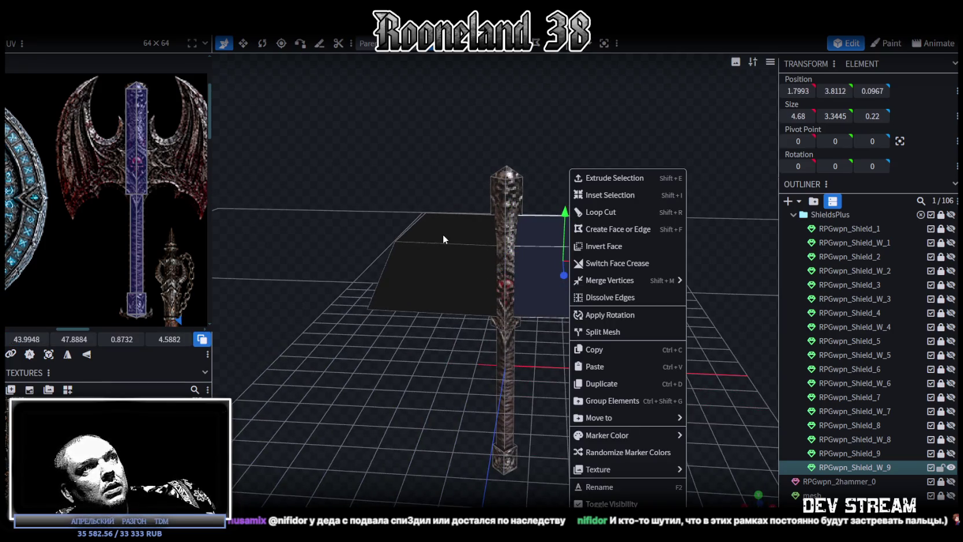
Split the axe head off into its own mesh, RPGwpn_Shield_W_9_selection
click(440, 265)
right_click(441, 265)
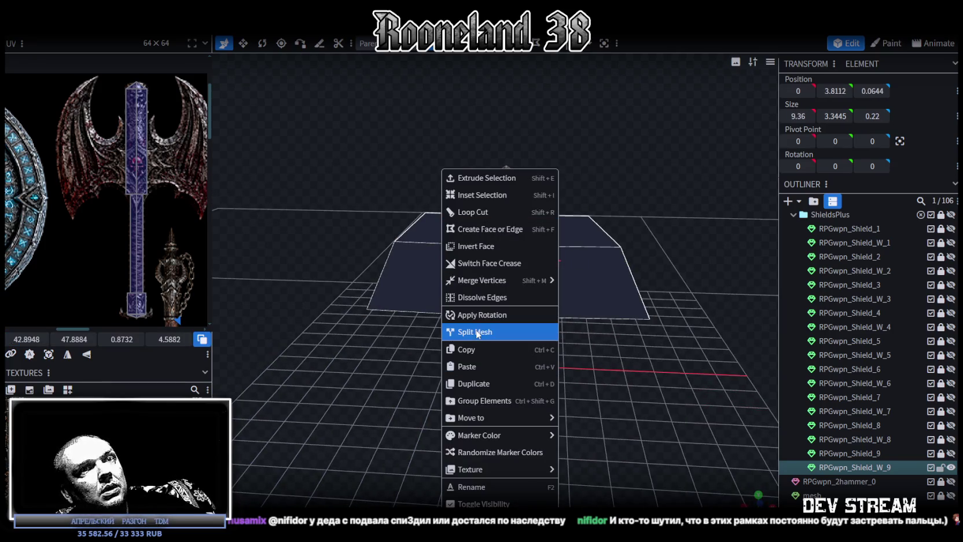
click(477, 333)
Toggle the handle's visibility to check the split, then view the axe from the front
click(952, 468)
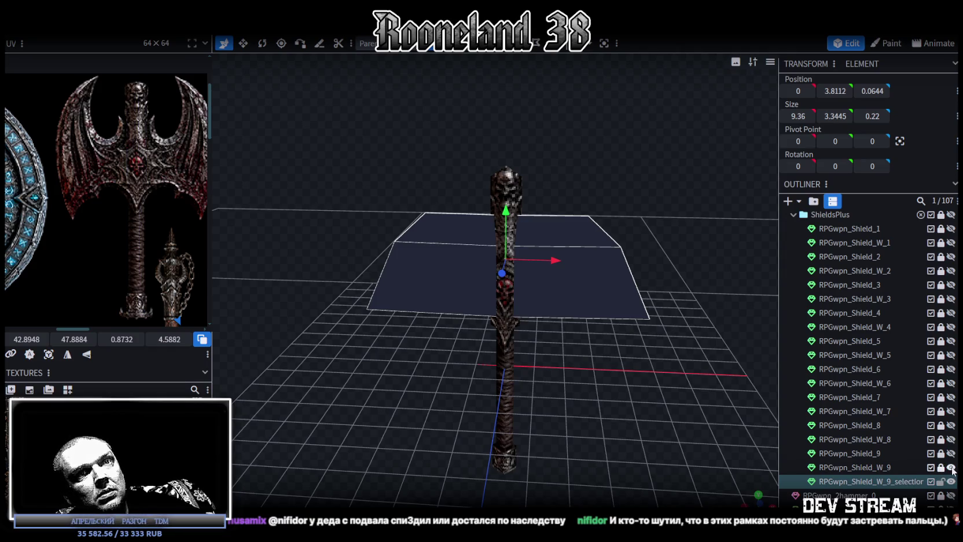
click(952, 468)
click(952, 468)
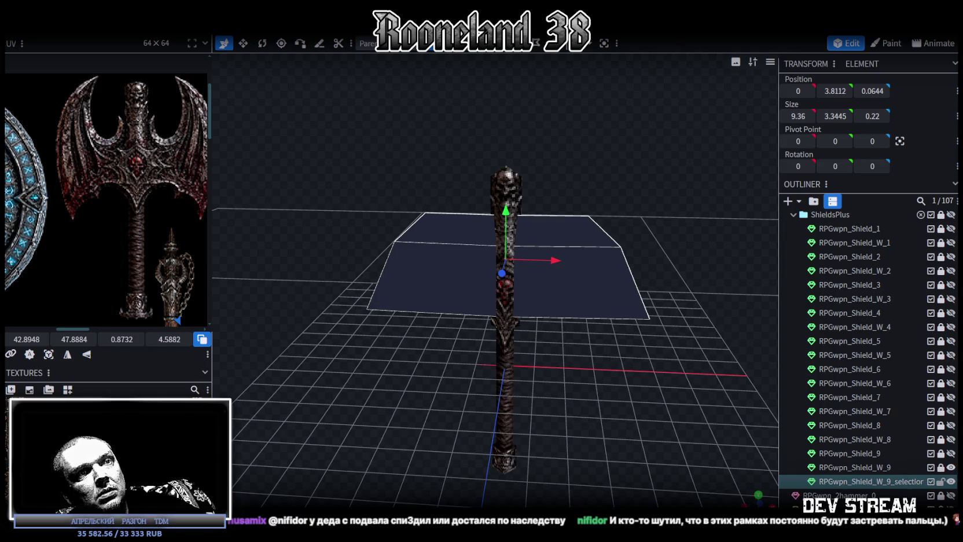
click(759, 501)
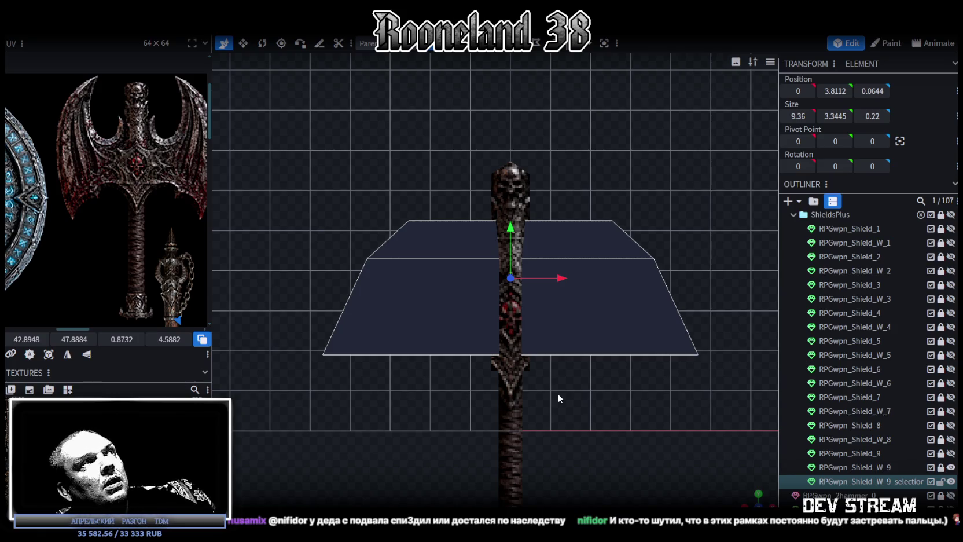
right_drag(534, 250, 532, 287)
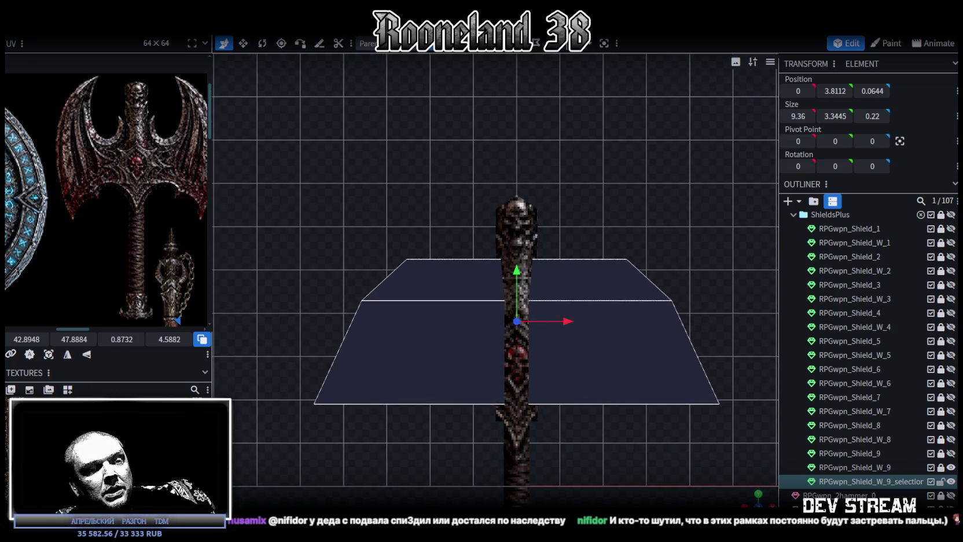